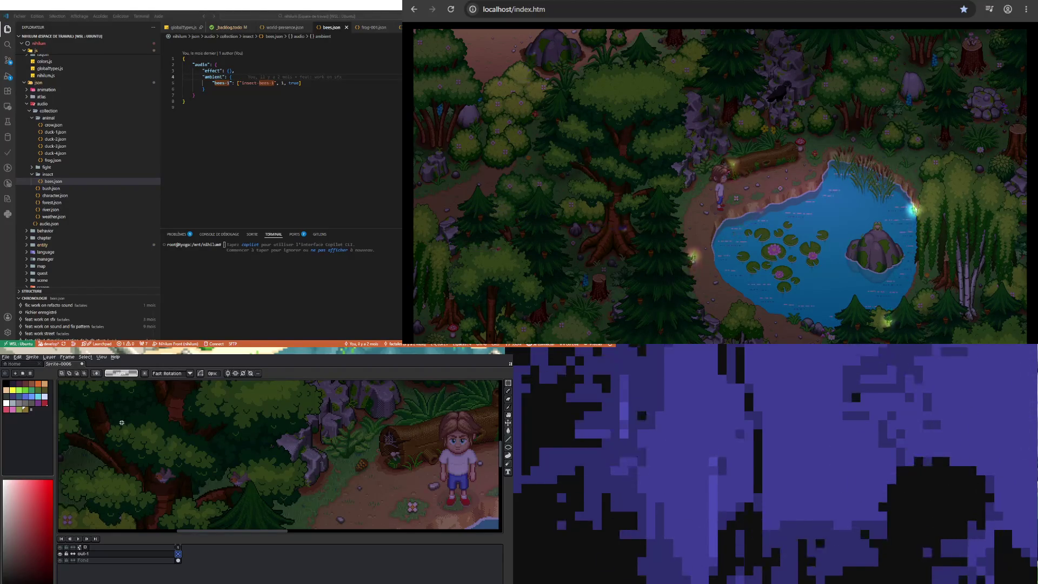
Load the Google UI preset palette and close the presets list
click(23, 373)
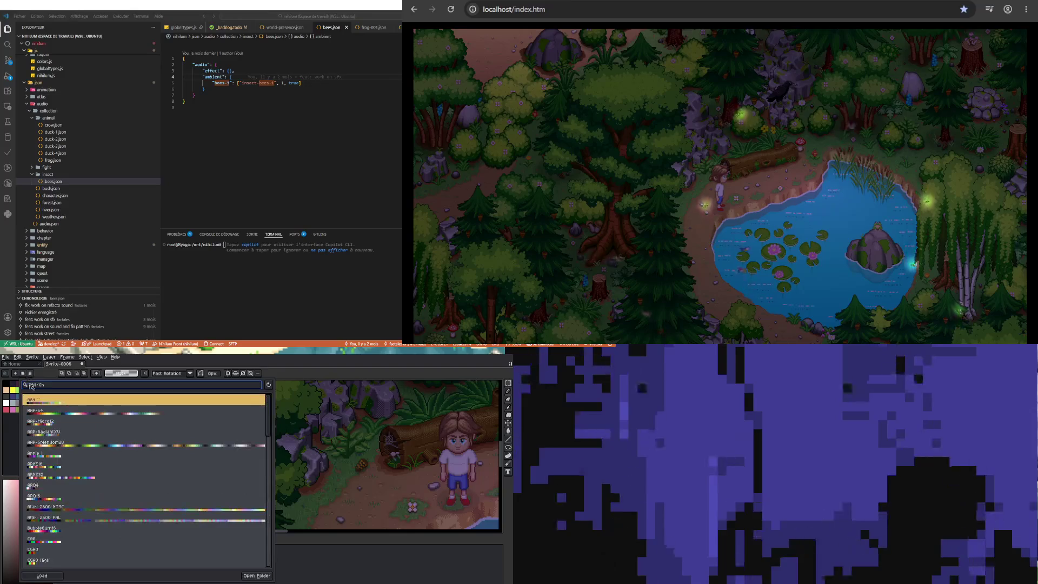
scroll(155, 513, down, 5)
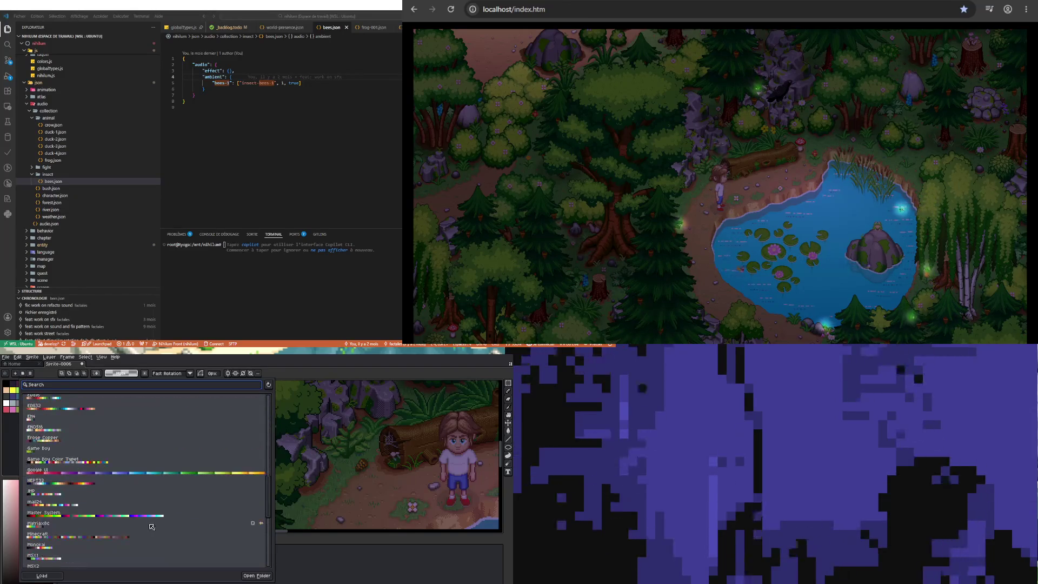
click(24, 469)
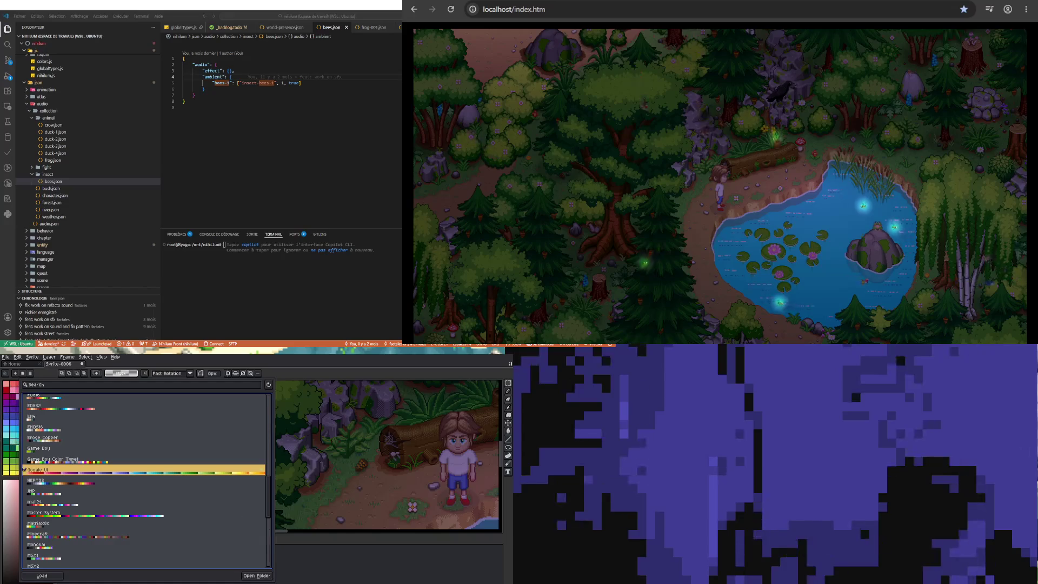
key(Escape)
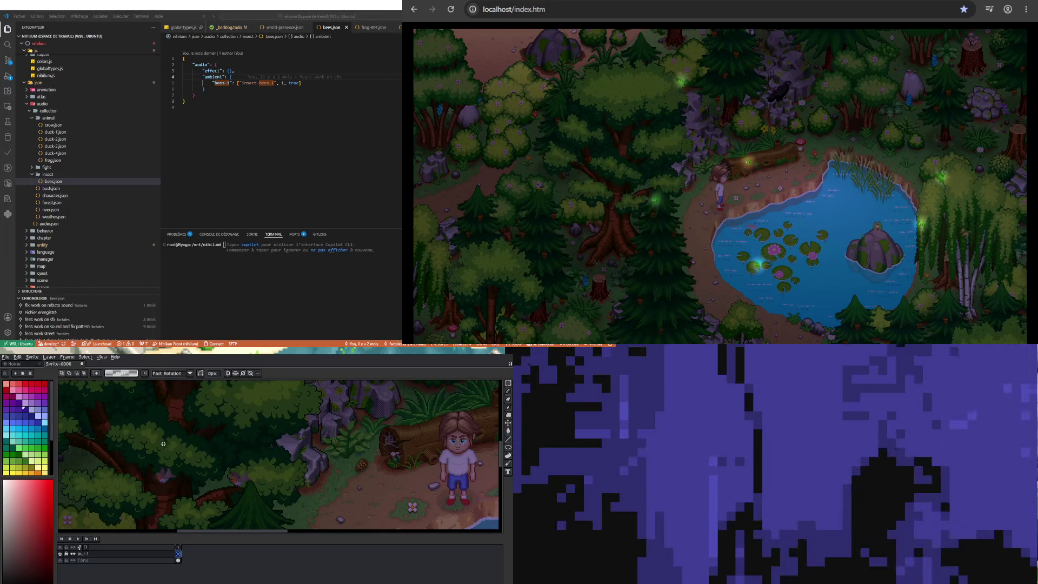
Pick a pale pinkish-beige palette swatch and switch to the Pencil
scroll(153, 464, down, 2)
scroll(152, 465, up, 3)
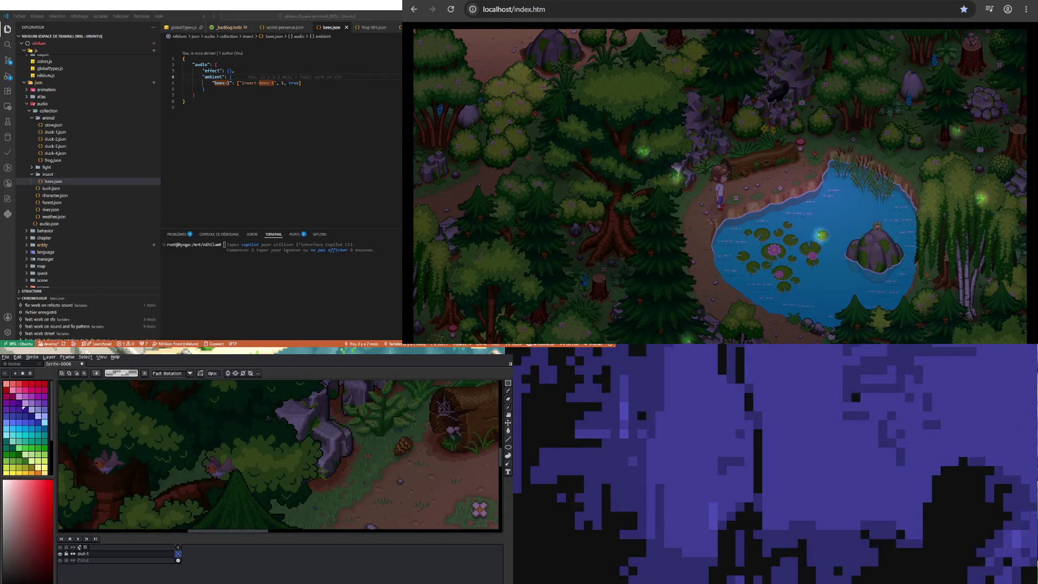
scroll(54, 444, down, 3)
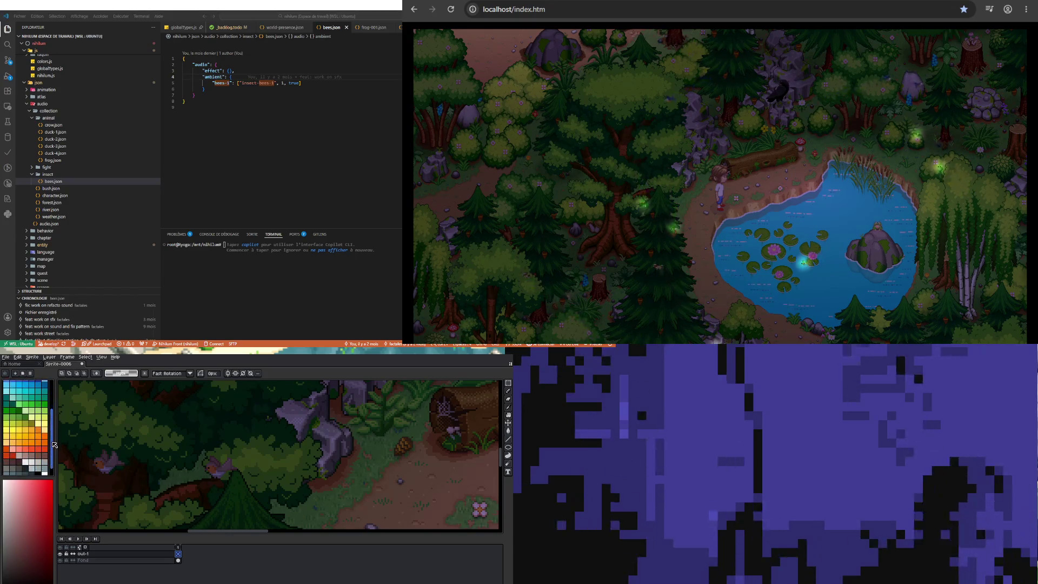
scroll(54, 444, down, 2)
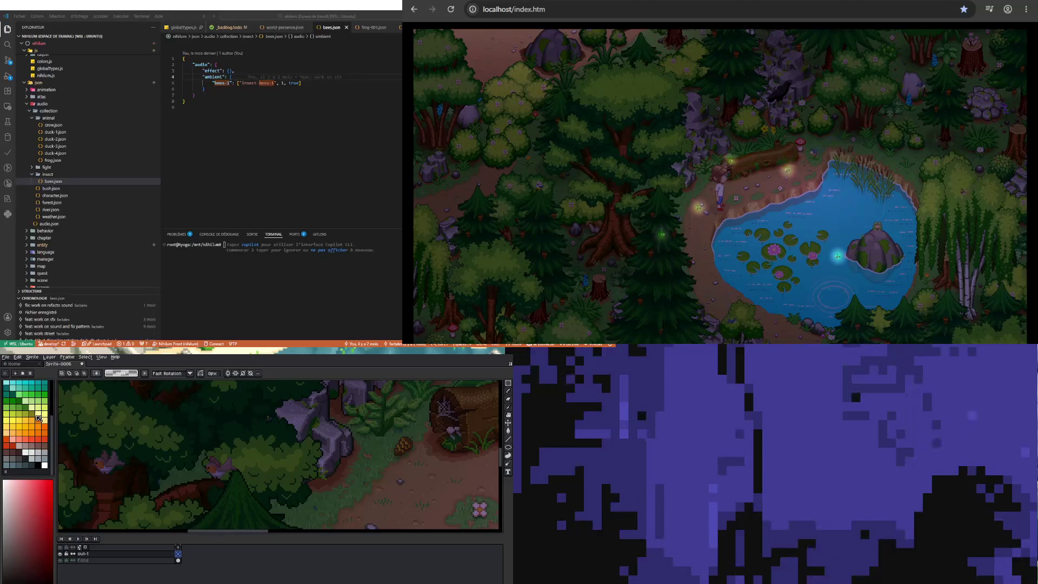
click(32, 445)
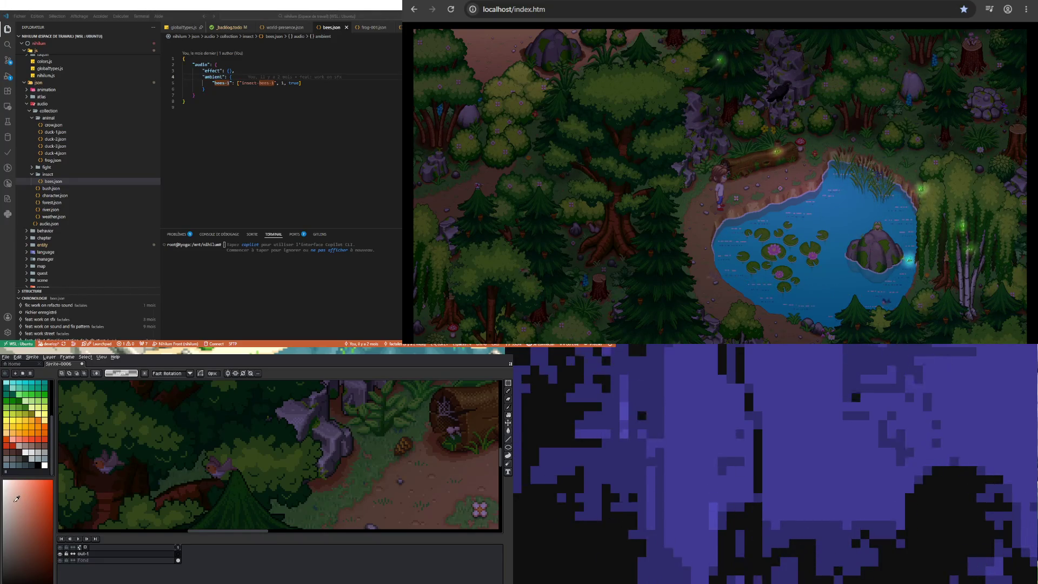
key(b)
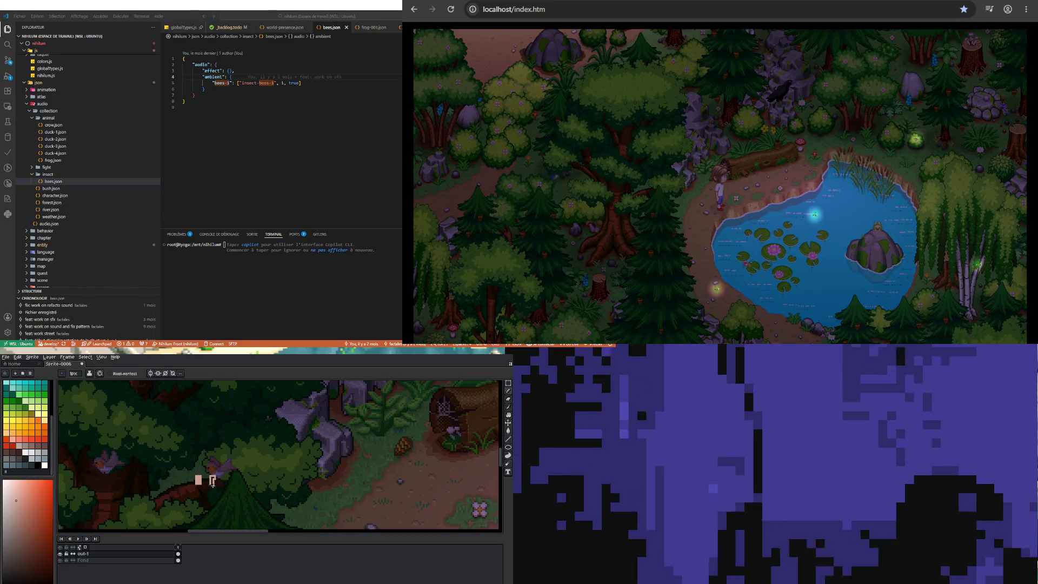
Pencil the owl's second leg and a line joining the tops of both legs
key(v)
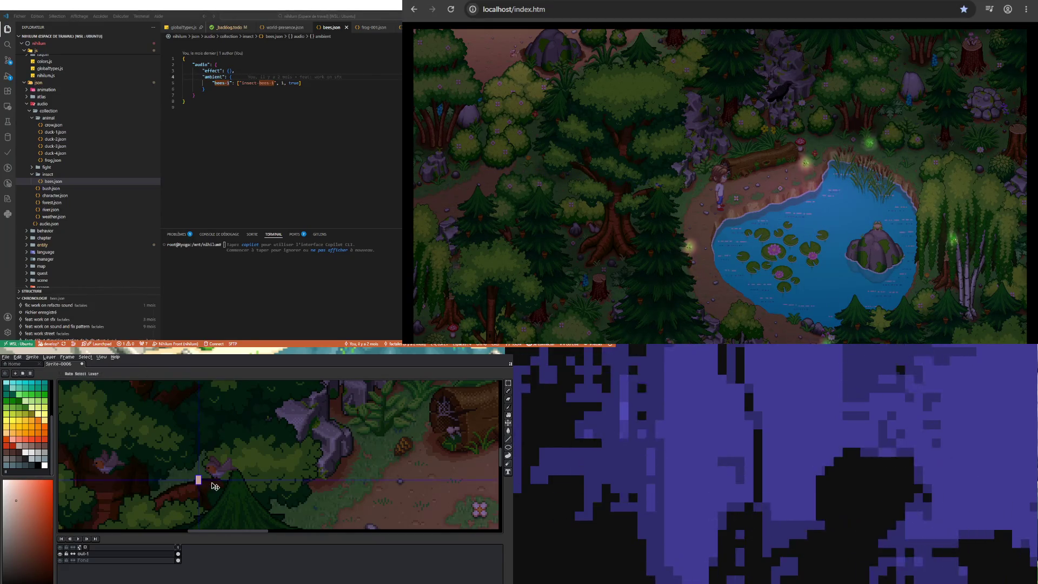
key(b)
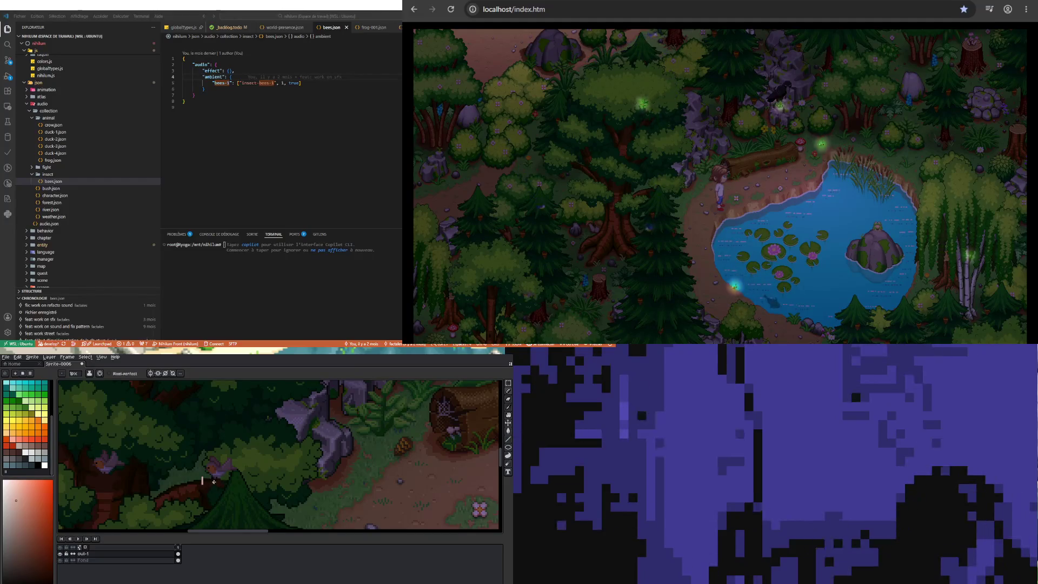
click(215, 479)
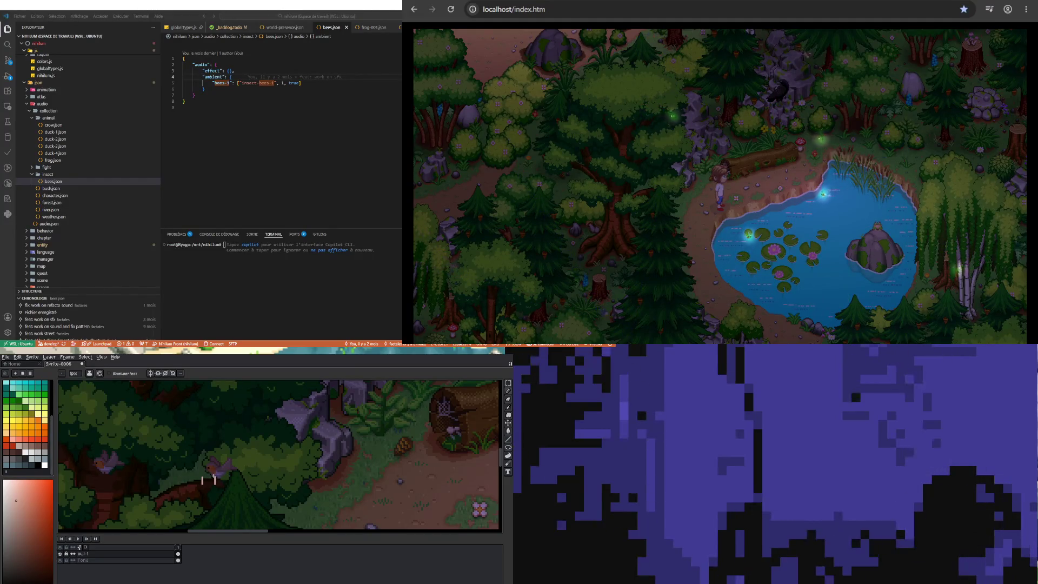
drag(203, 475, 215, 475)
Turn on vertical symmetry and drag the mirror axis left over the legs
click(152, 373)
scroll(169, 413, down, 3)
drag(169, 412, 133, 415)
scroll(142, 465, up, 5)
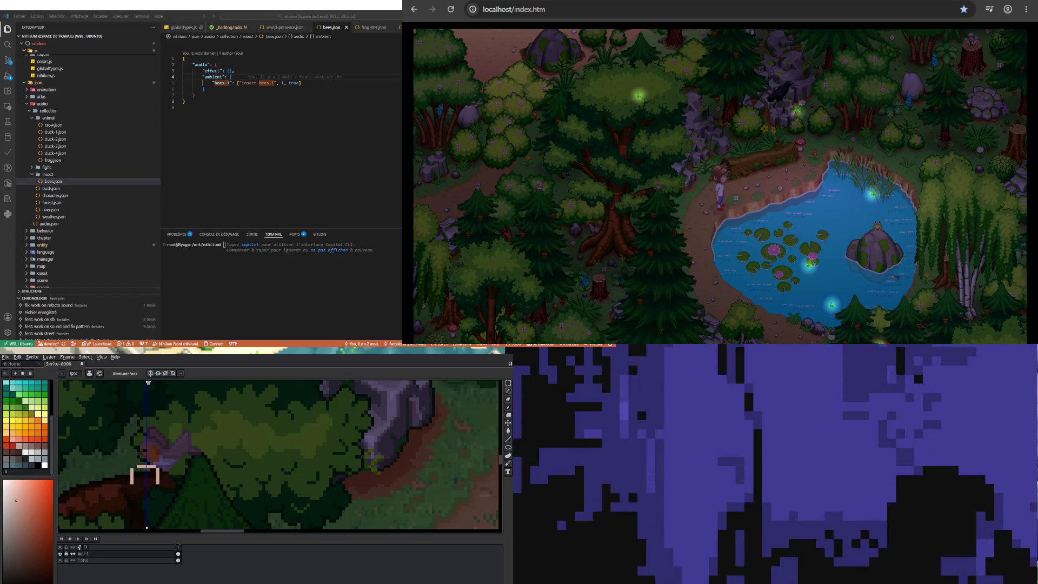
Centre the symmetry axis between the legs and pencil the mirrored oval body and head outline
drag(147, 381, 143, 384)
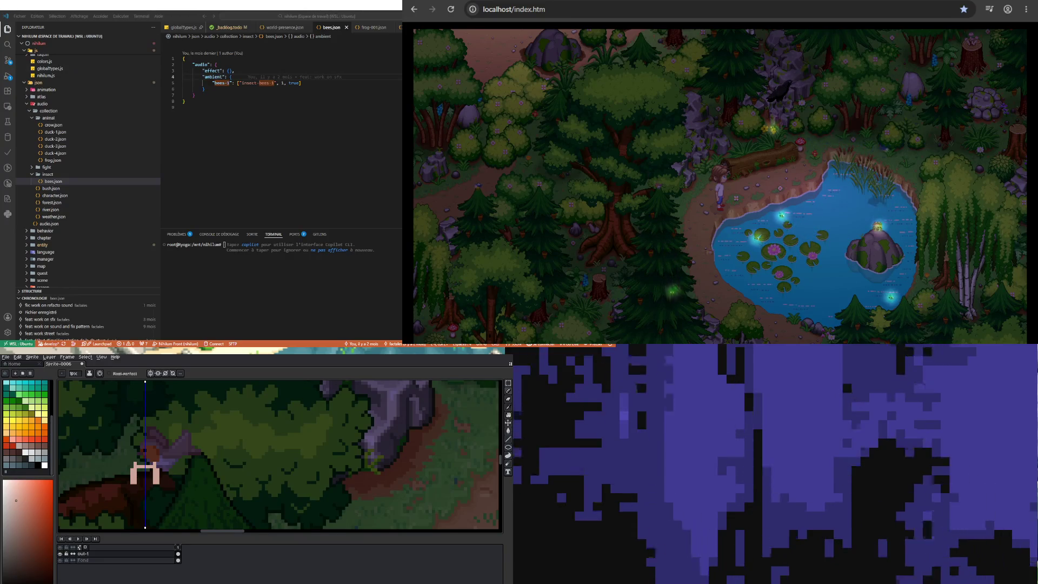
scroll(224, 446, down, 3)
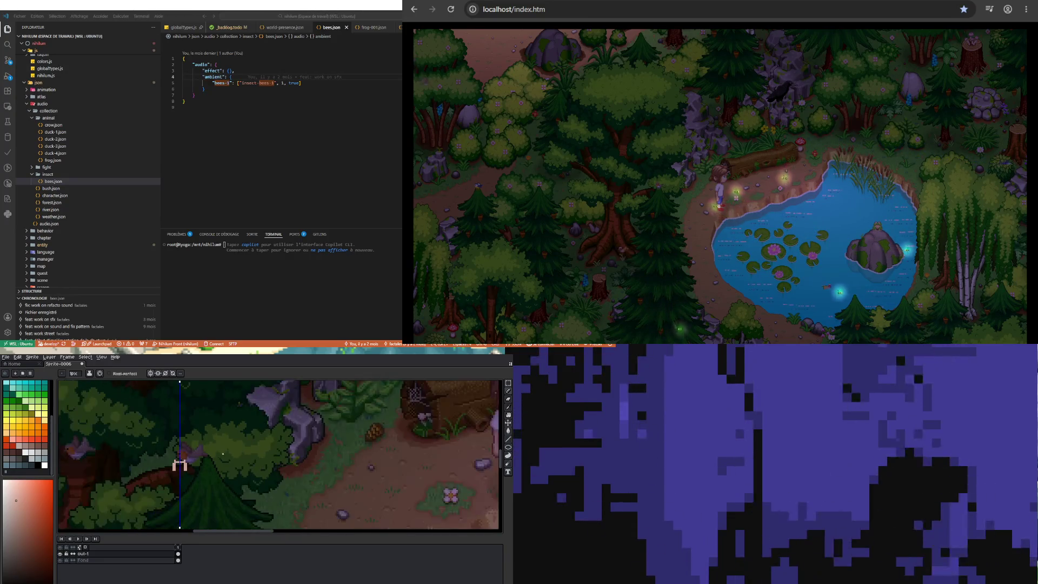
scroll(191, 466, up, 2)
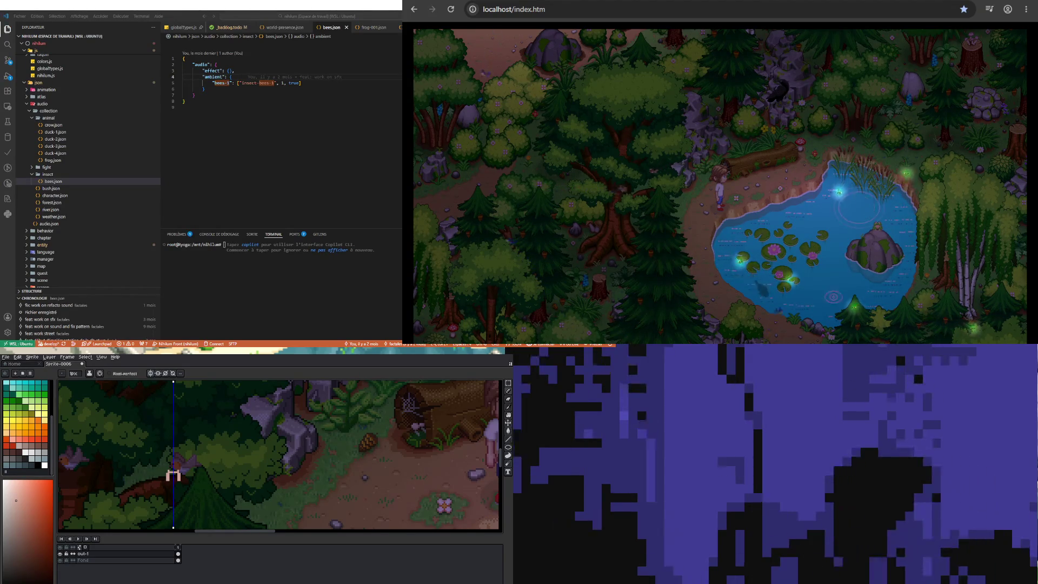
scroll(173, 470, up, 1)
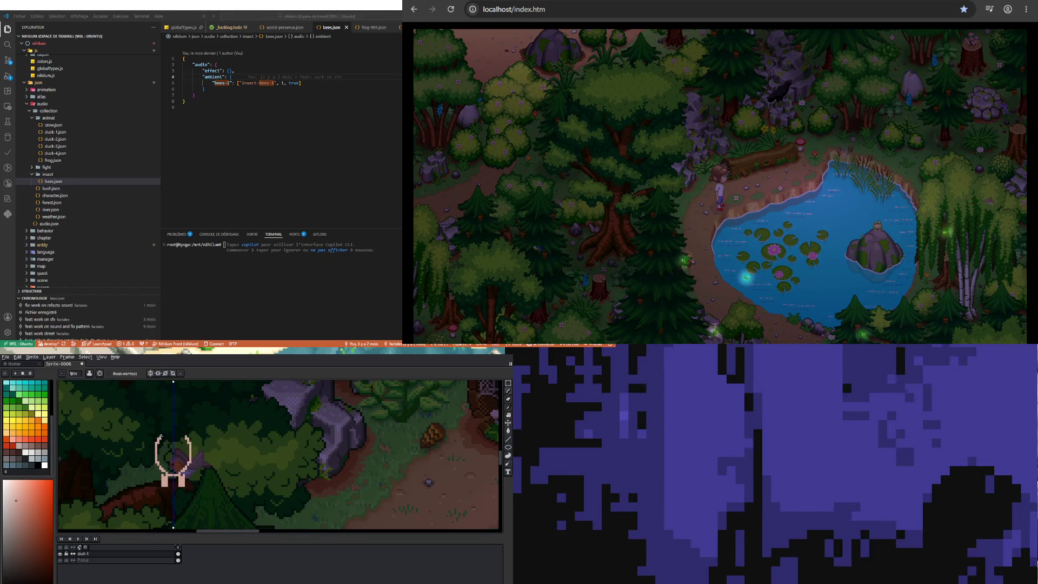
drag(163, 432, 184, 415)
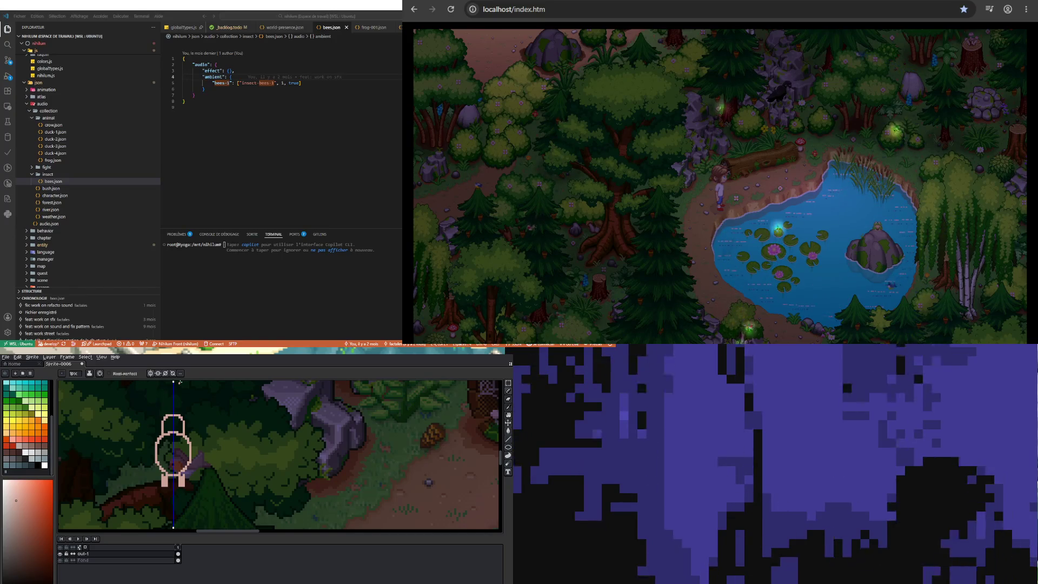
Widen the owl's lower body evenly on both sides, then turn the game character up
scroll(177, 473, down, 3)
scroll(177, 473, down, 2)
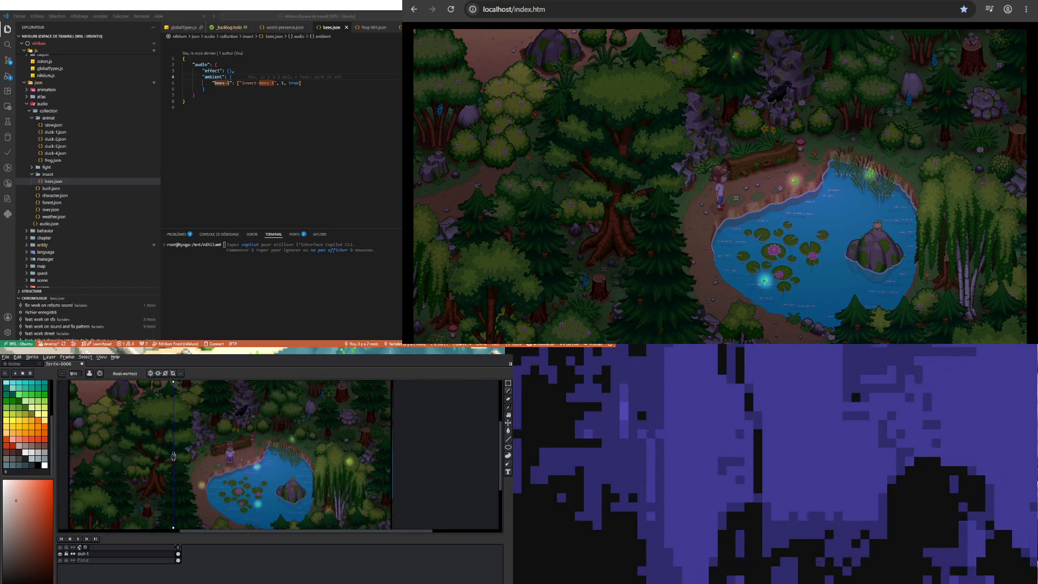
scroll(174, 457, up, 5)
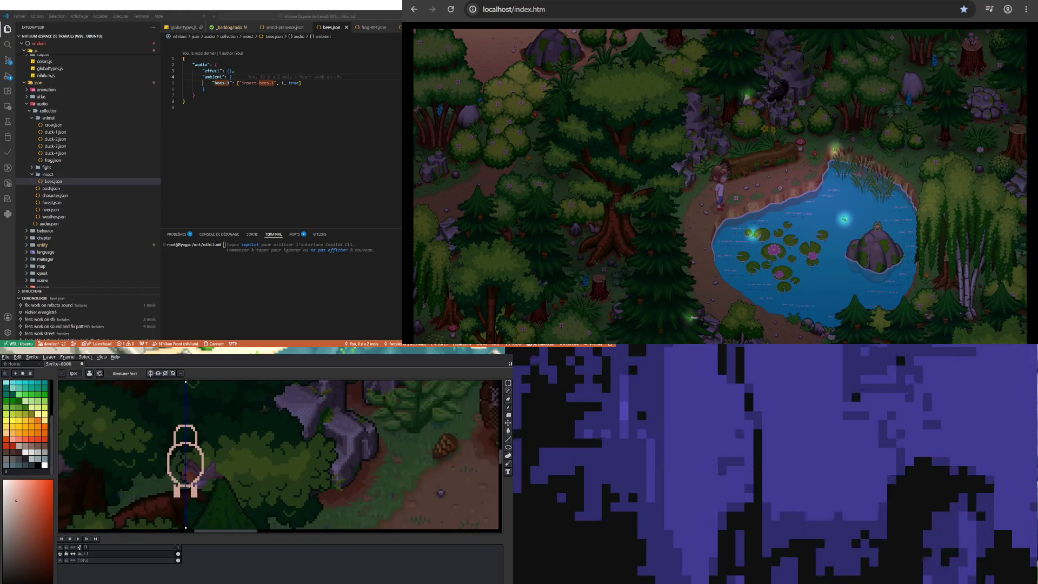
scroll(188, 491, up, 1)
scroll(189, 489, down, 2)
scroll(191, 489, up, 2)
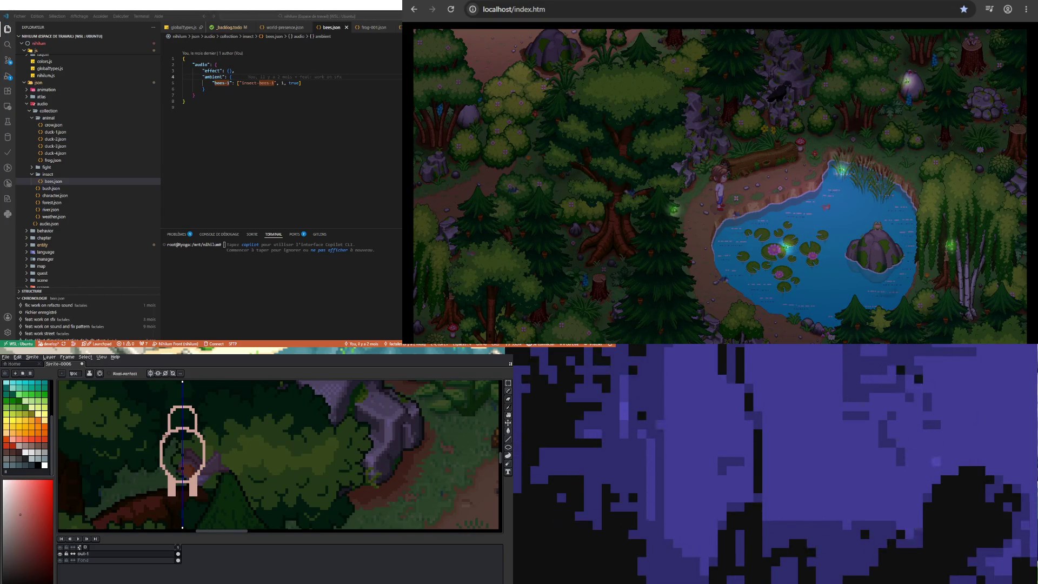
drag(162, 441, 162, 480)
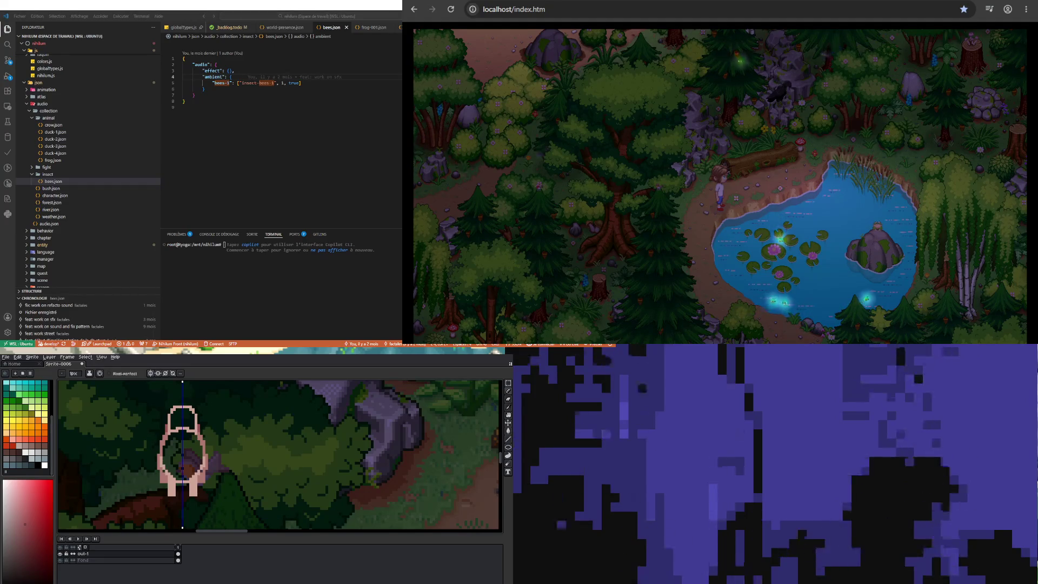
key(s)
key(Up)
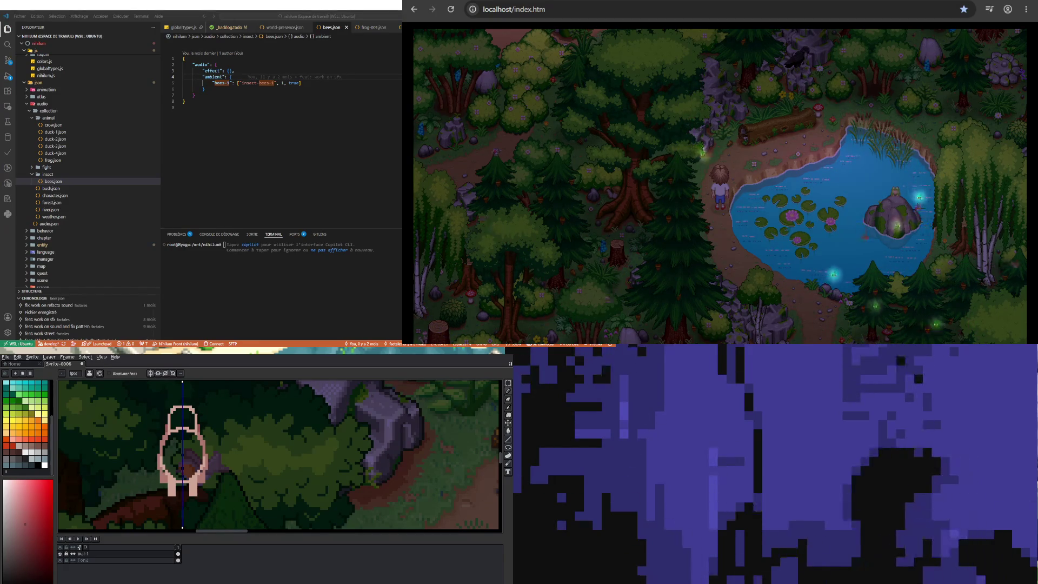
Walk the character along the pond's left shore south to the laddered tree's base
key(Right)
key(Down)
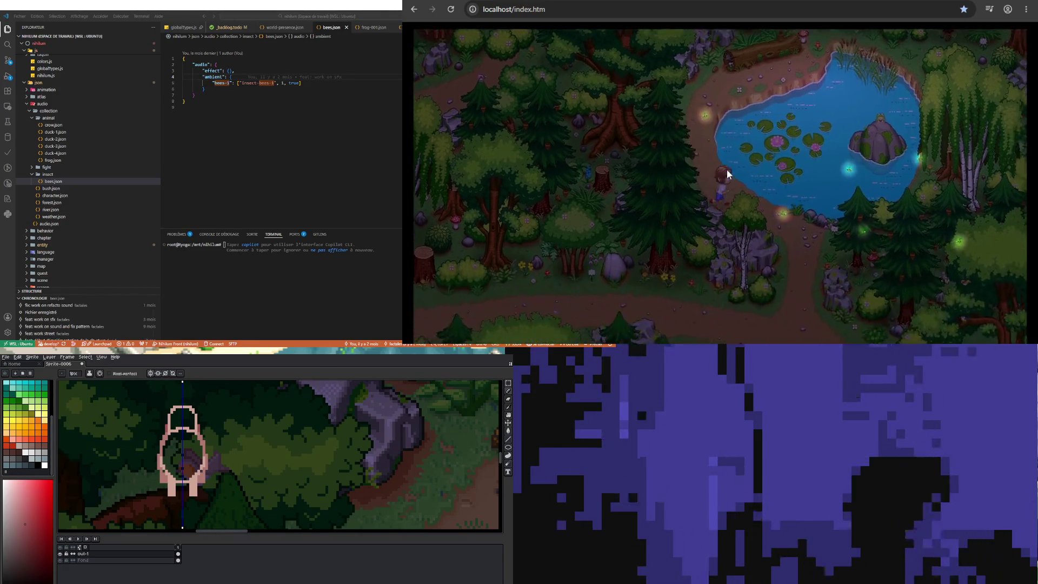
key(Down)
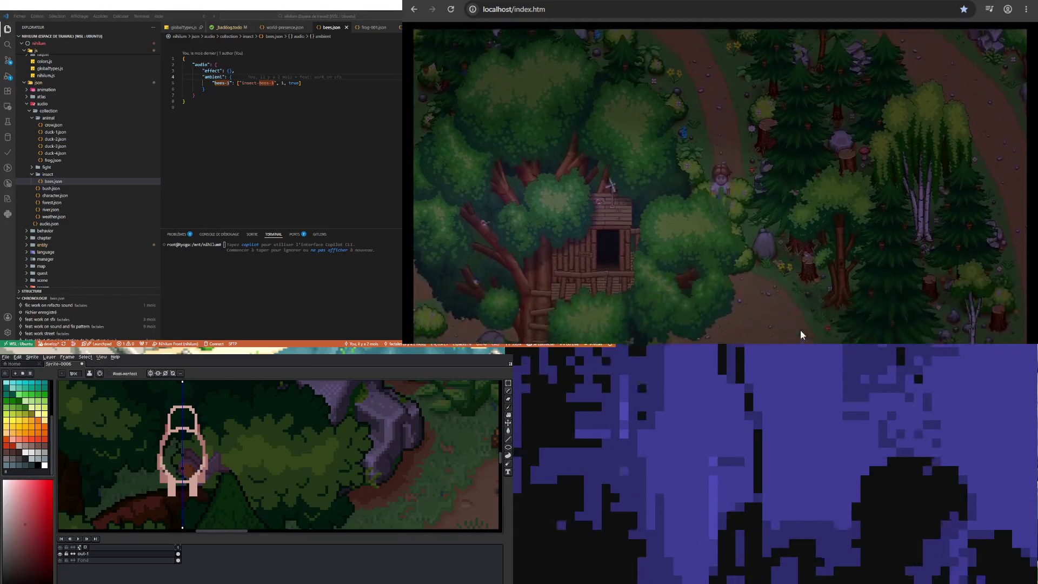
key(Right)
key(Up)
key(Left)
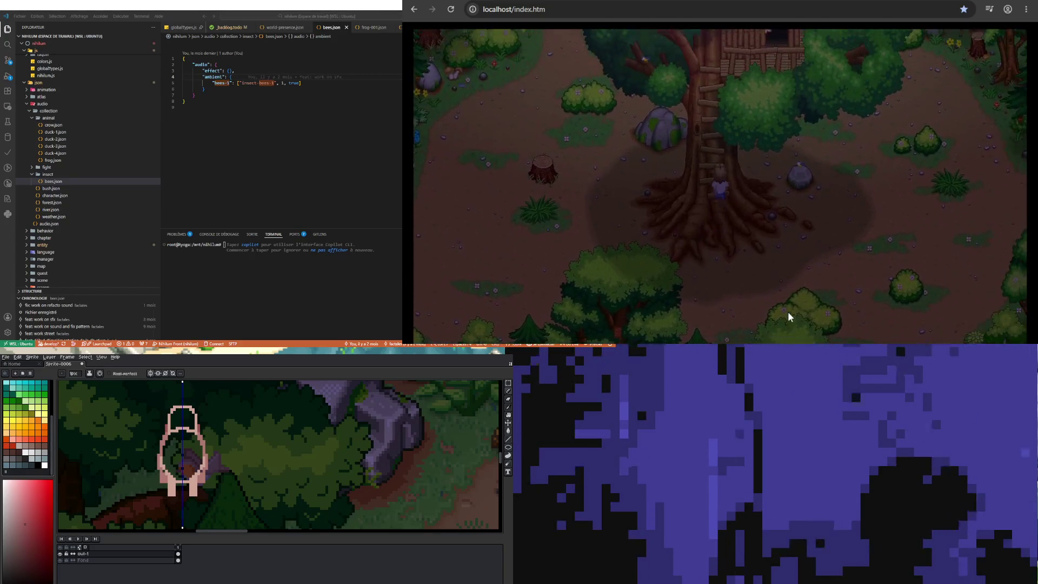
Climb the ladder into the treehouse and turn the character around on the balcony
key(Up)
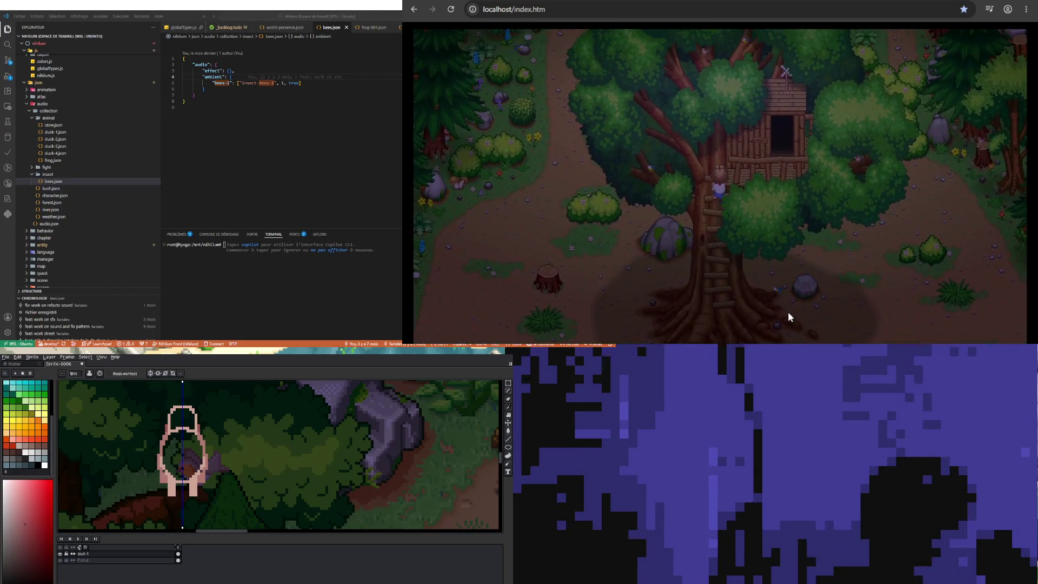
key(Up)
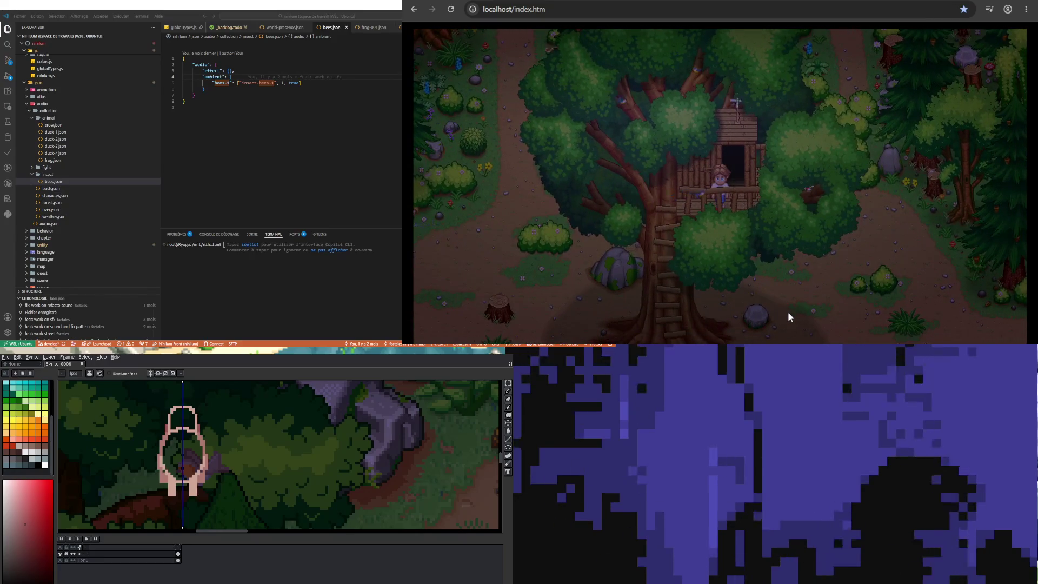
key(Up)
key(Down)
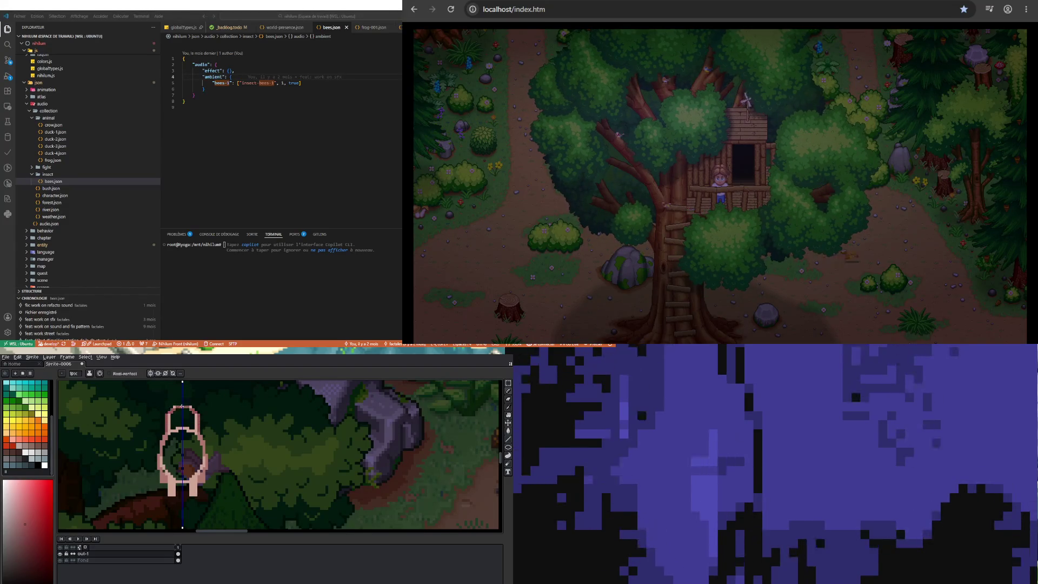
key(b)
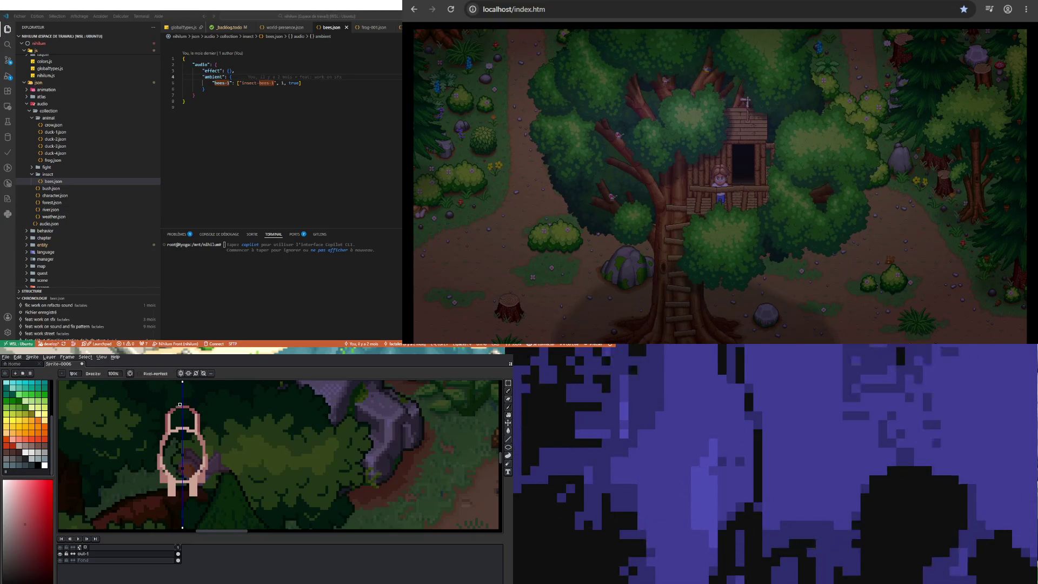
Paint the owl's head pink and sample its light pink
key(e)
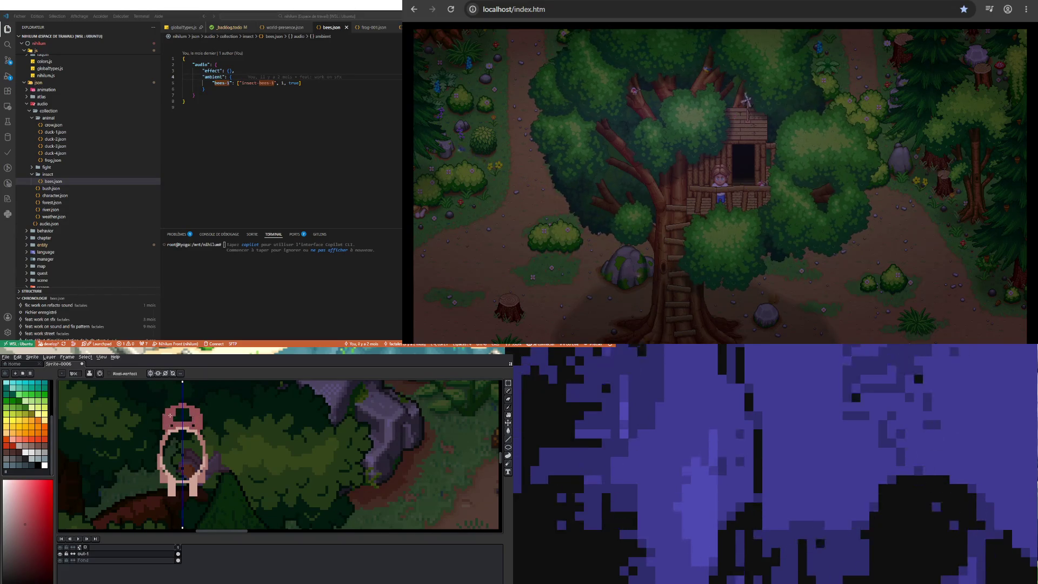
click(176, 418)
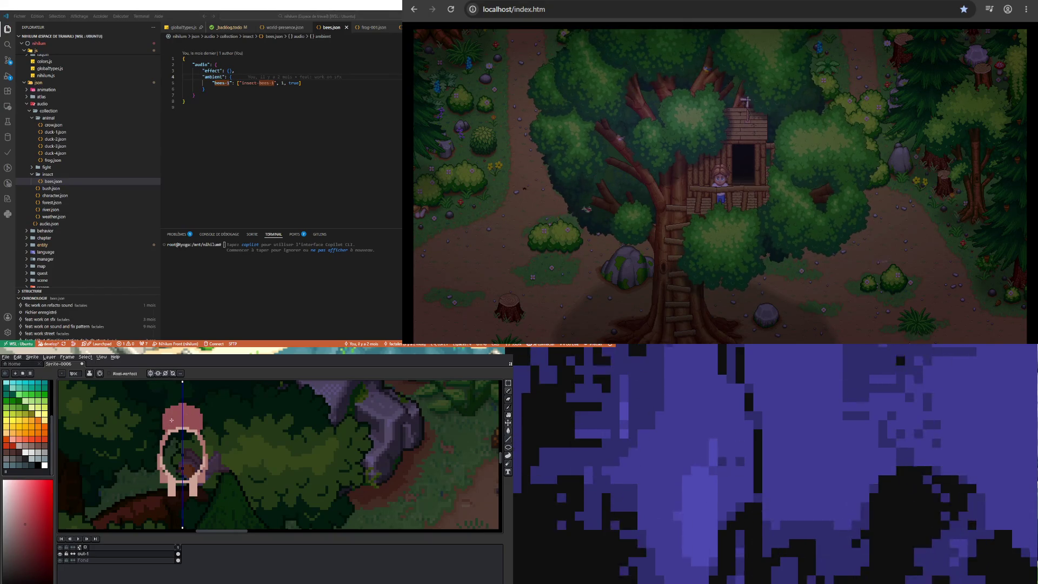
key(i)
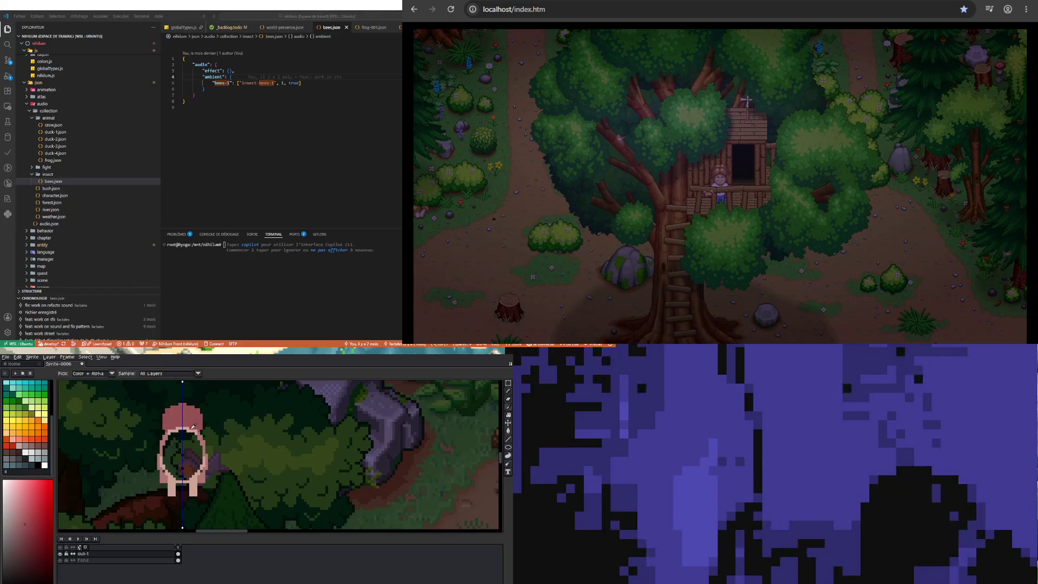
click(188, 426)
key(b)
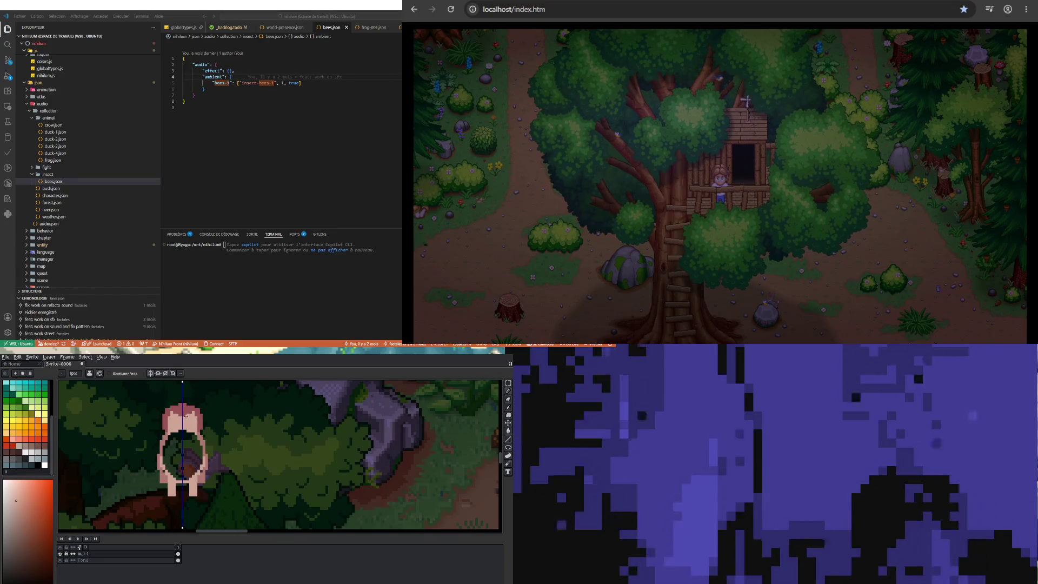
Choose a pinkish-red colour, then resample the pink from the owl's head
alt+click(171, 431)
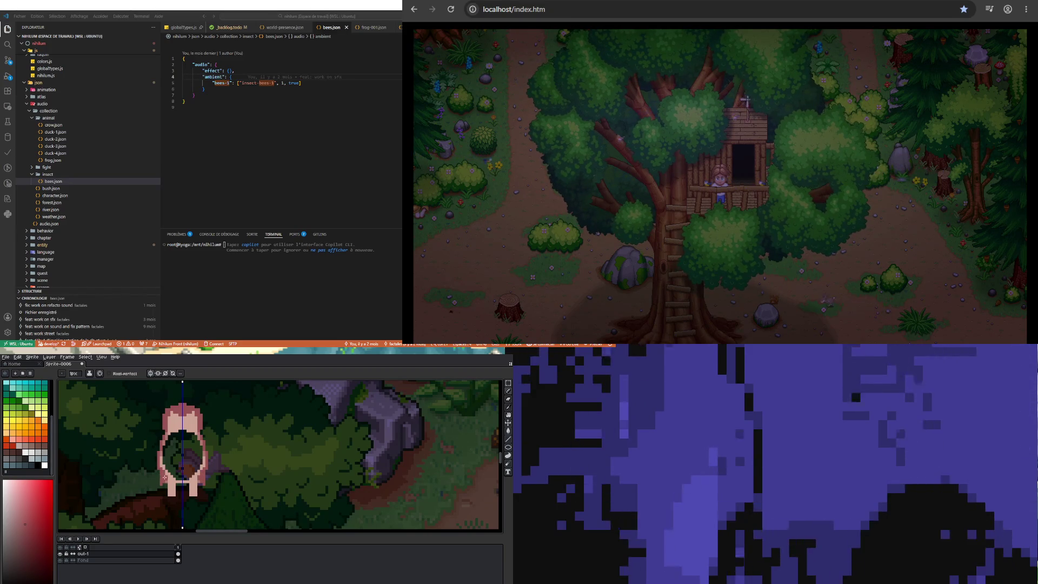
key(b)
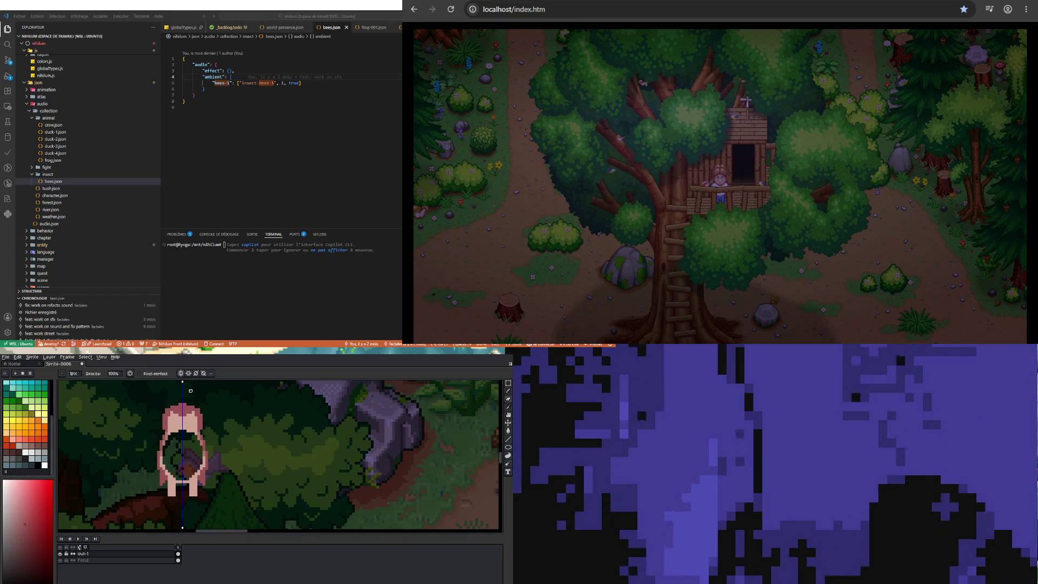
key(e)
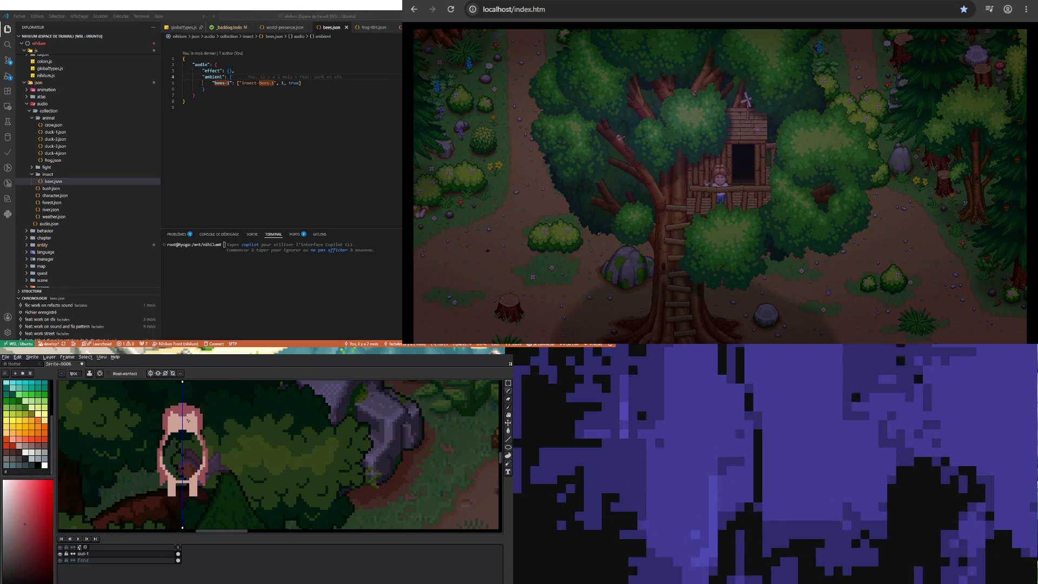
key(i)
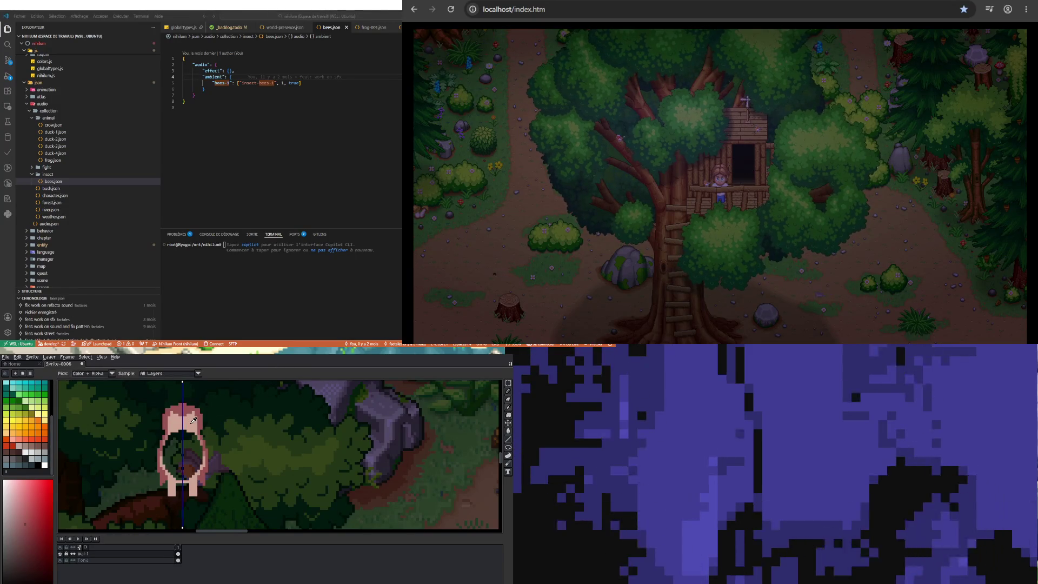
click(192, 422)
key(b)
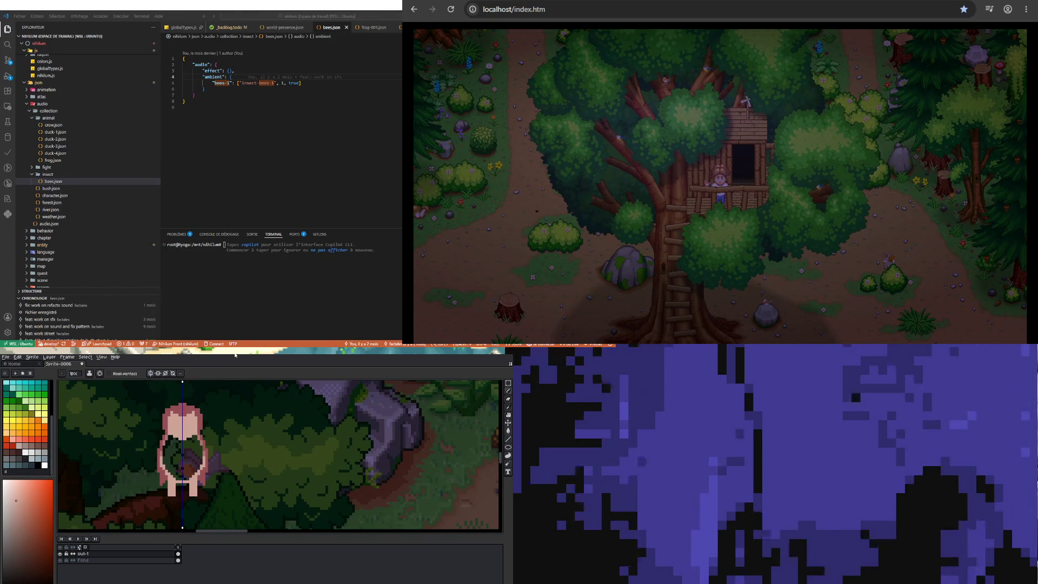
Flood-fill the owl's dark green body with pink and sample a shade from it
key(i)
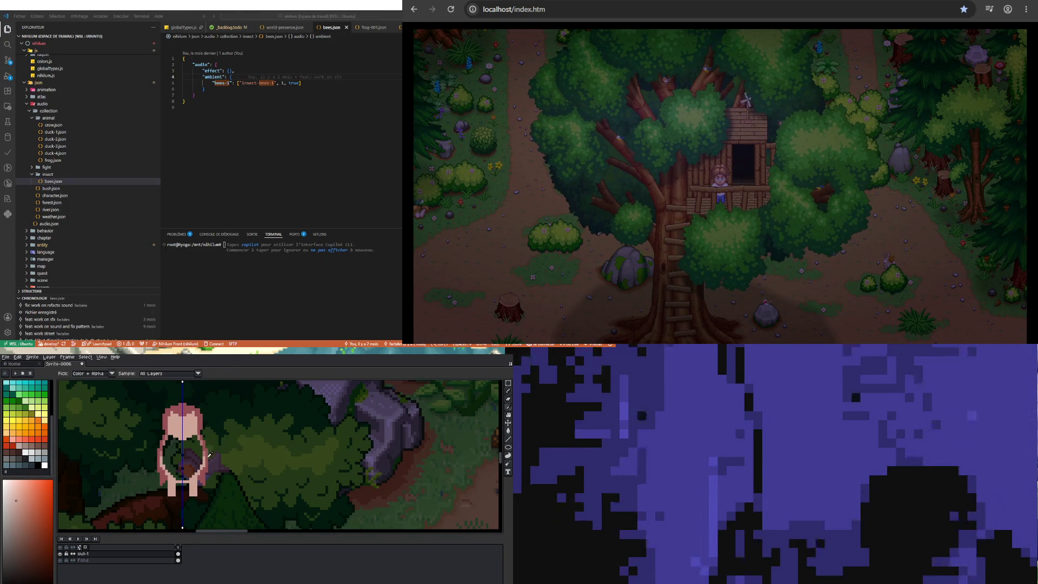
click(206, 451)
key(b)
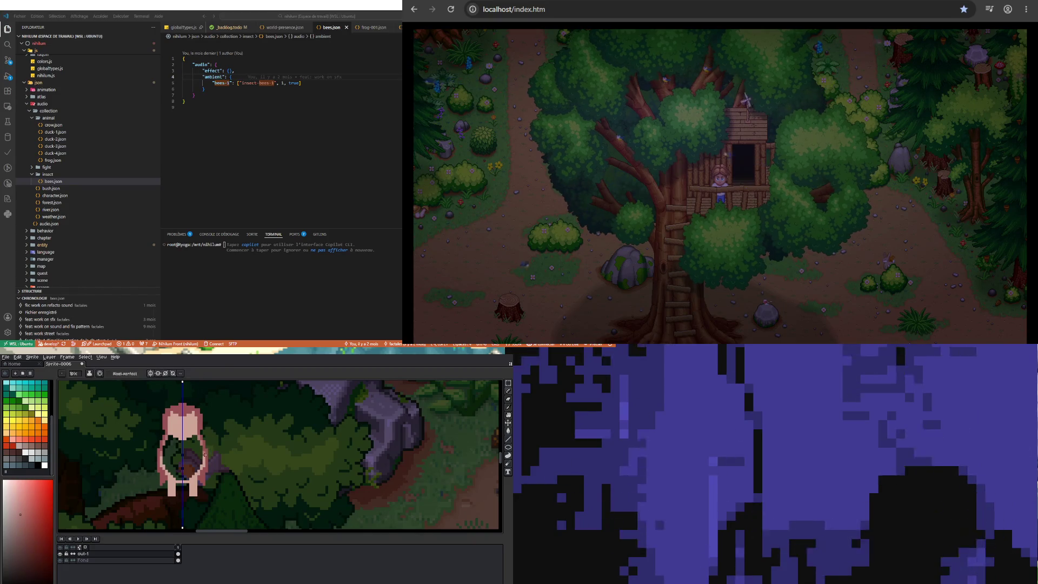
click(506, 431)
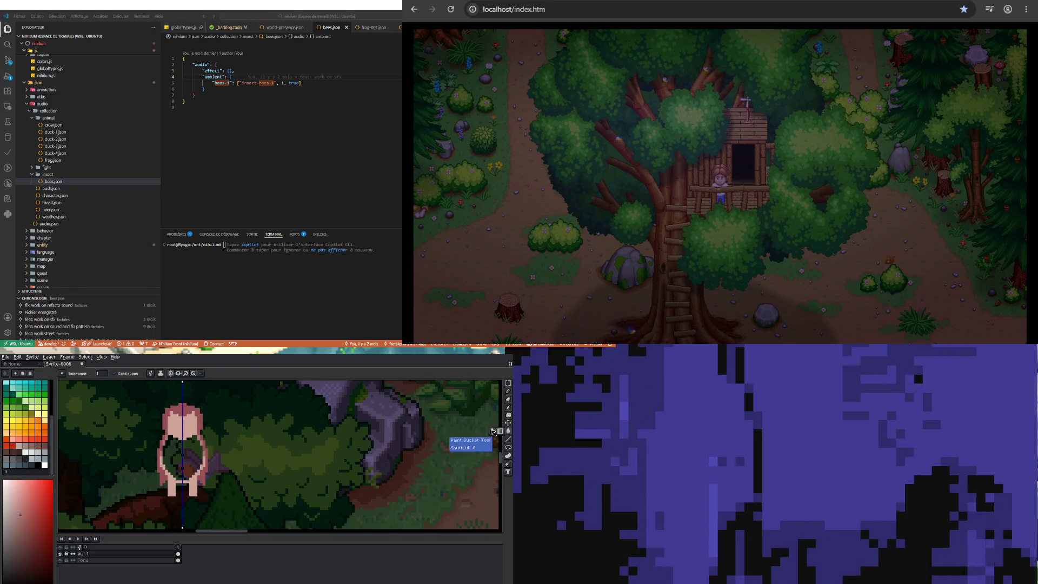
click(177, 444)
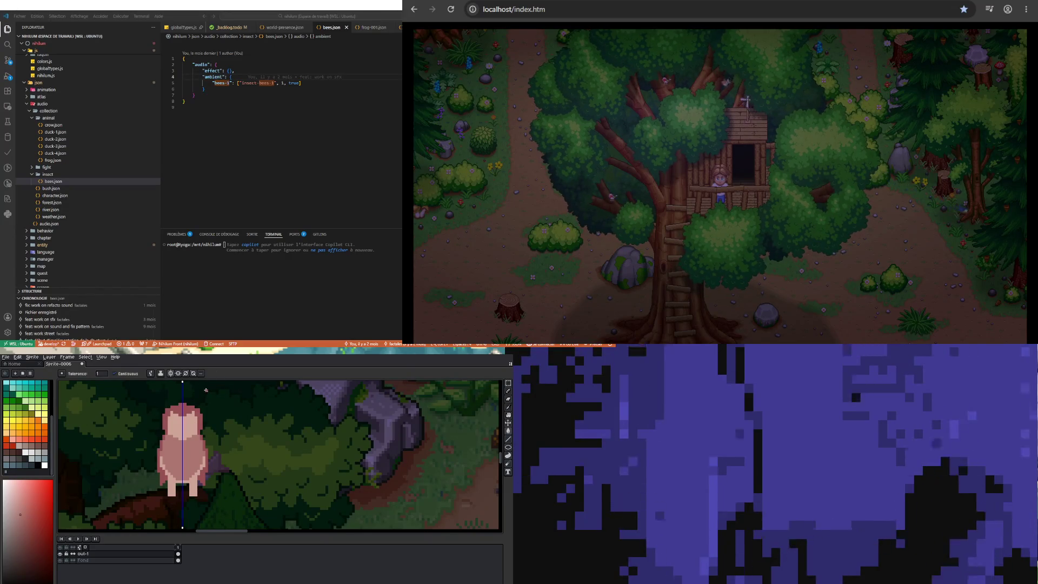
key(i)
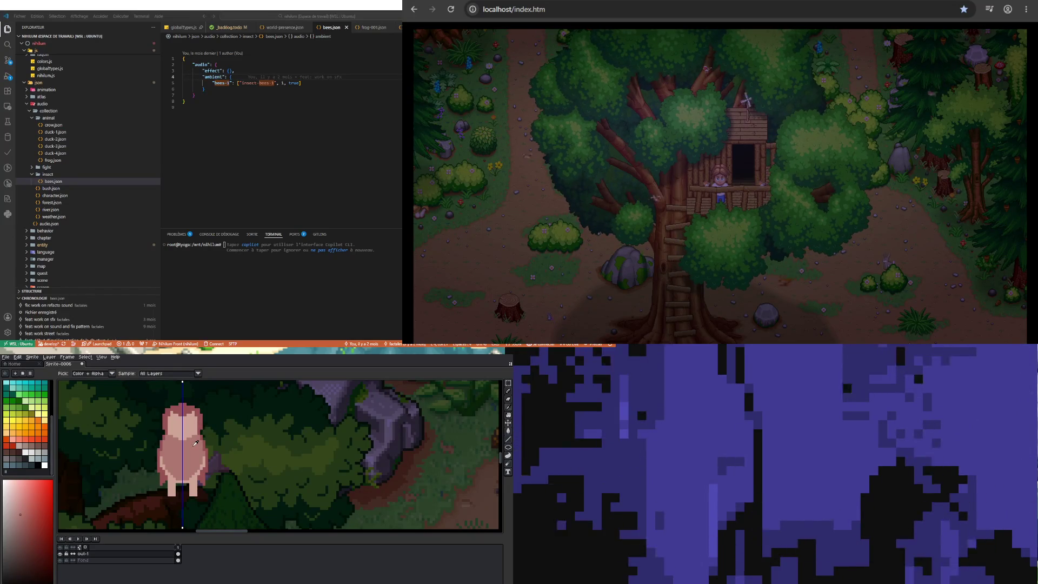
click(169, 442)
key(b)
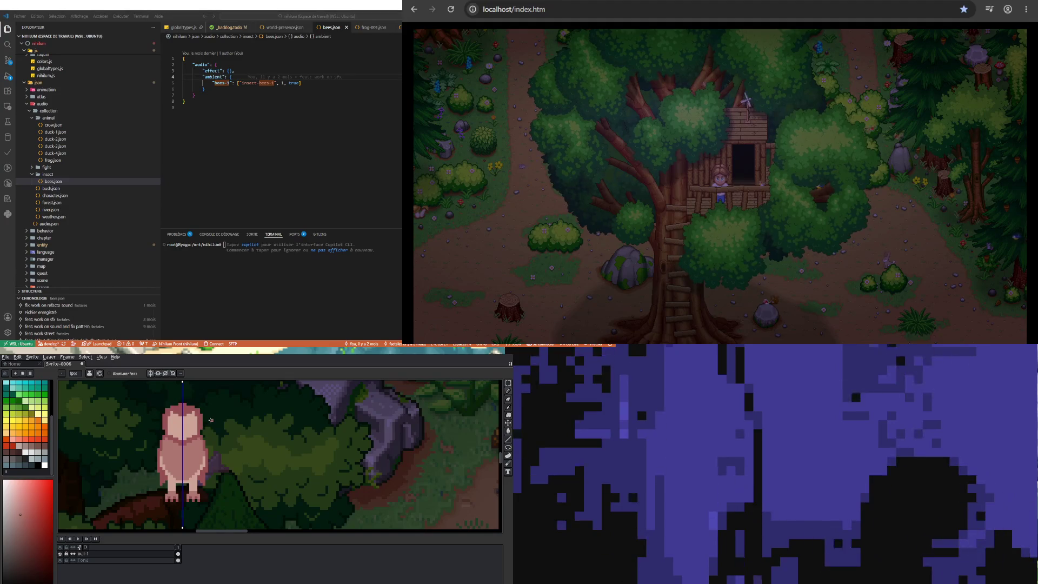
Shade the owl's edges using pinks sampled from its head and body
key(i)
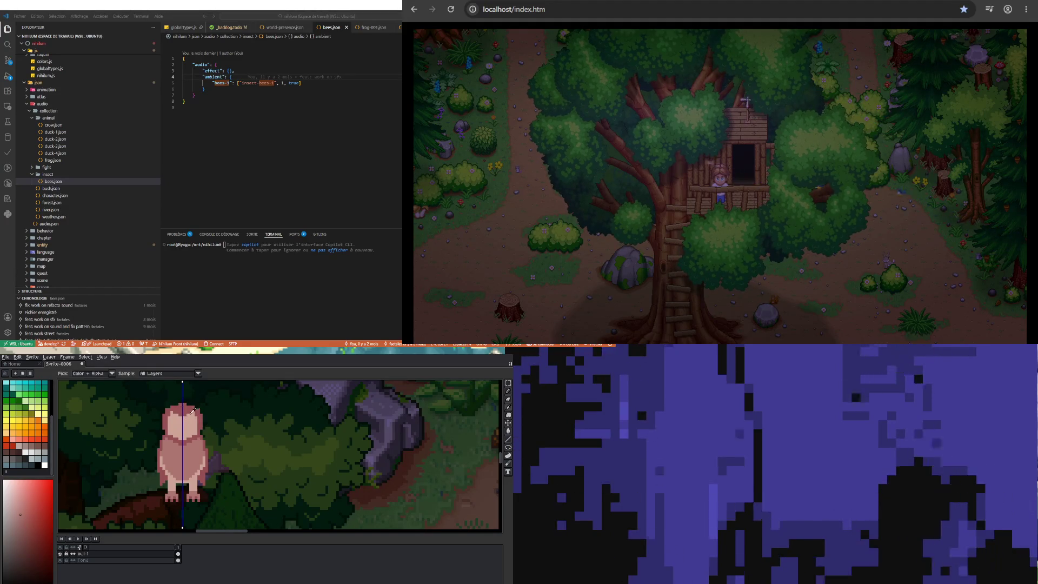
click(188, 410)
key(b)
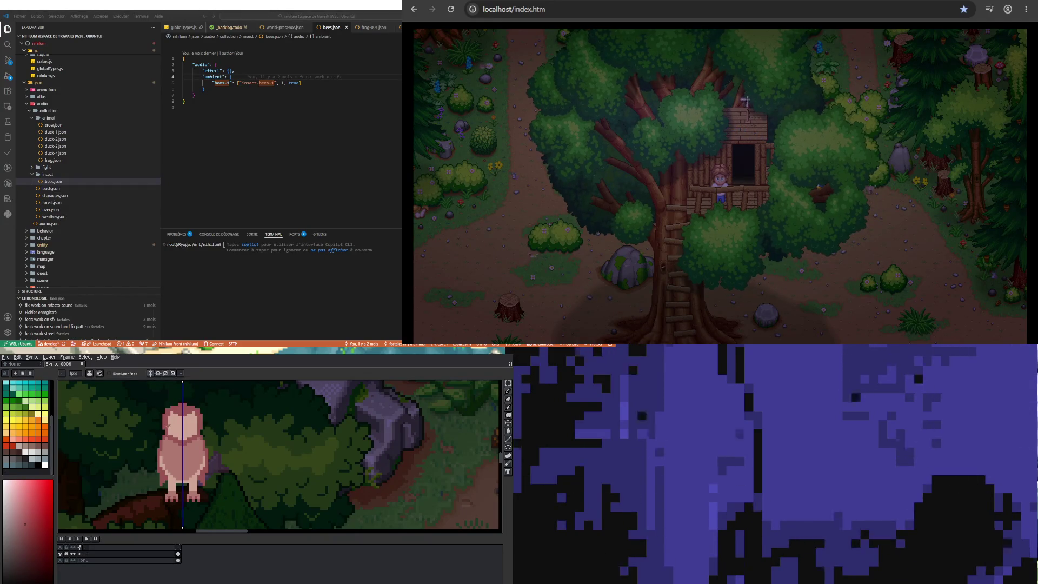
key(i)
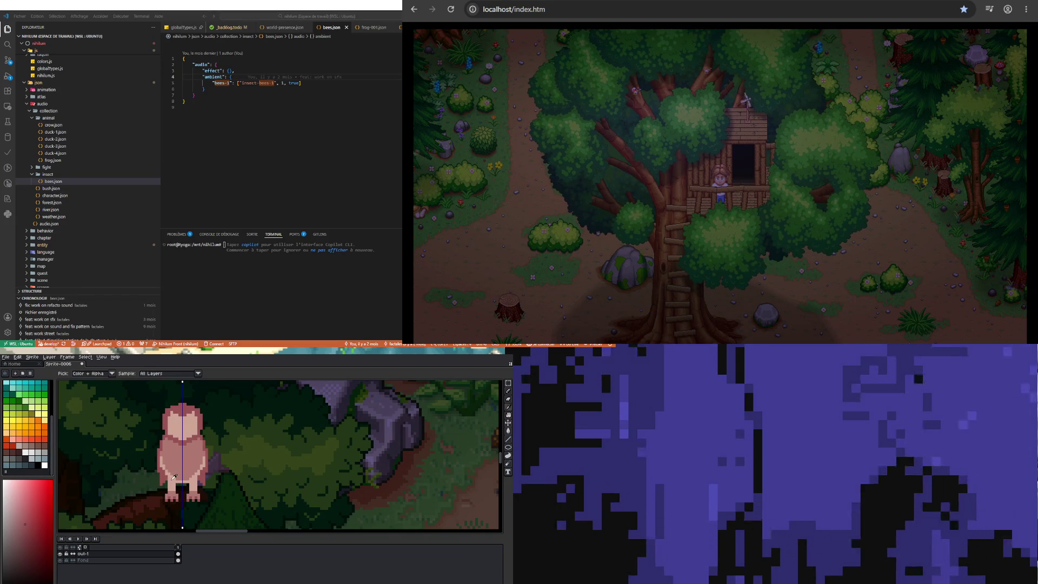
click(175, 476)
key(b)
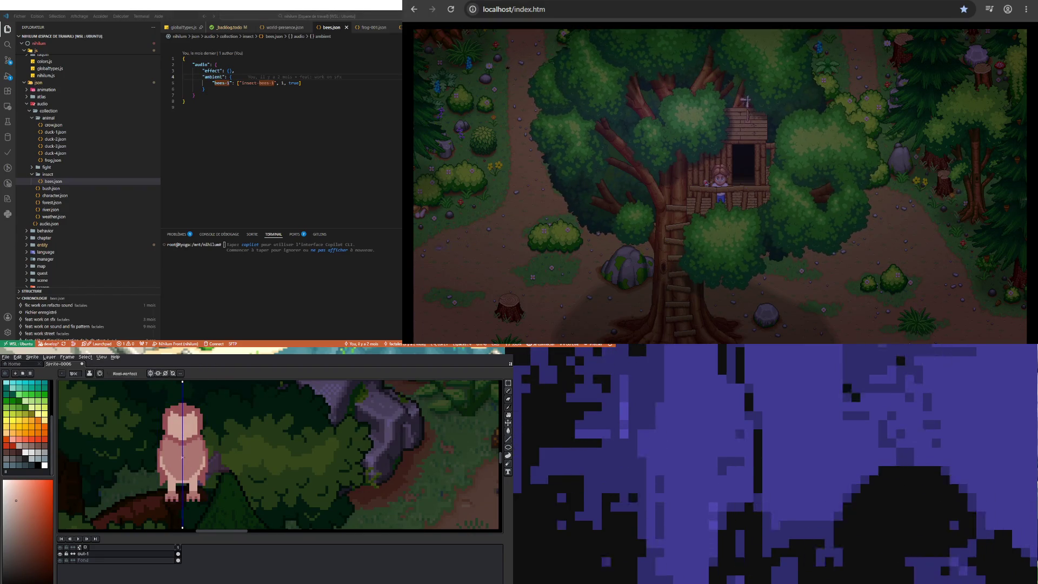
Flood-fill the owl's chest light pink and pick up a darker pink
click(508, 431)
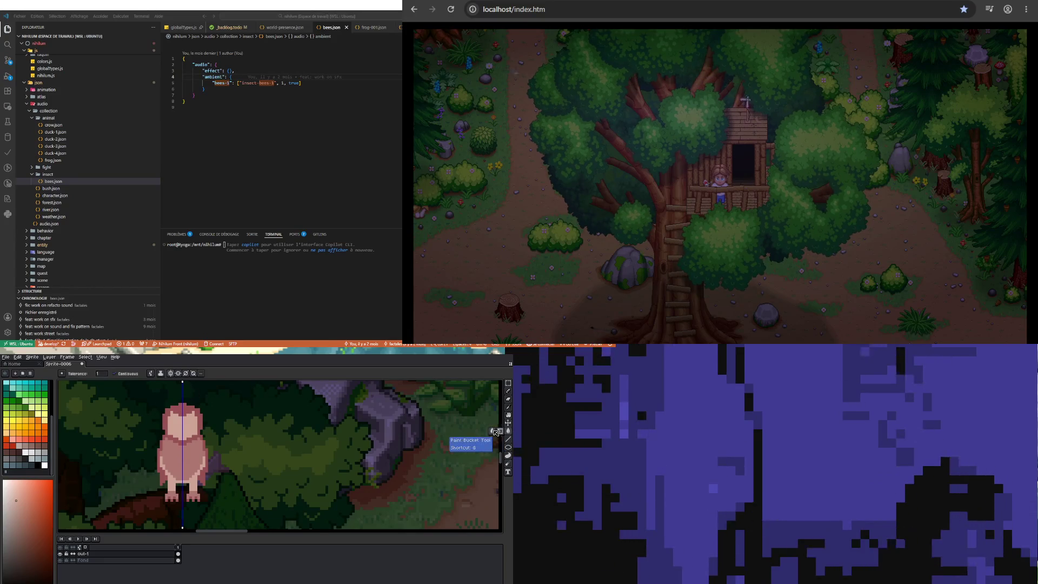
click(205, 452)
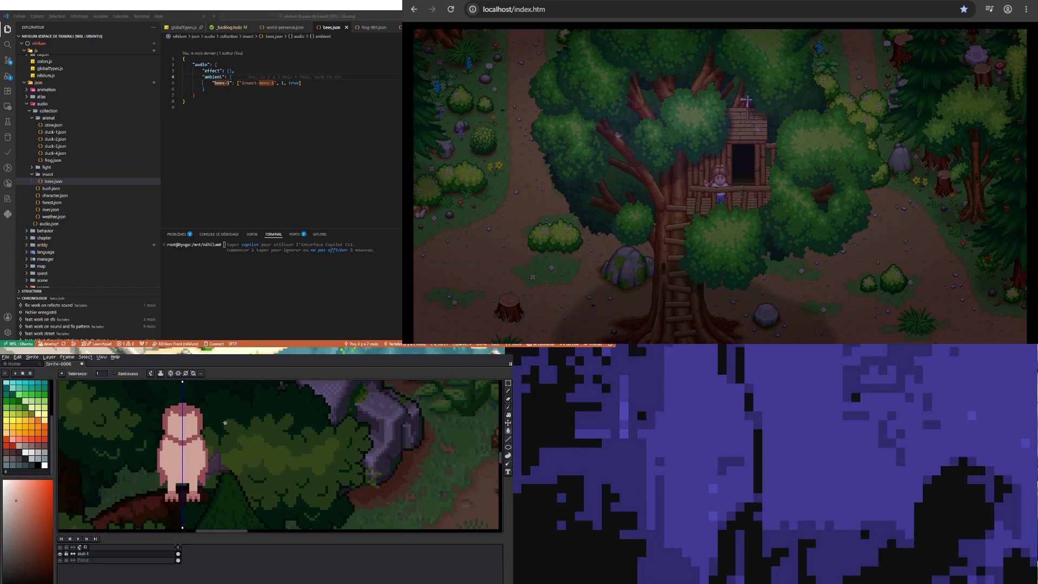
key(i)
click(195, 490)
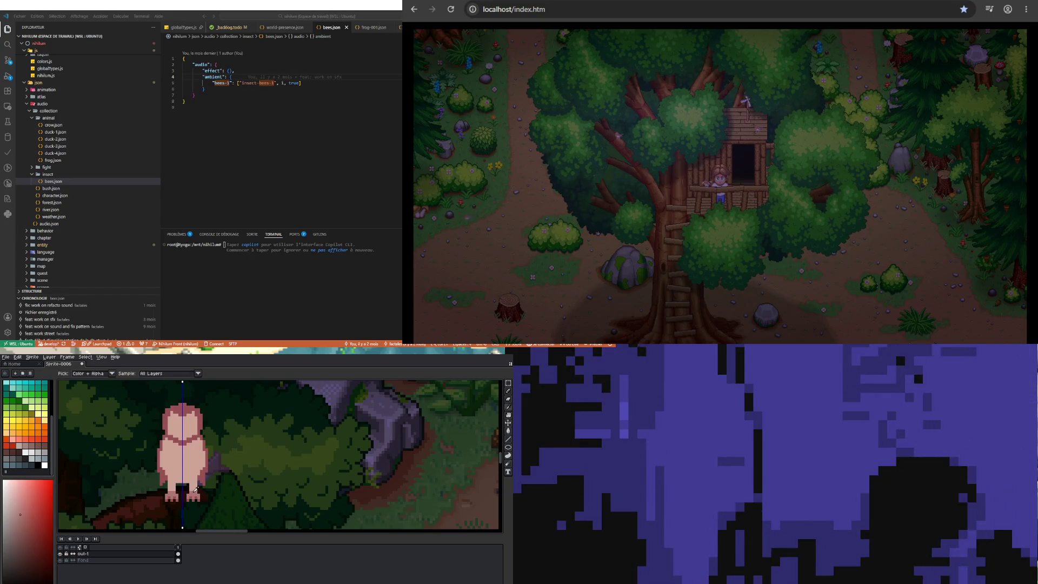
key(b)
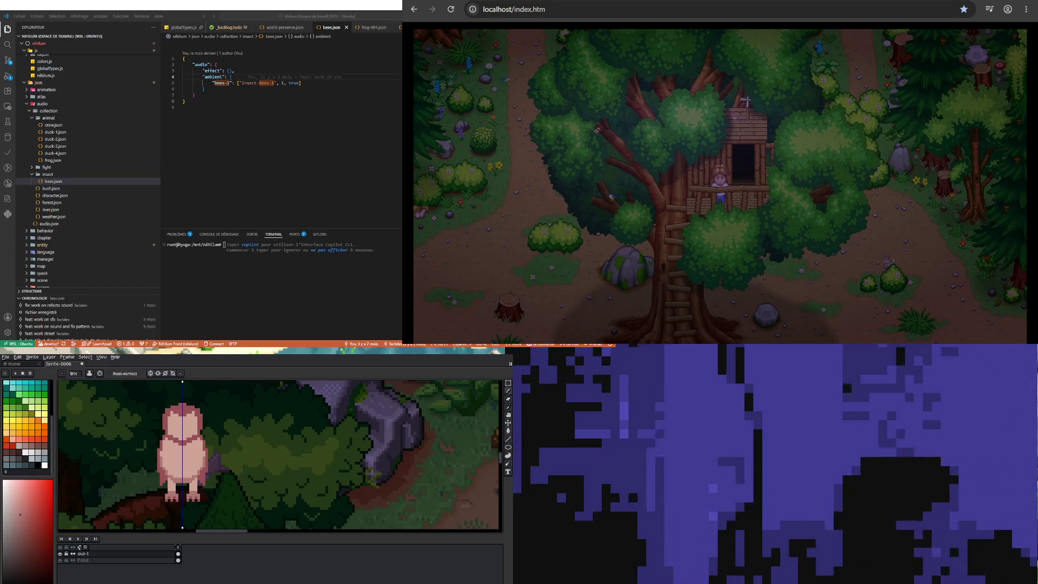
Zoom the canvas in on the owl's pink body for detail work
scroll(199, 468, up, 2)
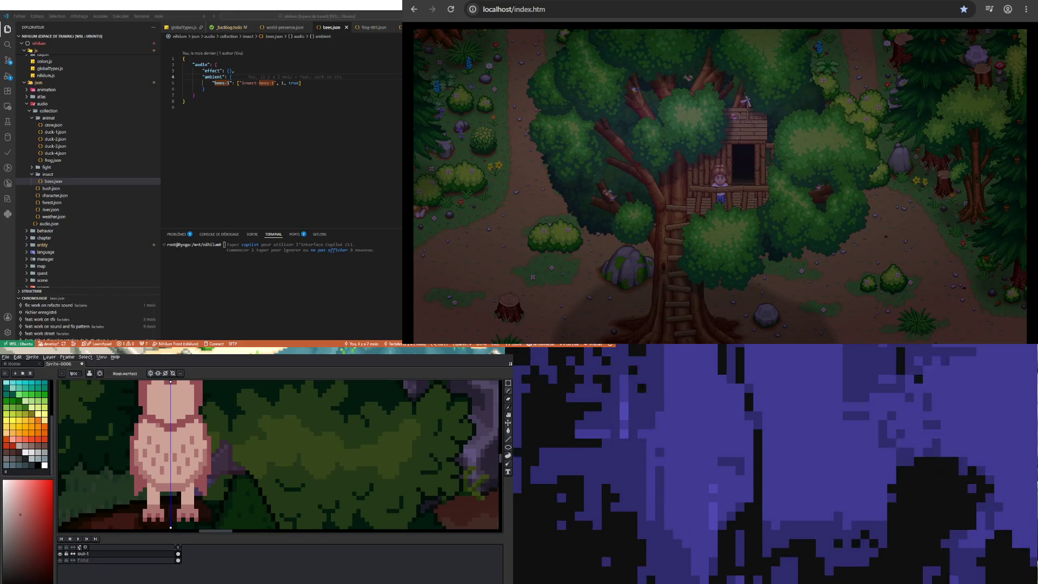
Add the owl's maroon outline and chest feather pattern with the mirrored Pencil
scroll(155, 414, up, 1)
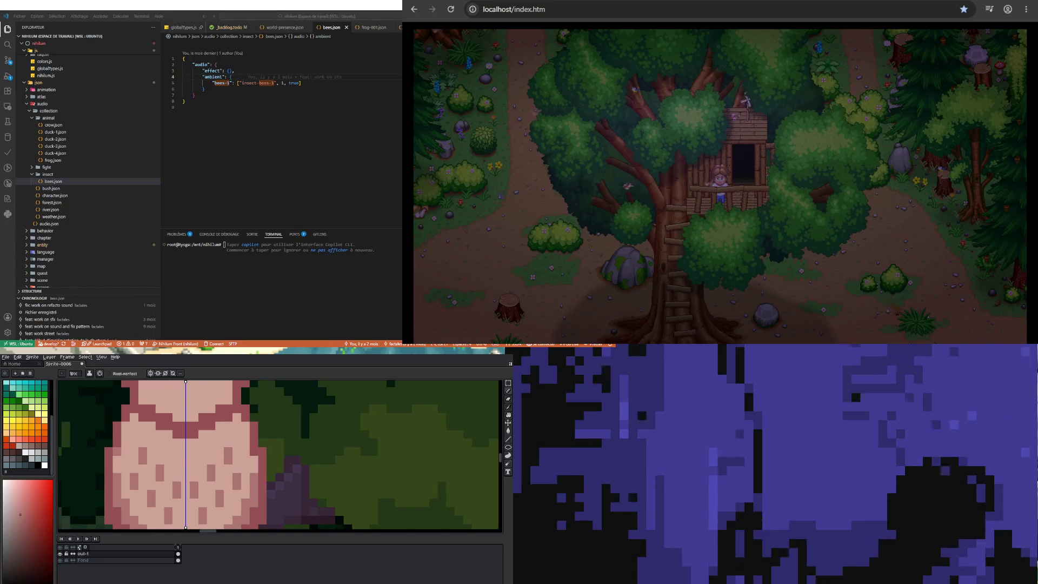
scroll(134, 451, down, 1)
scroll(134, 451, up, 2)
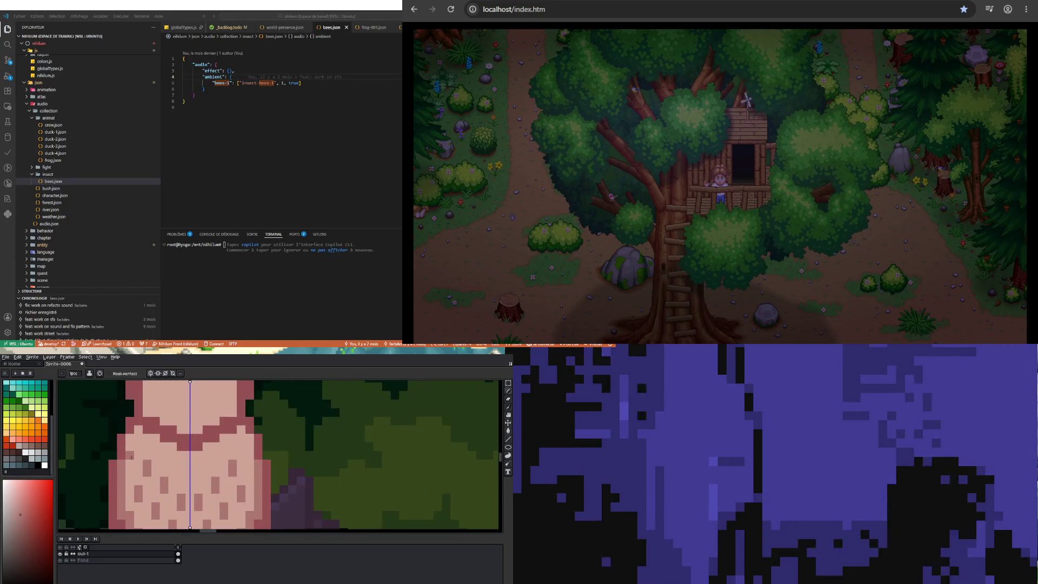
scroll(140, 446, down, 2)
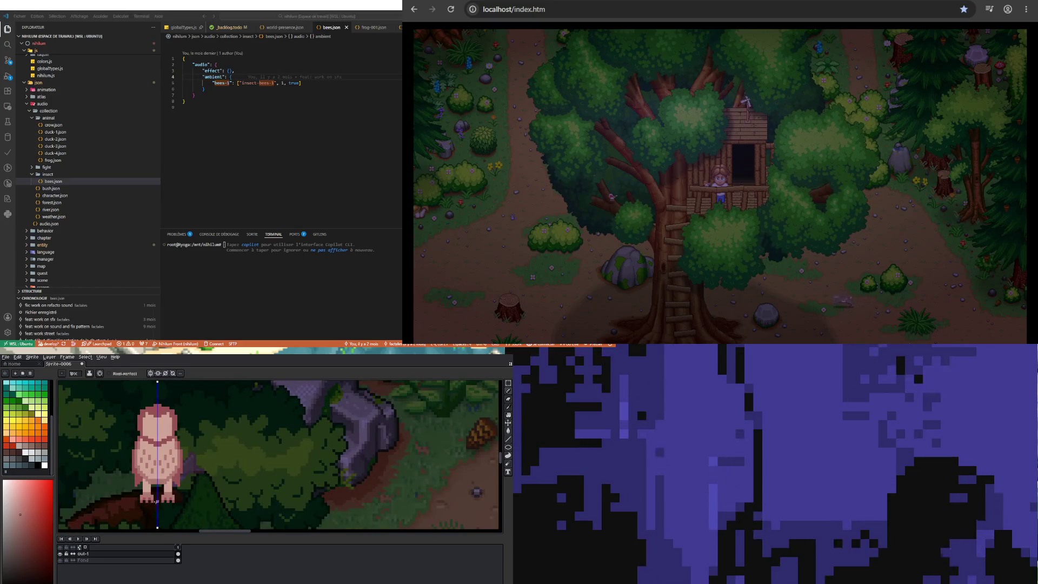
scroll(132, 478, up, 2)
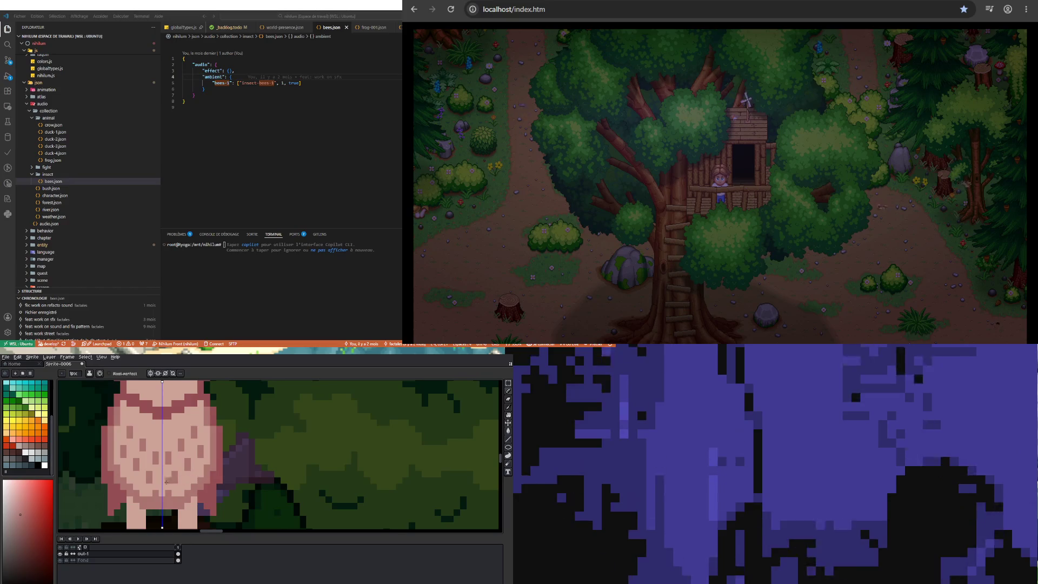
scroll(169, 480, down, 3)
scroll(147, 478, up, 2)
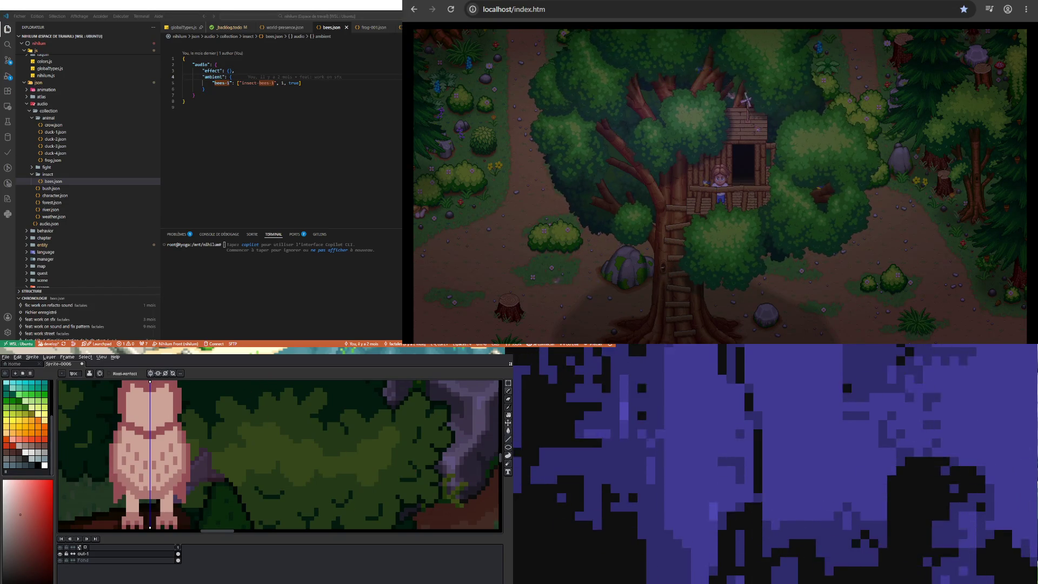
scroll(135, 486, down, 1)
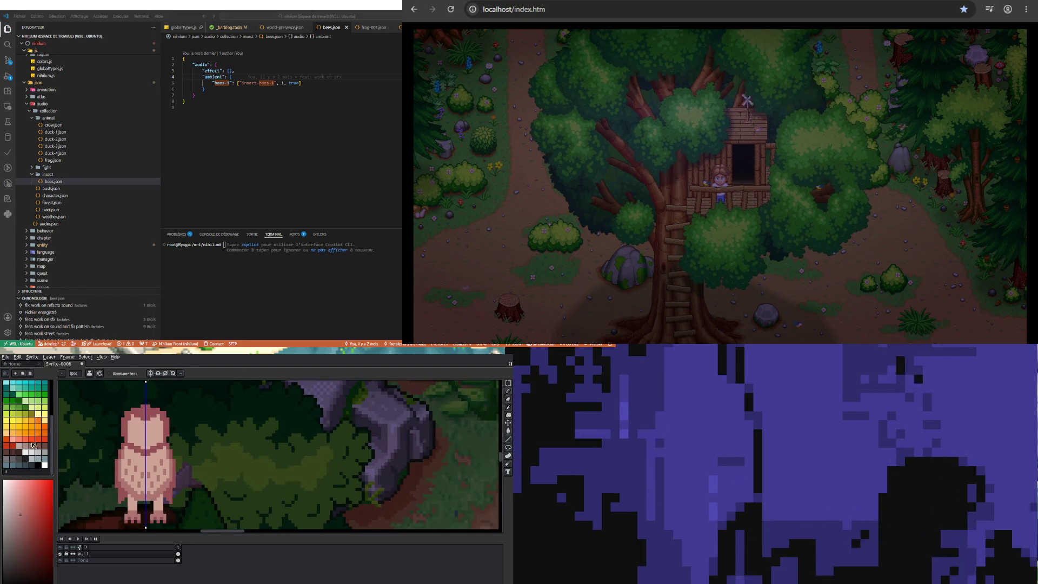
Paint matching 2x2 yellow eyes on both sides of the owl's face, then choose orange
click(12, 420)
scroll(135, 424, up, 2)
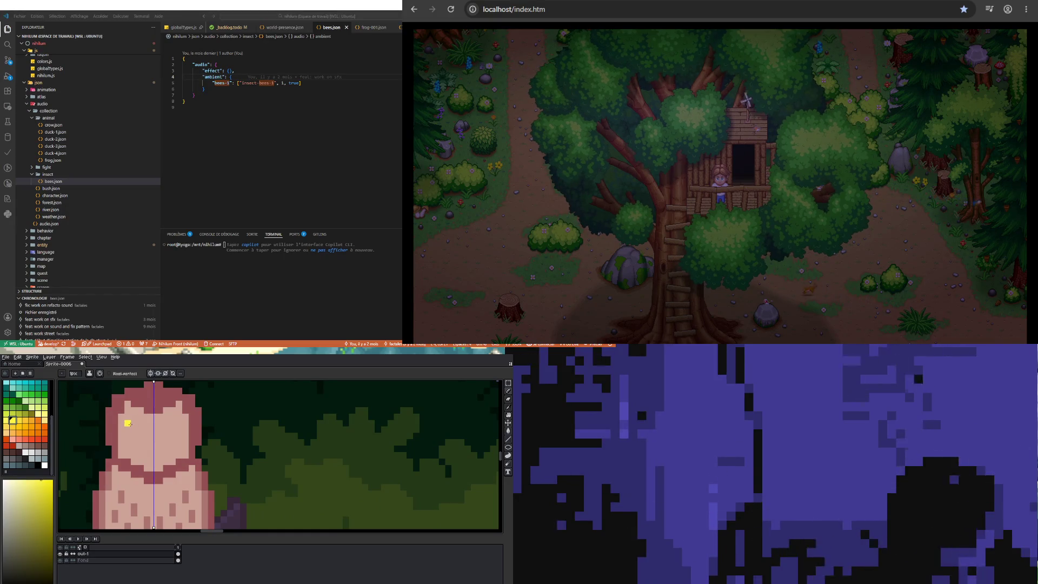
click(134, 423)
drag(131, 424, 132, 431)
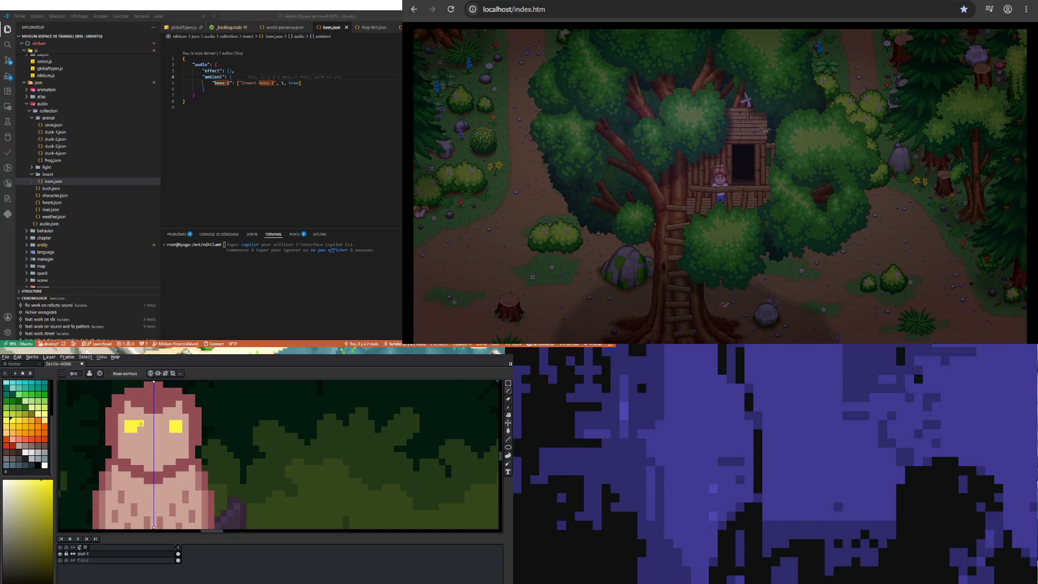
scroll(142, 464, down, 2)
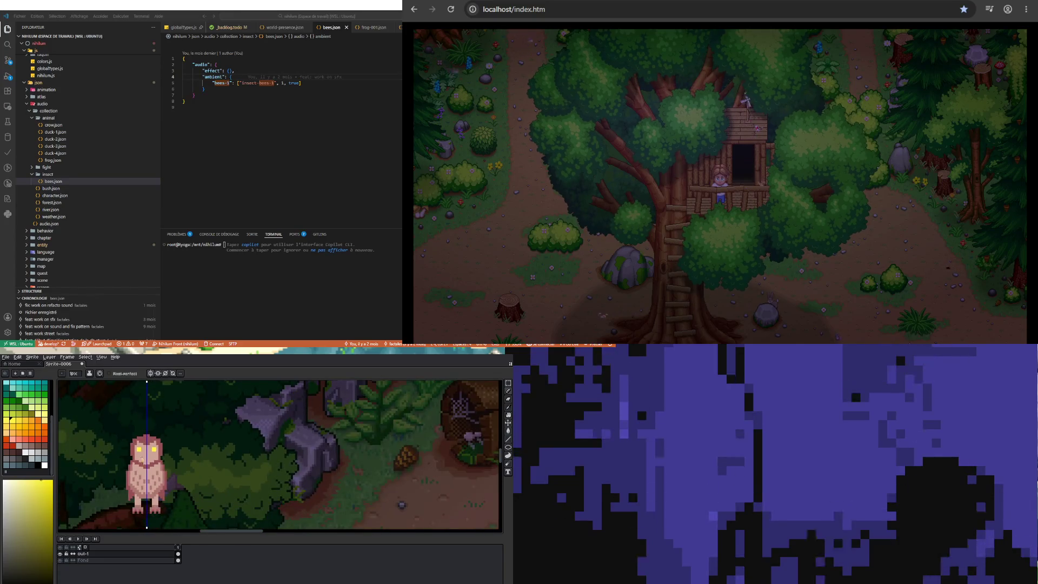
scroll(142, 464, up, 1)
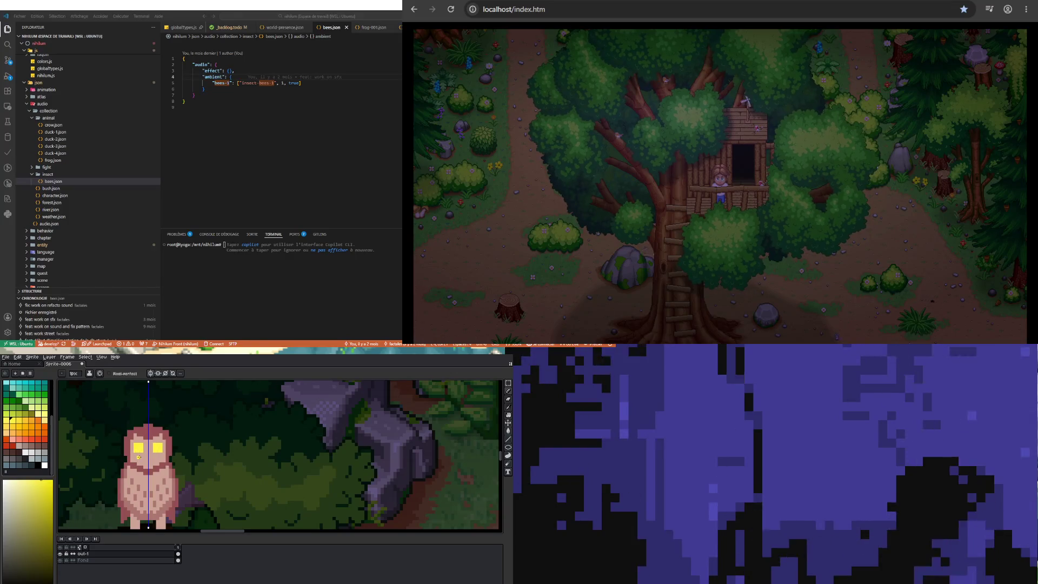
scroll(138, 457, up, 1)
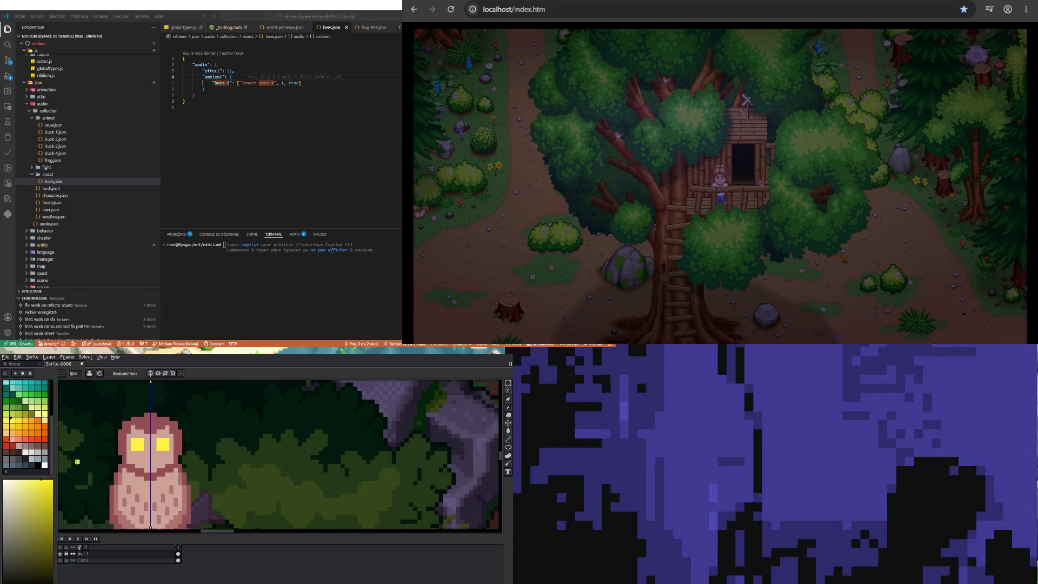
click(38, 432)
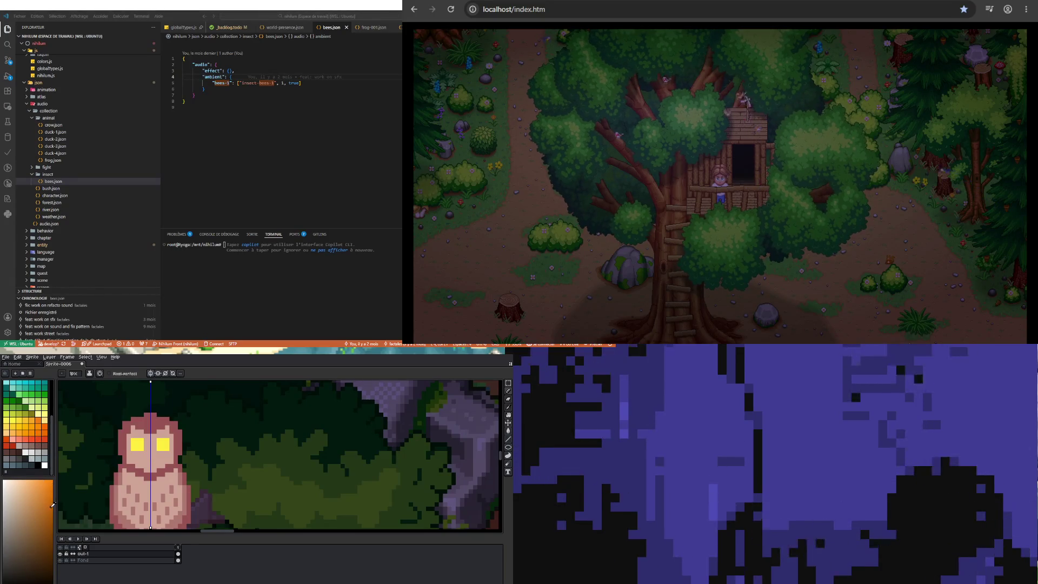
scroll(149, 463, up, 1)
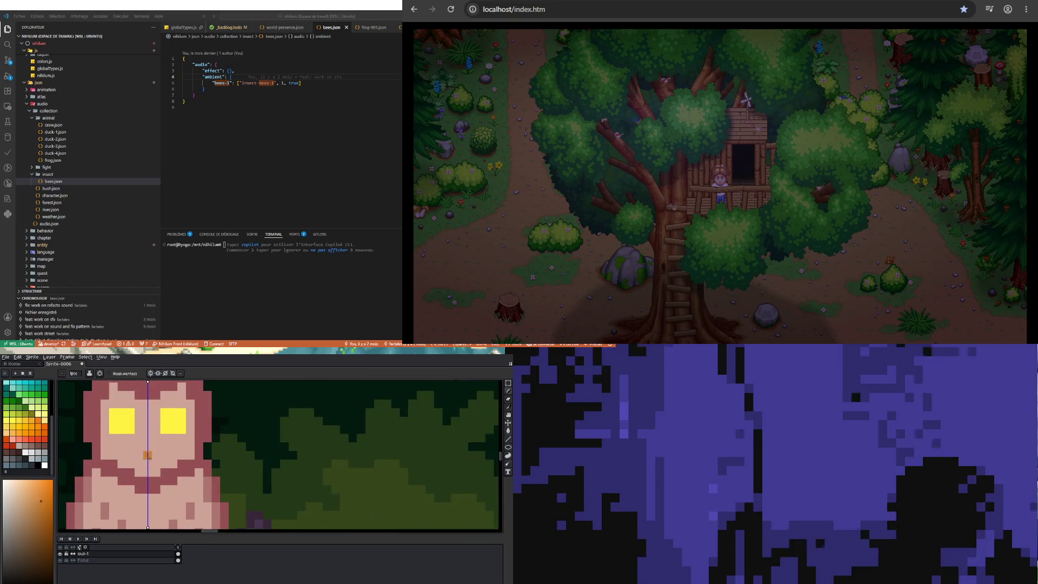
Fine-tune the orange and draw the beak pixels between the owl's eyes
click(20, 503)
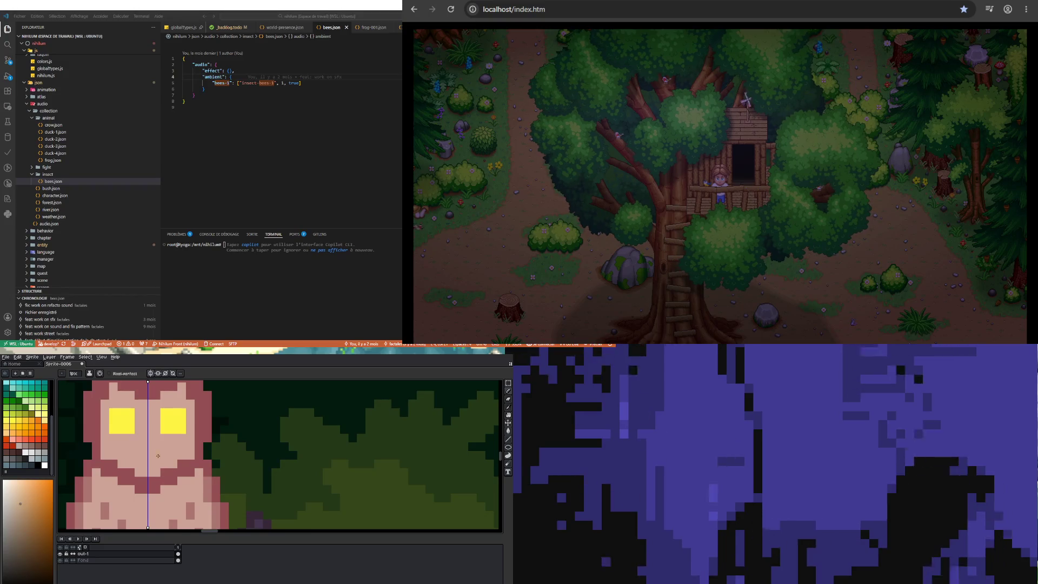
click(170, 454)
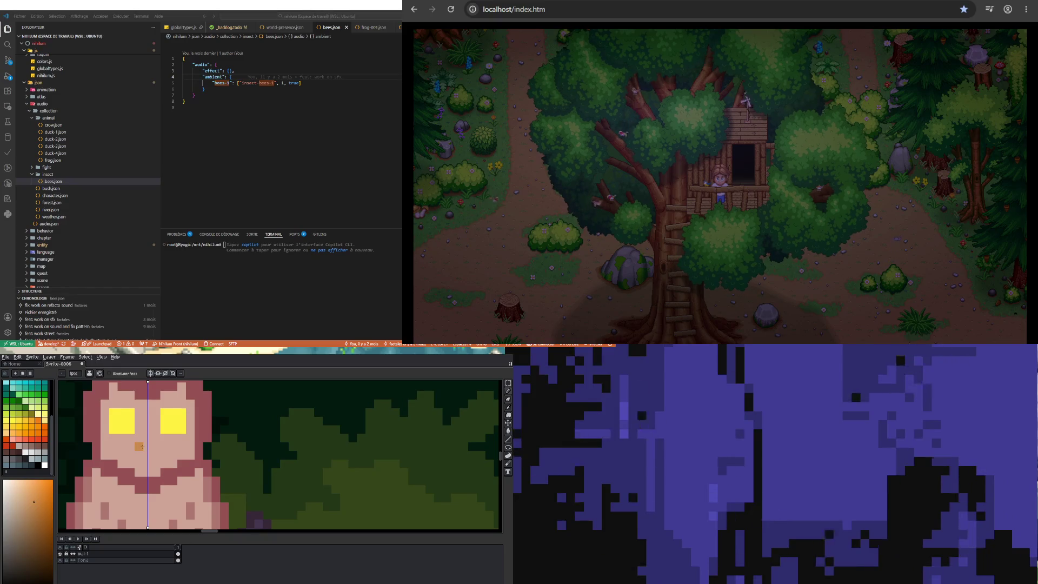
mouse_move(141, 446)
mouse_down()
mouse_move(156, 447)
mouse_move(148, 456)
mouse_up()
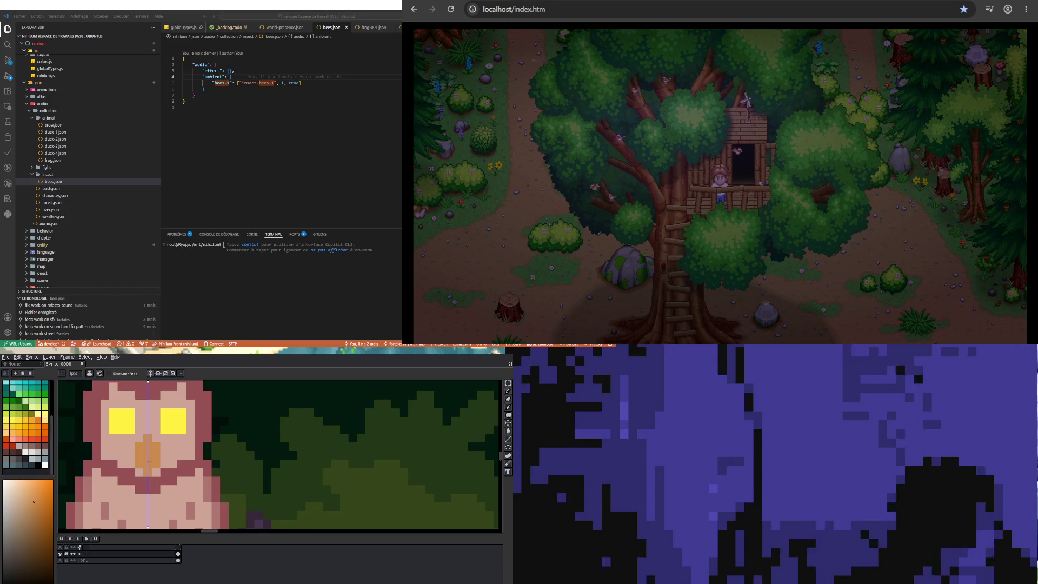
scroll(149, 470, down, 3)
scroll(133, 454, up, 3)
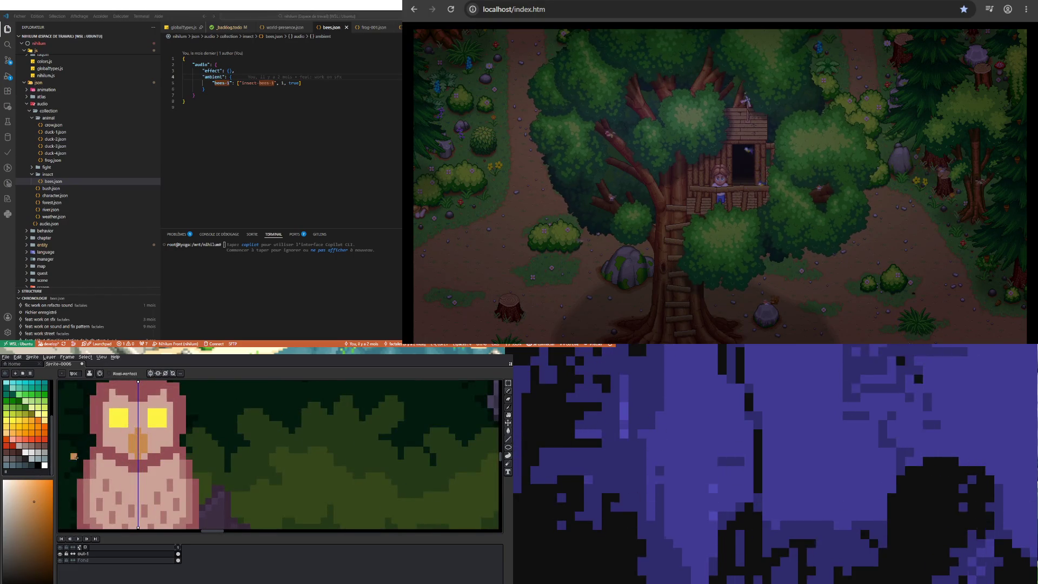
Sample the owl's maroon with the Eyedropper and return to the Pencil
key(i)
click(160, 387)
key(b)
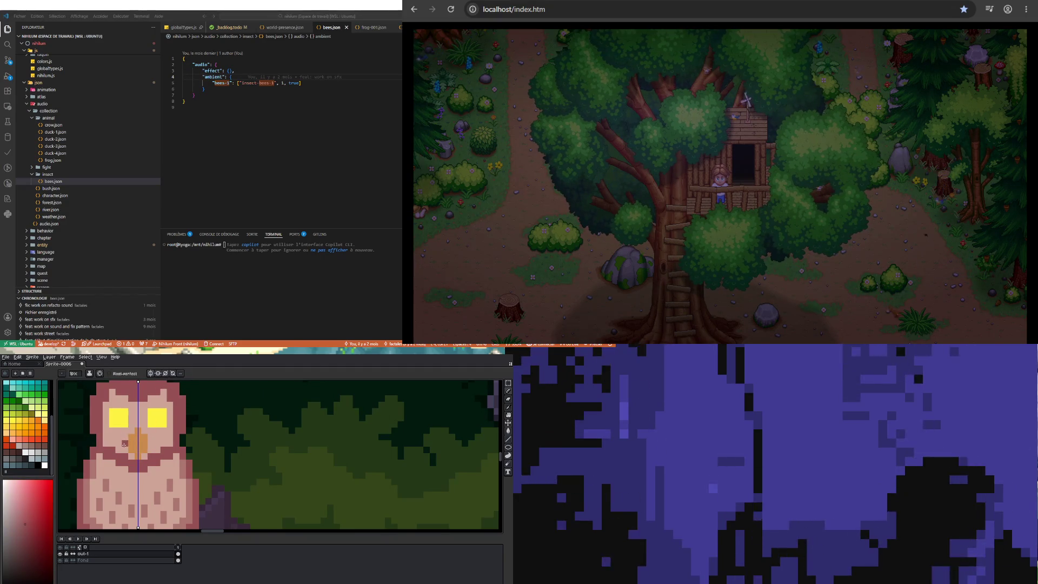
Sample the beak's orange-brown tones from the canvas and add an orange shading pixel to the beak
scroll(149, 459, down, 3)
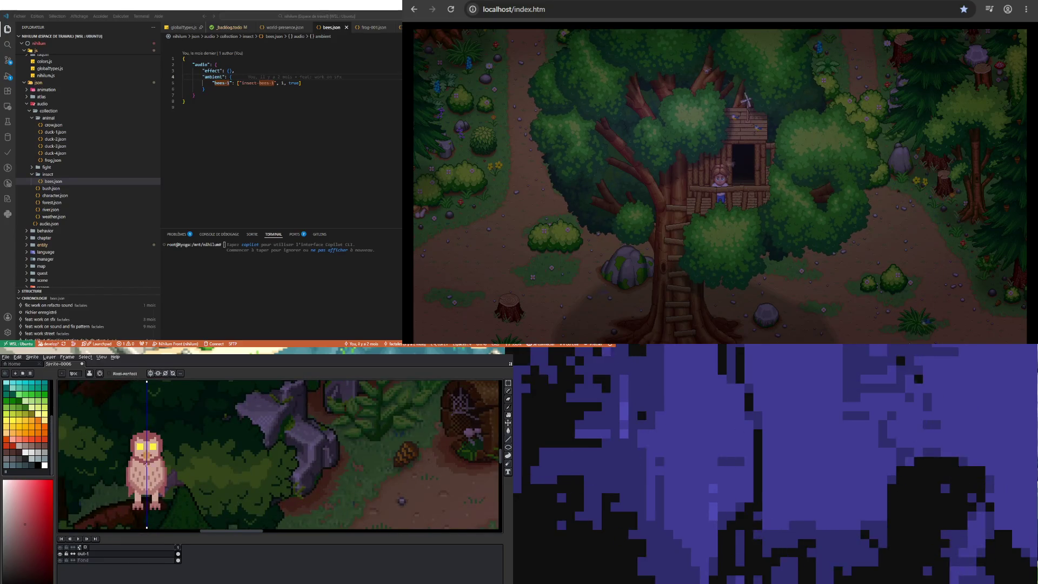
scroll(146, 456, up, 3)
key(i)
click(151, 452)
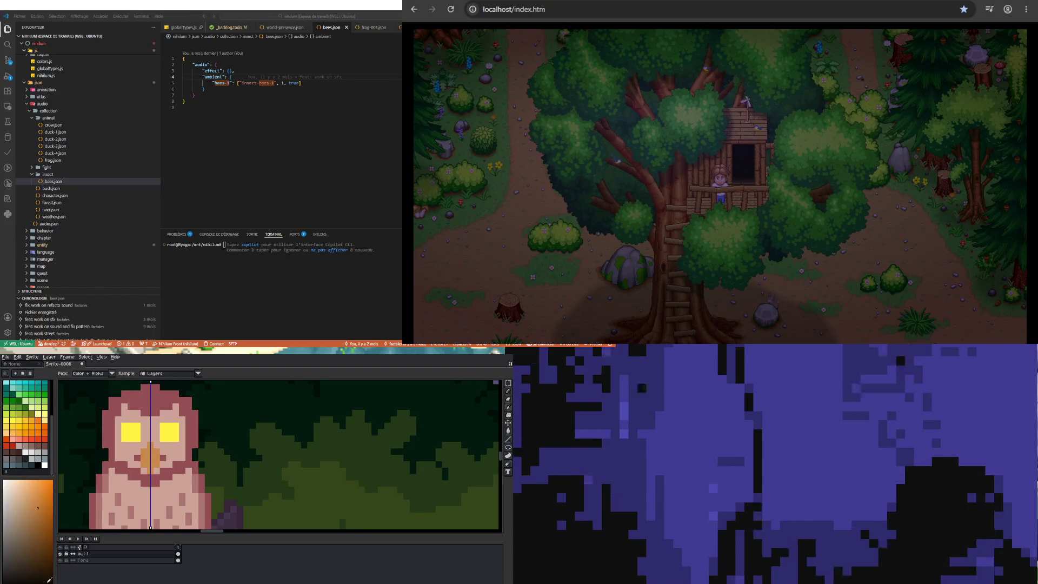
key(b)
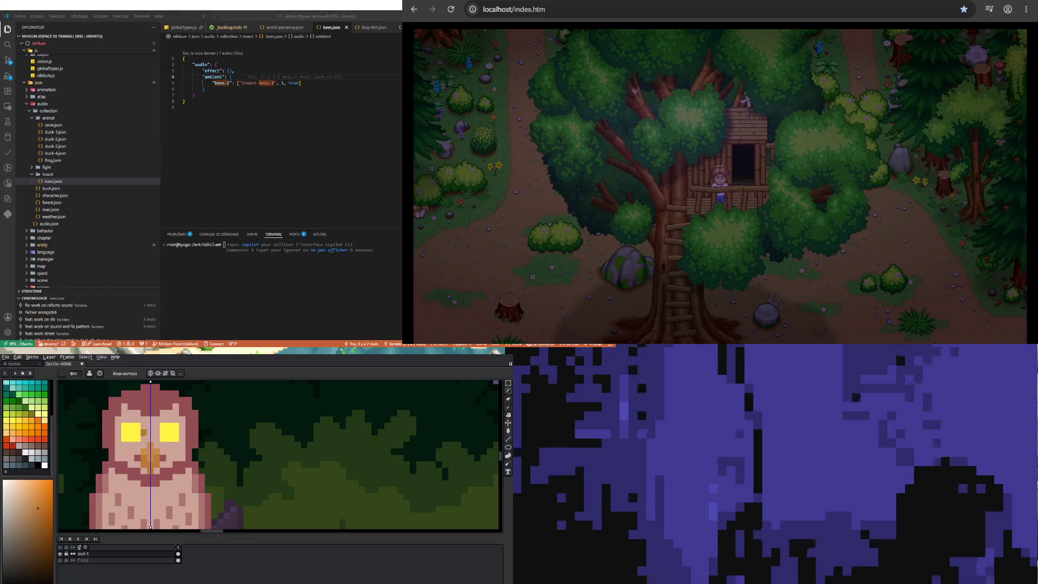
scroll(140, 451, up, 2)
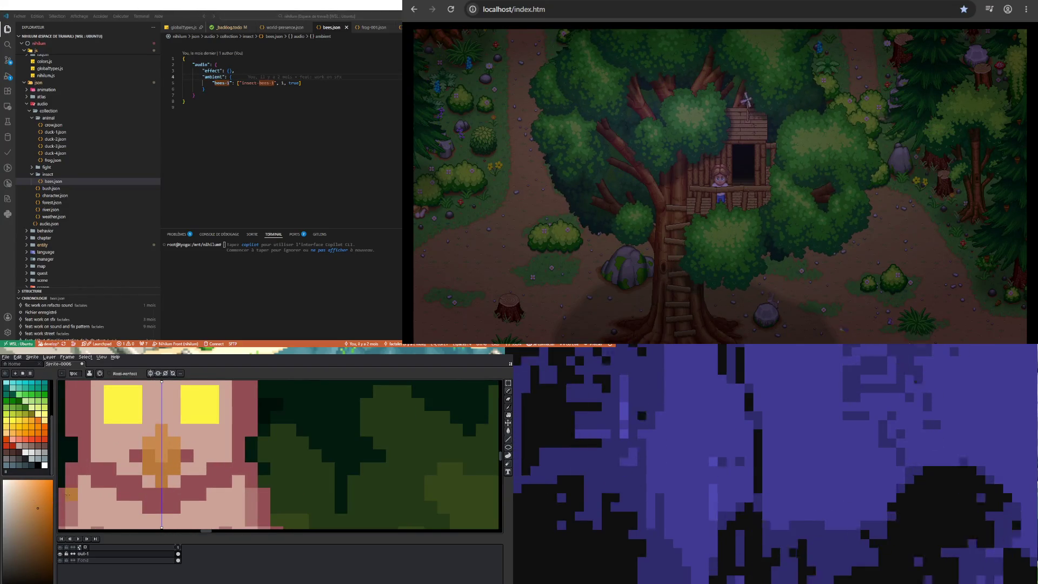
key(i)
click(167, 441)
key(b)
click(123, 480)
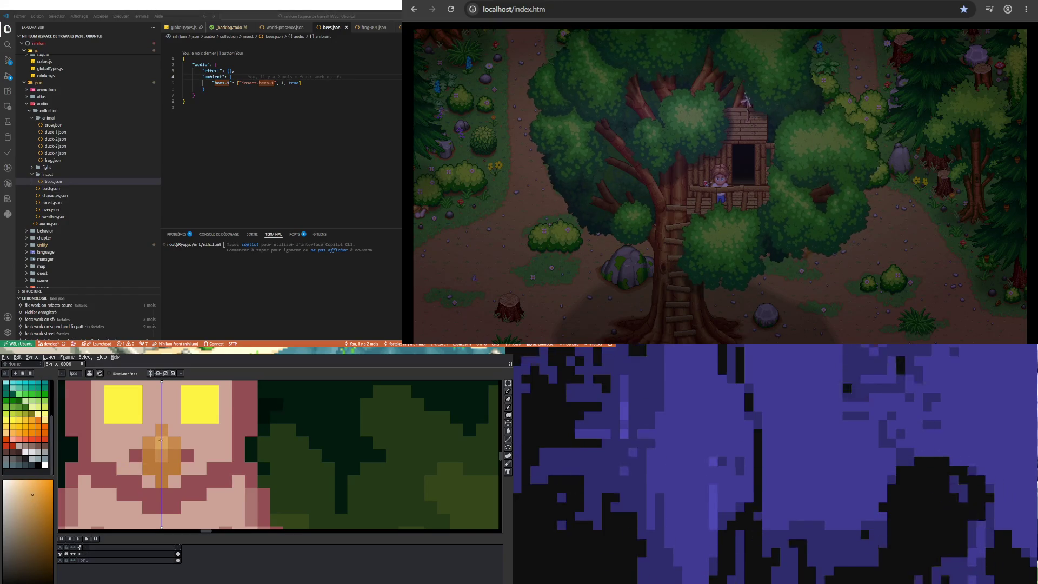
scroll(153, 470, down, 3)
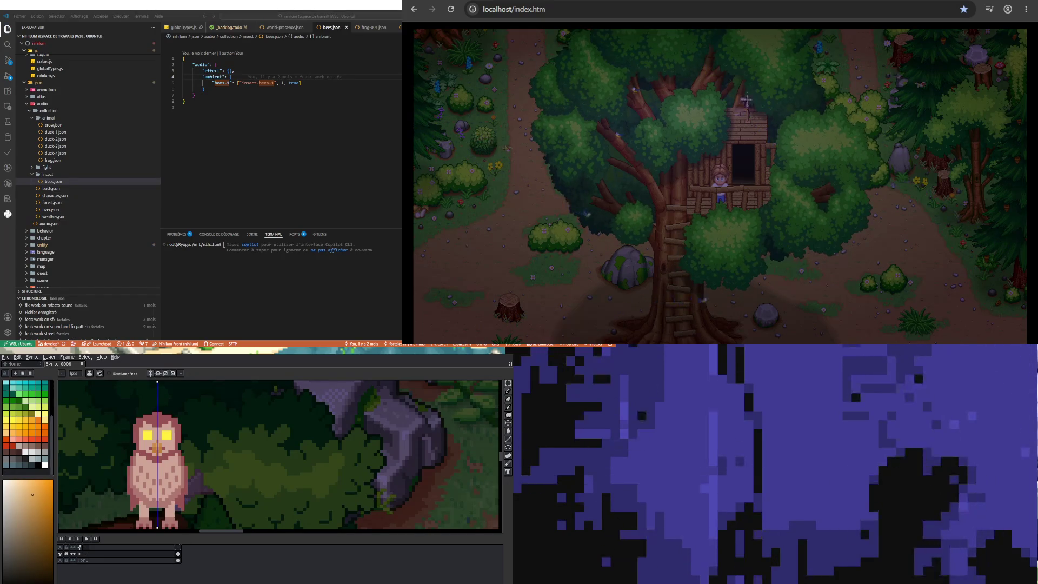
Sample a colour from the owl for painting the pupils
scroll(168, 437, up, 2)
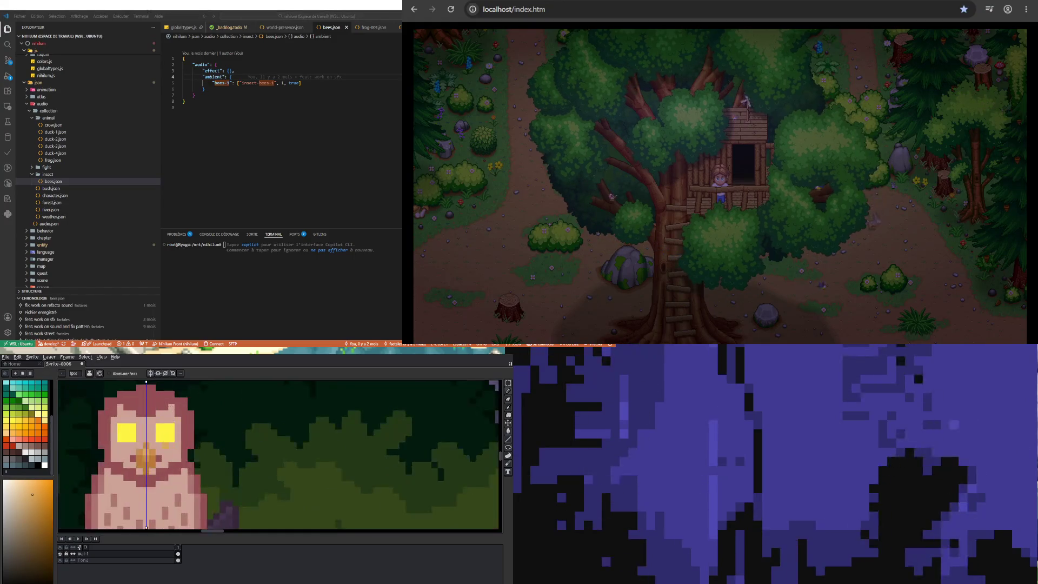
key(i)
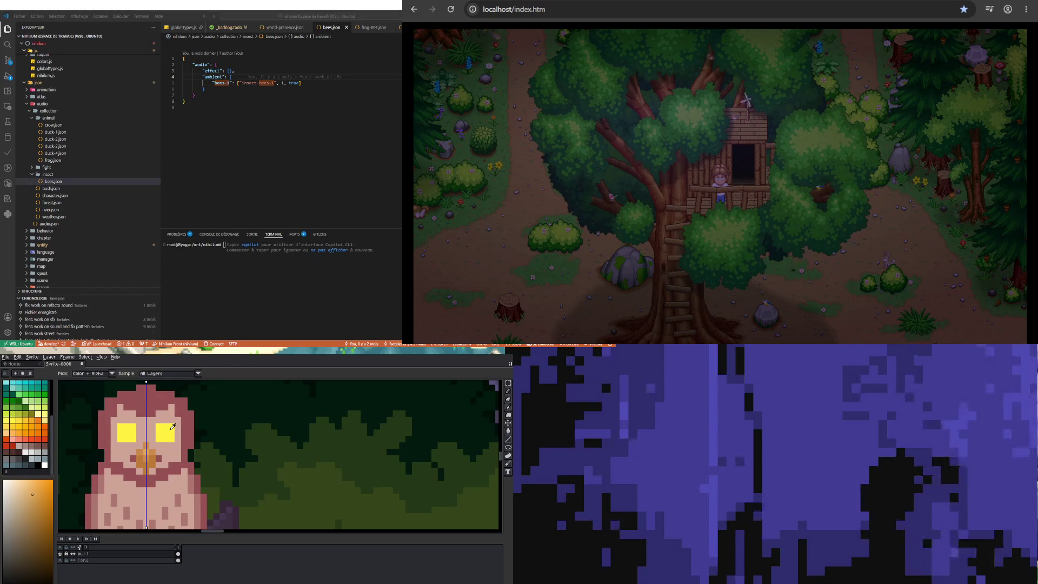
click(172, 428)
key(b)
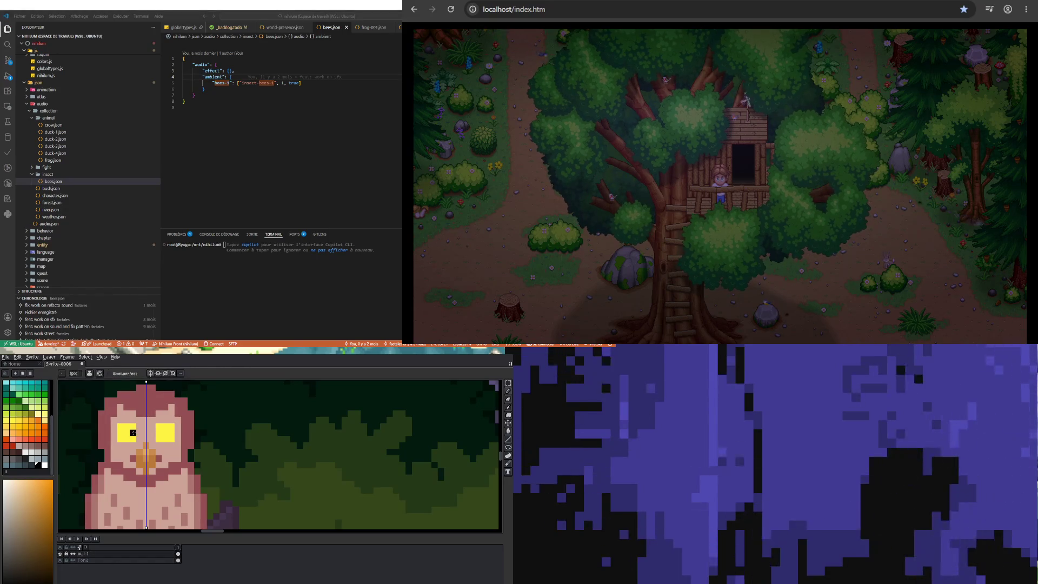
scroll(164, 438, down, 3)
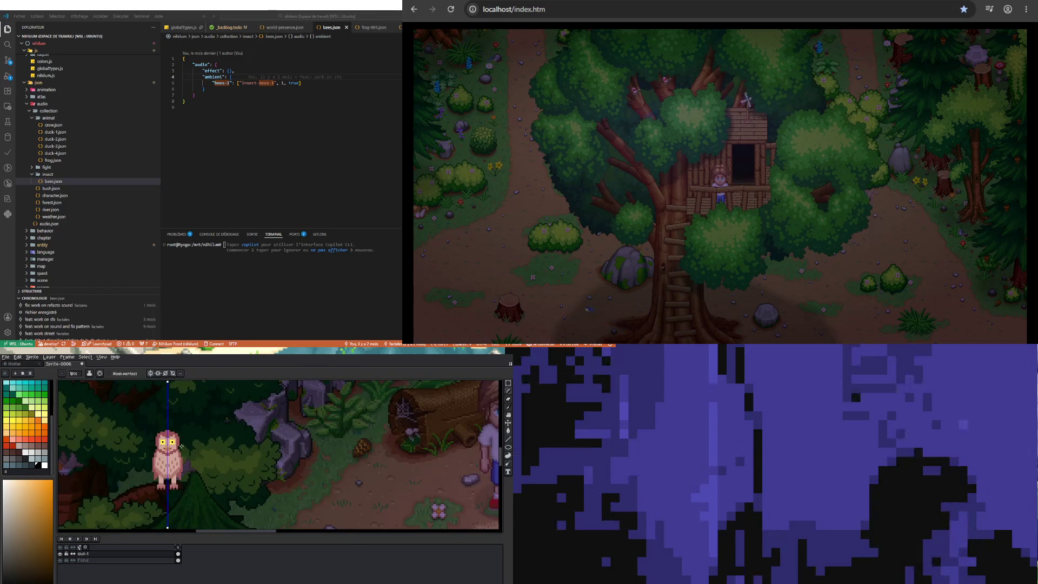
scroll(182, 447, down, 2)
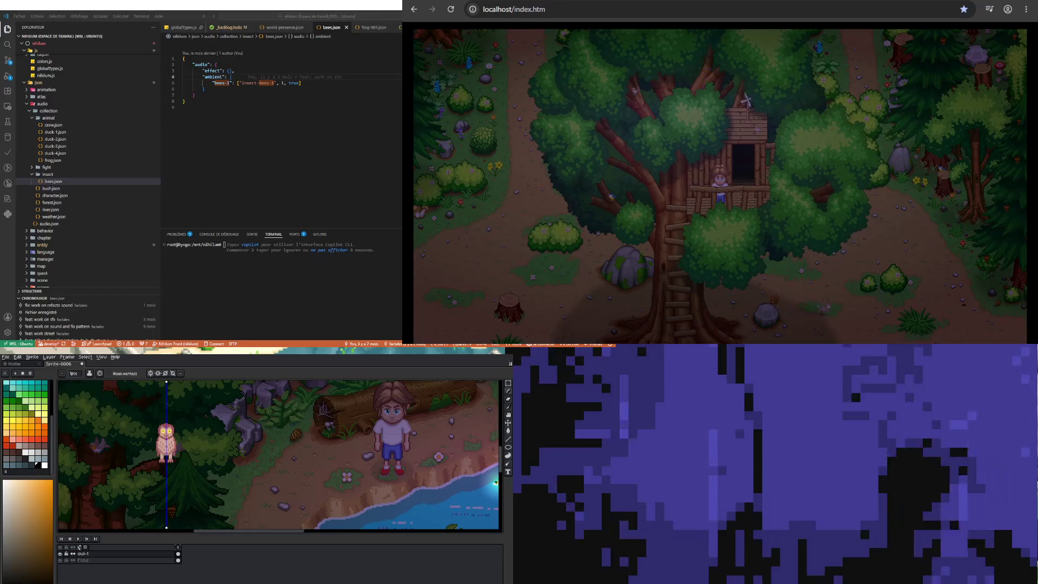
scroll(202, 503, down, 1)
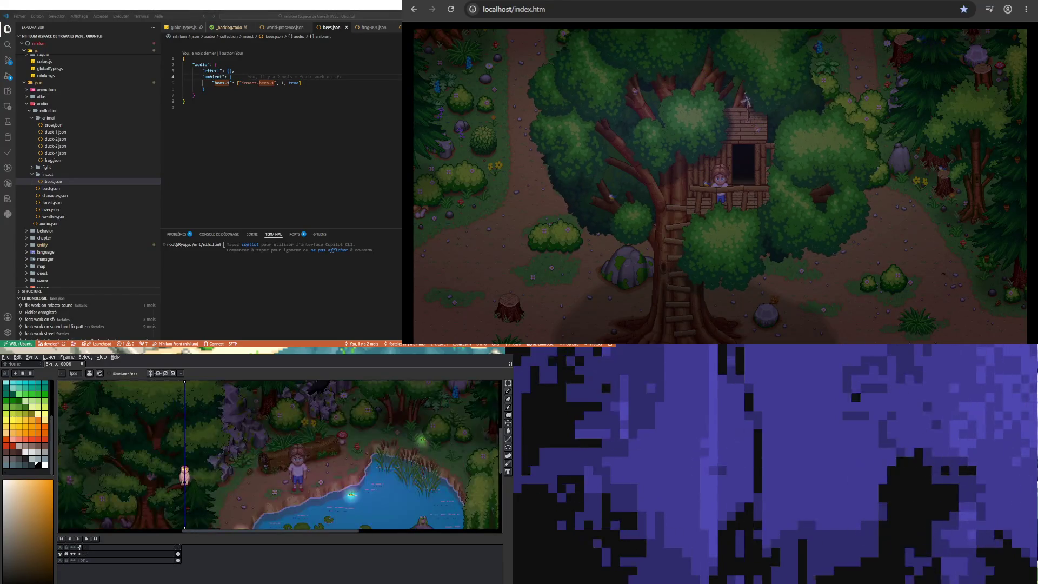
scroll(181, 486, up, 2)
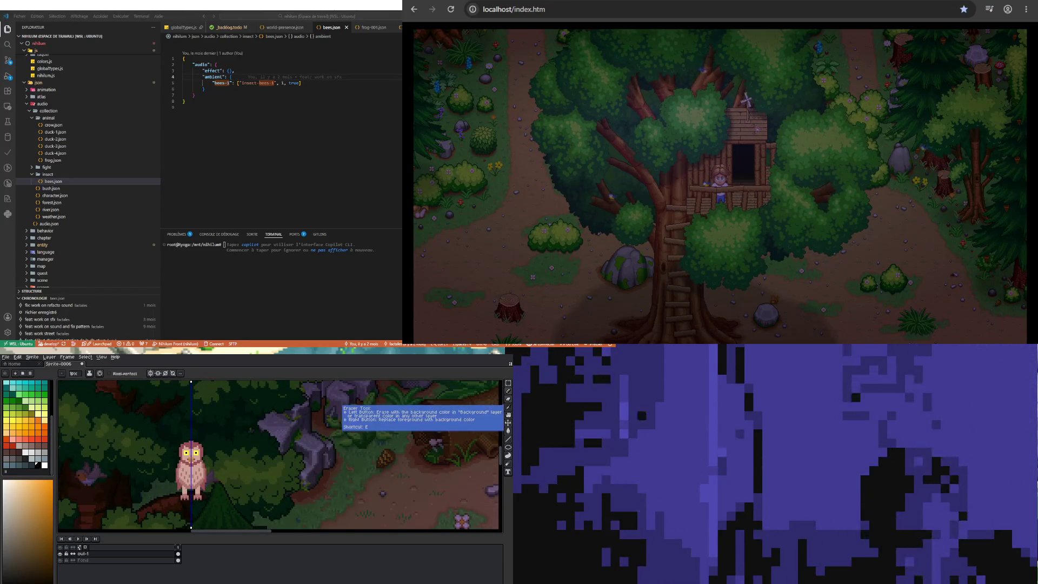
Select the owl's upper body with the Rectangular Marquee
click(508, 383)
scroll(148, 409, up, 1)
drag(133, 413, 222, 460)
Nudge the selected upper body down one pixel and deselect it
key(Down)
key(Down)
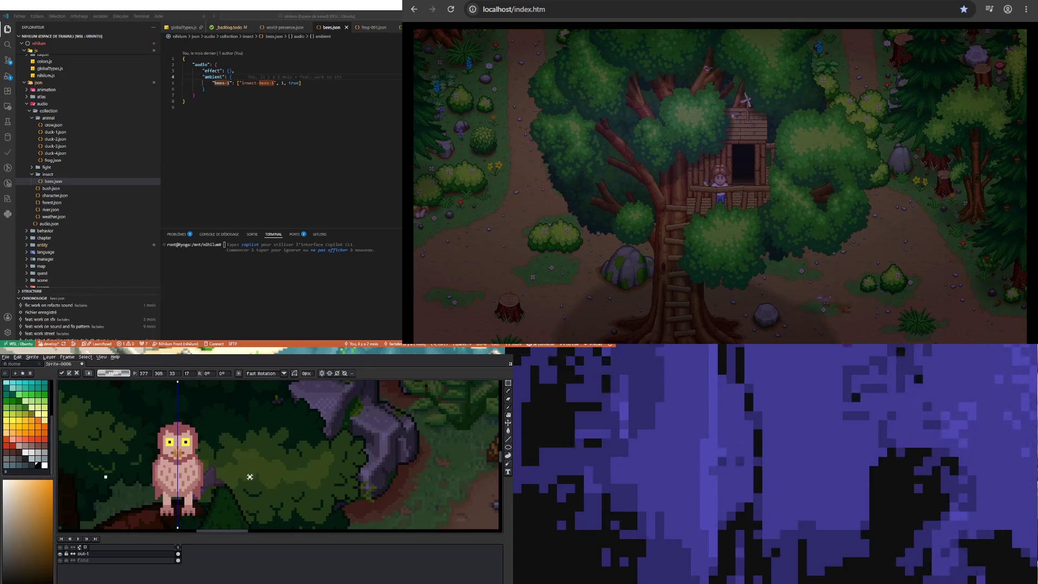
key(ctrl+d)
scroll(176, 468, up, 1)
scroll(158, 450, up, 1)
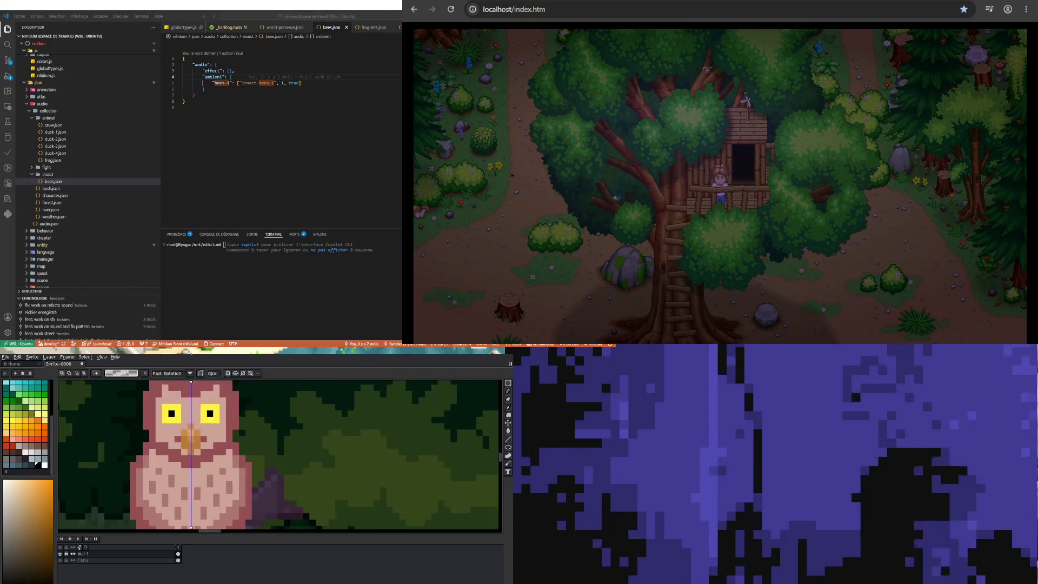
Make the owl's dark red outline the current Pencil colour
key(i)
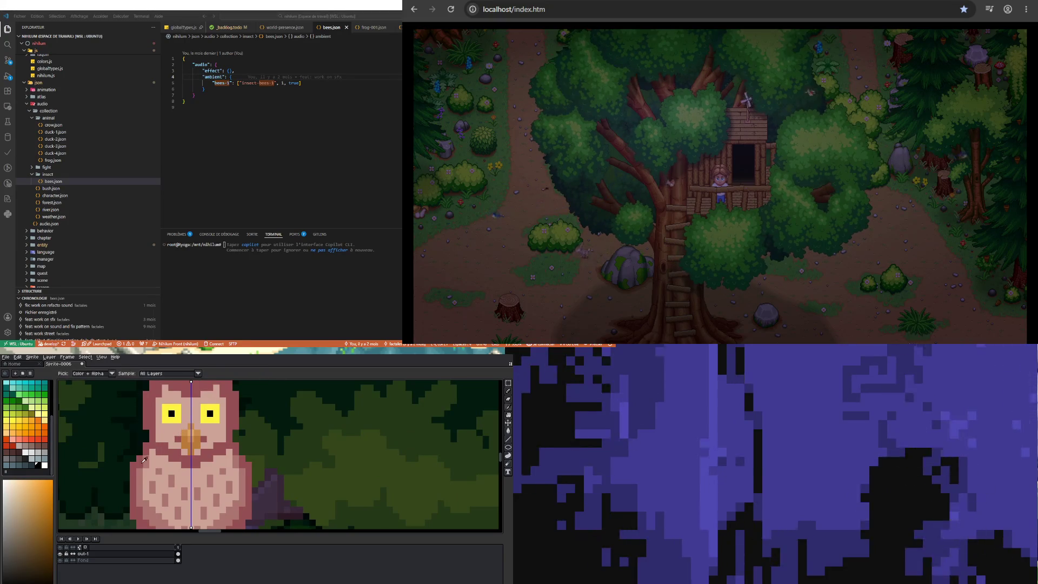
click(144, 462)
key(b)
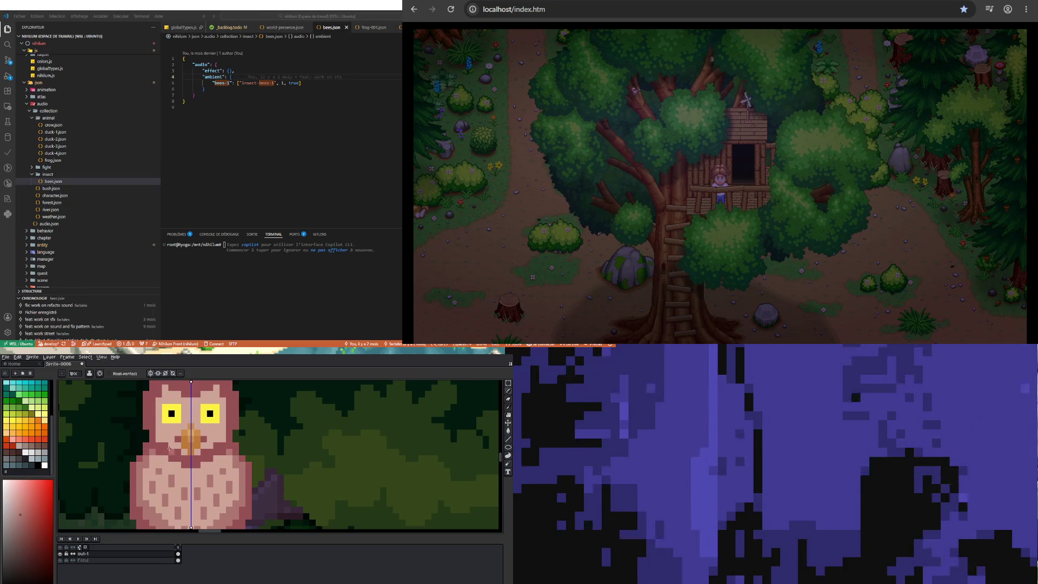
scroll(168, 451, down, 3)
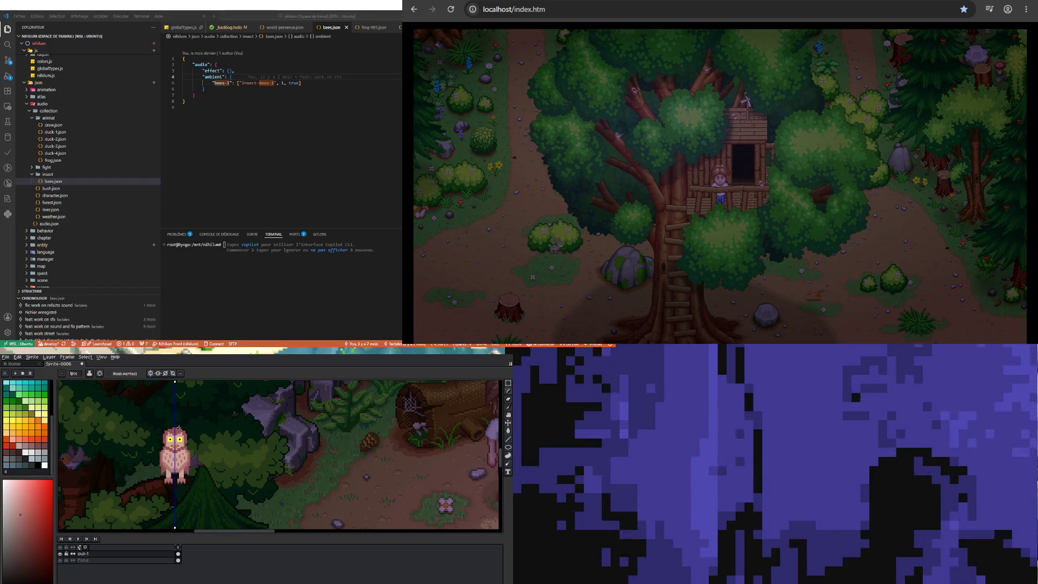
Eyedrop a darker red from the owl and repaint the left pupil with it
scroll(177, 435, up, 2)
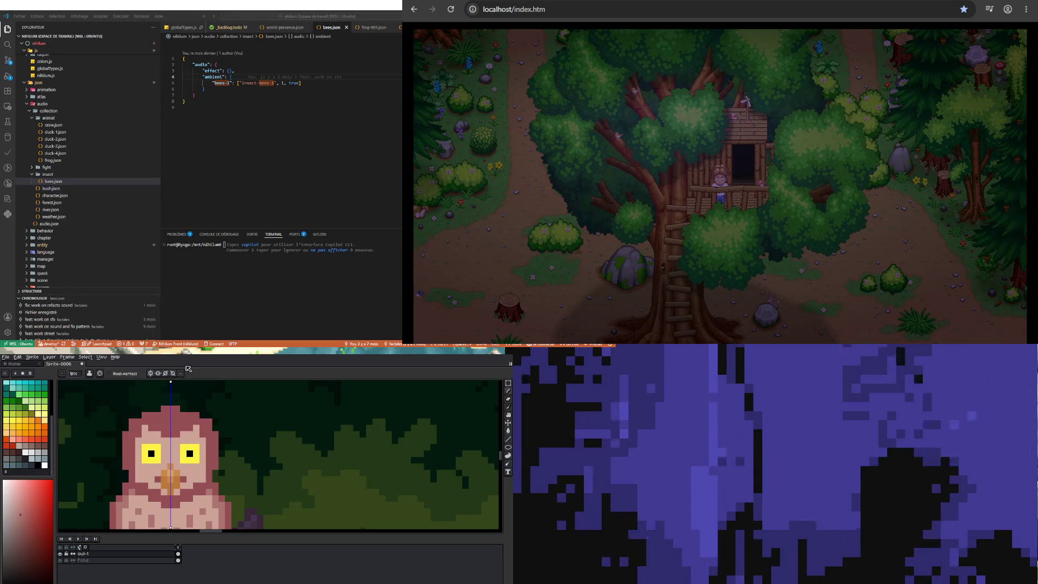
key(i)
click(189, 415)
key(b)
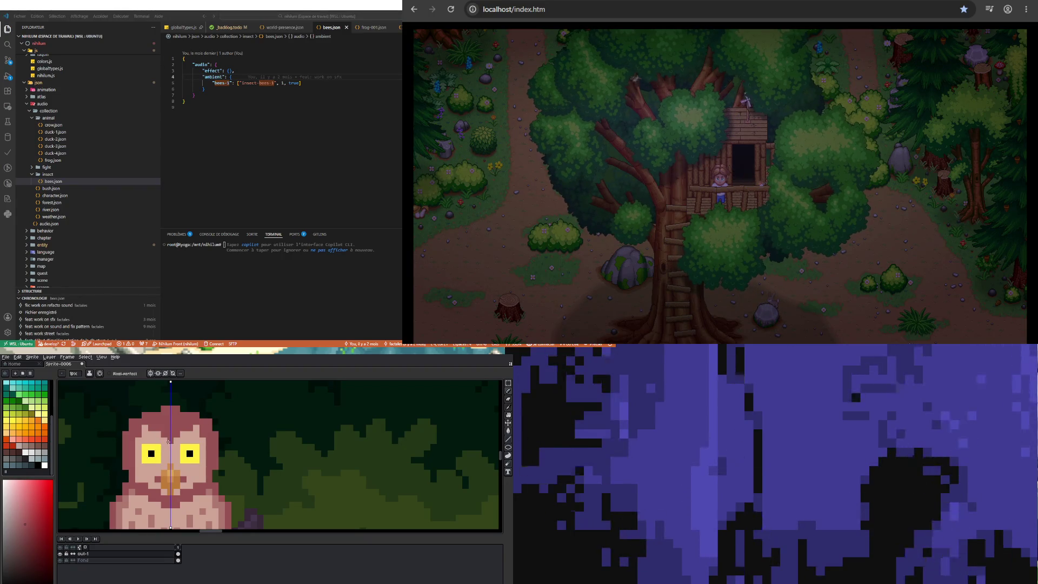
click(151, 454)
scroll(149, 454, up, 1)
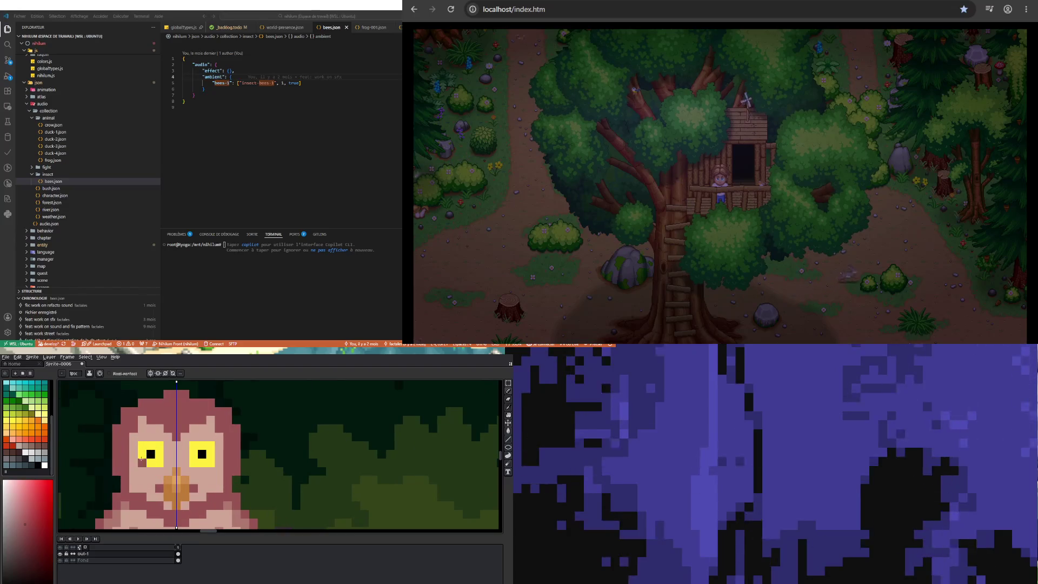
Add a light yellow highlight pixel to the owl's left eye
click(44, 415)
click(146, 448)
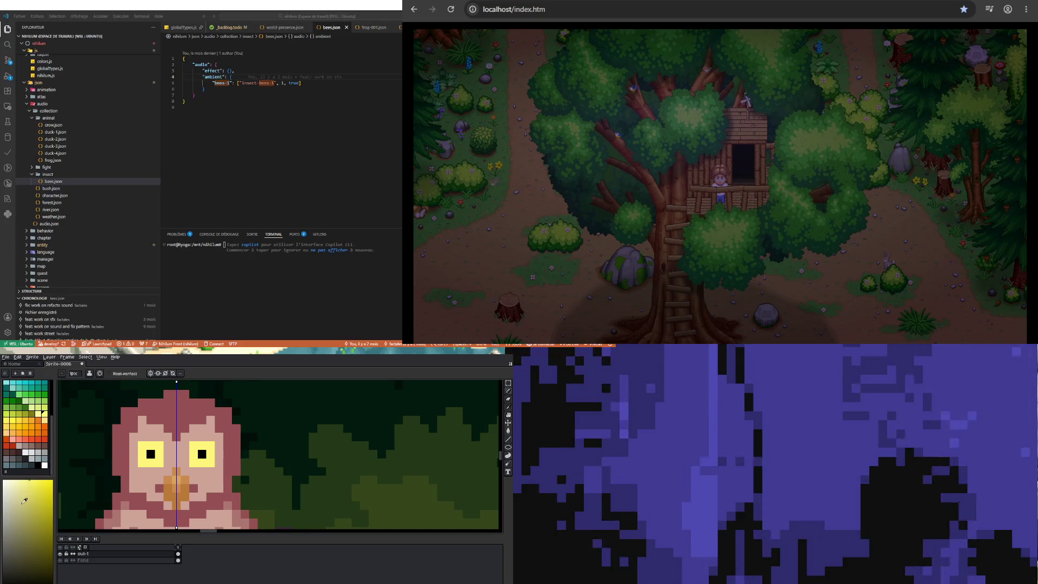
alt+click(142, 446)
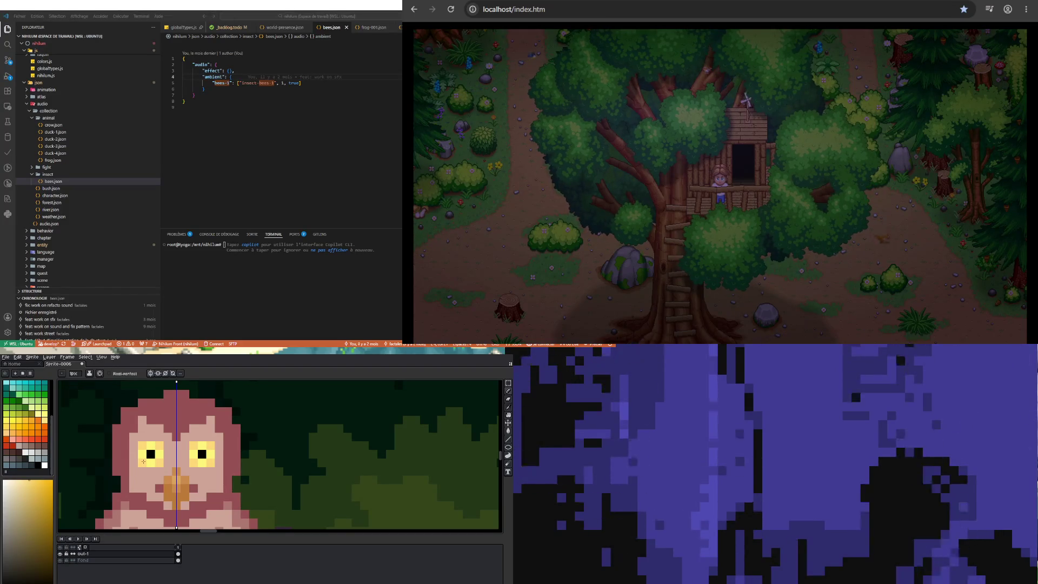
scroll(143, 461, up, 1)
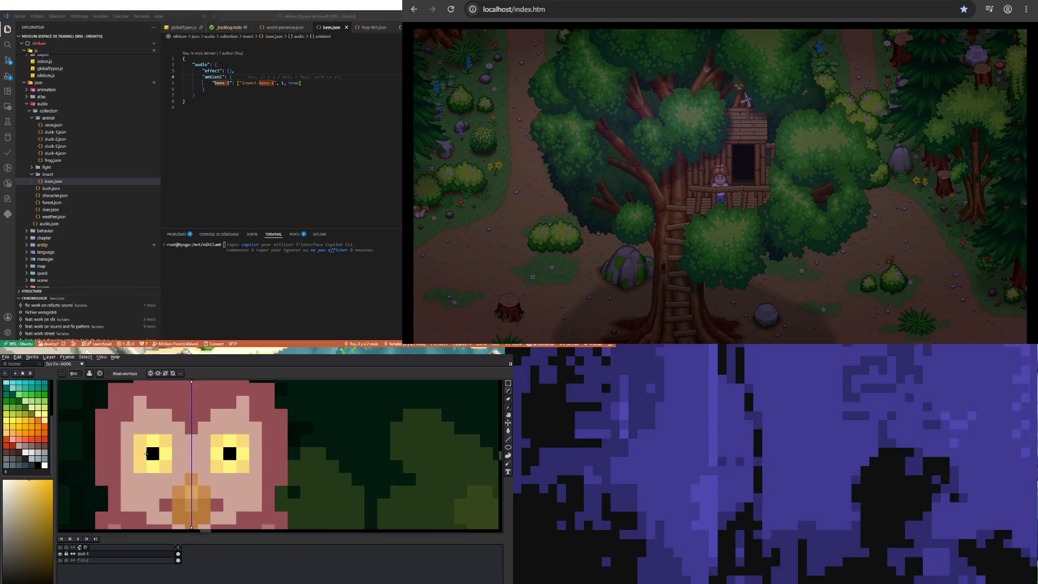
Paint black angled brows above both of the owl's eyes
click(42, 465)
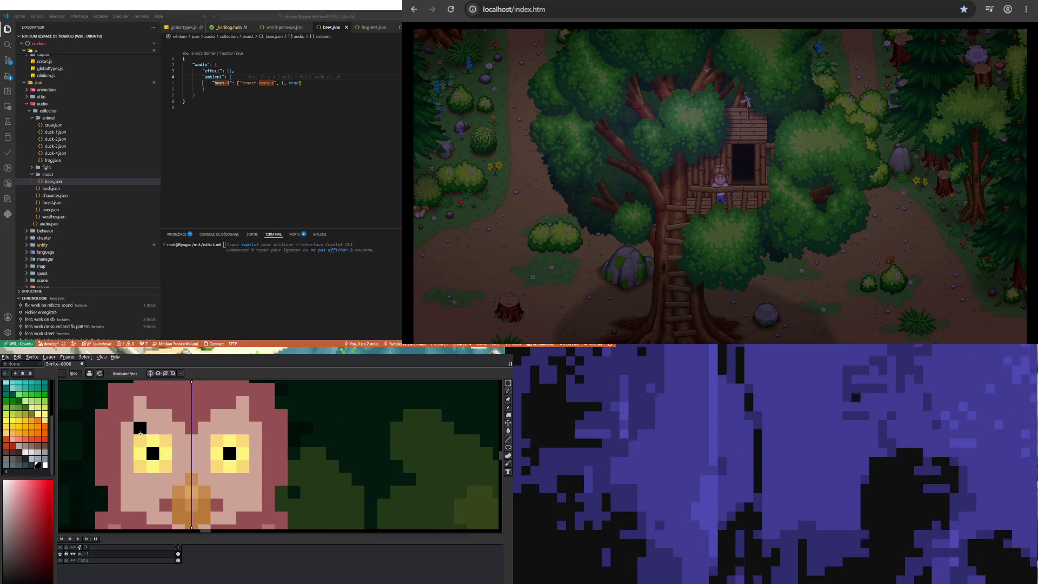
mouse_move(140, 428)
mouse_down()
mouse_move(176, 440)
mouse_move(177, 475)
mouse_up()
scroll(175, 459, down, 2)
scroll(175, 459, up, 1)
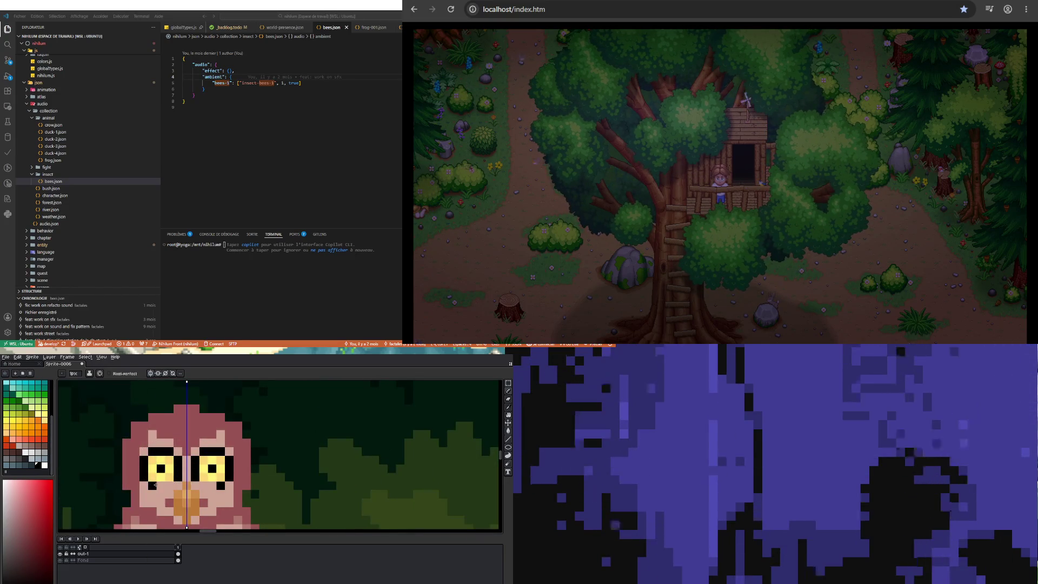
scroll(165, 479, down, 2)
scroll(183, 489, down, 1)
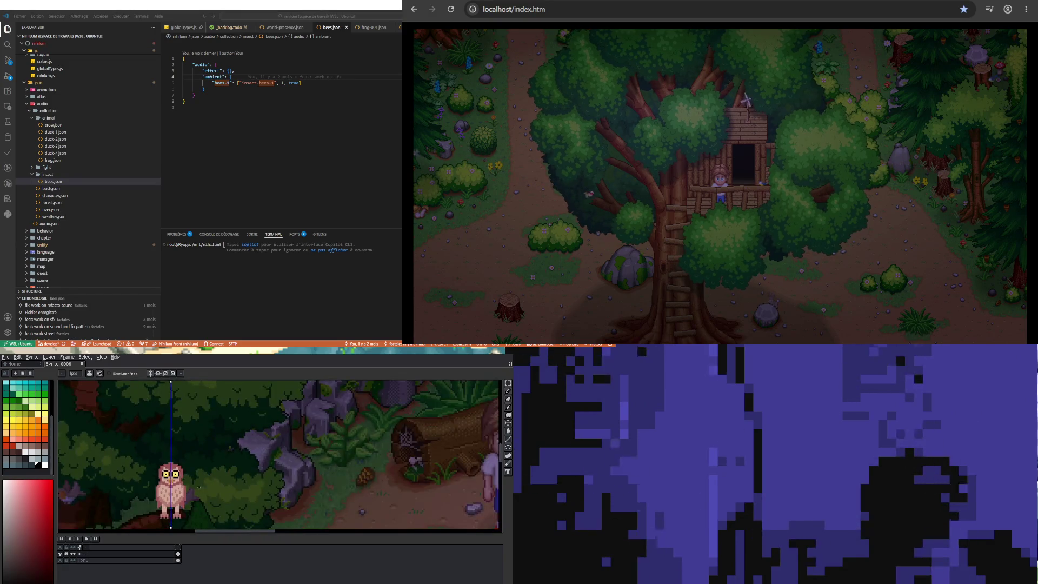
scroll(199, 487, down, 2)
scroll(196, 487, up, 3)
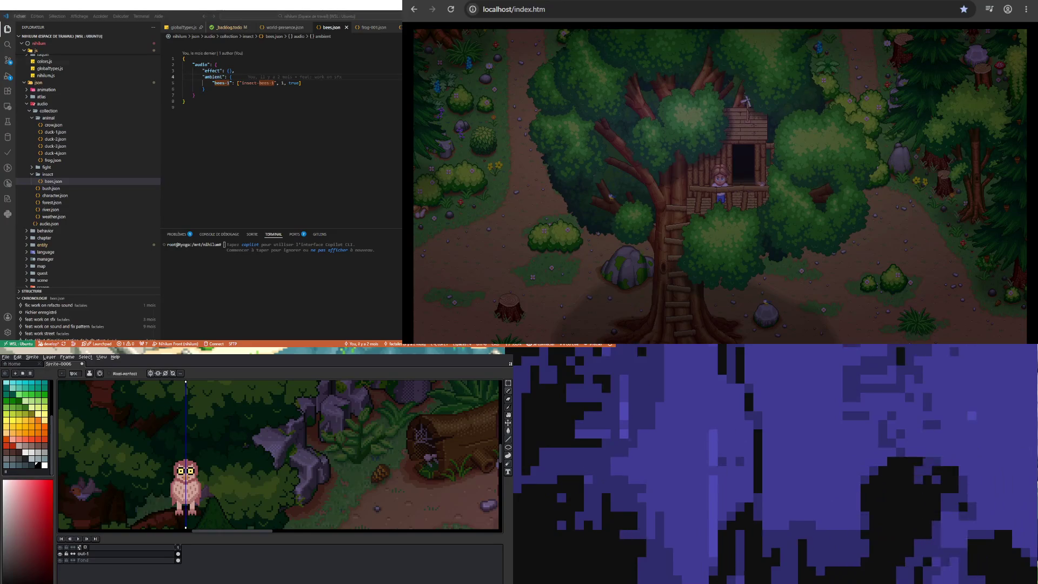
scroll(200, 499, down, 3)
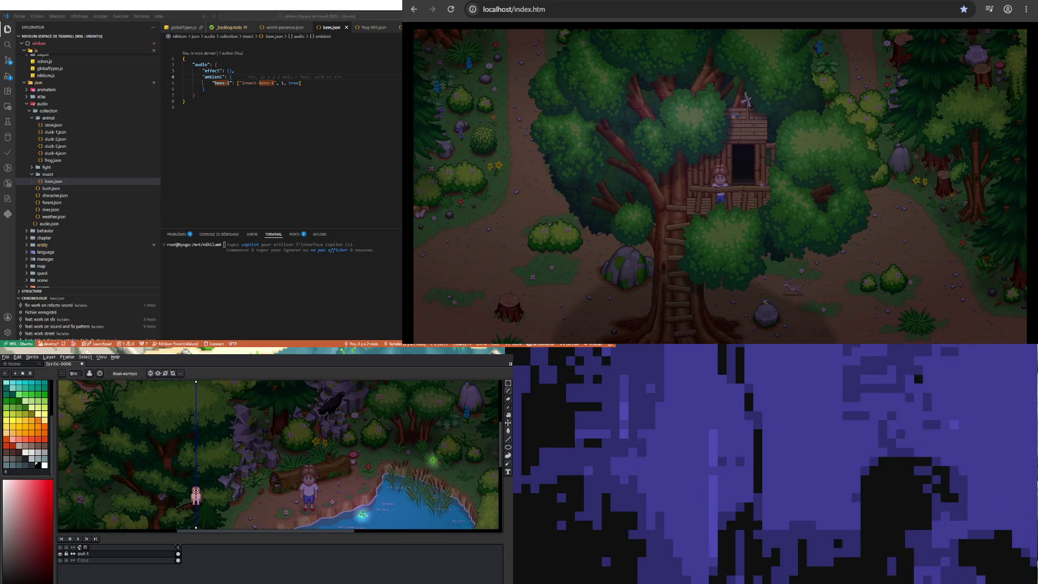
scroll(199, 495, up, 5)
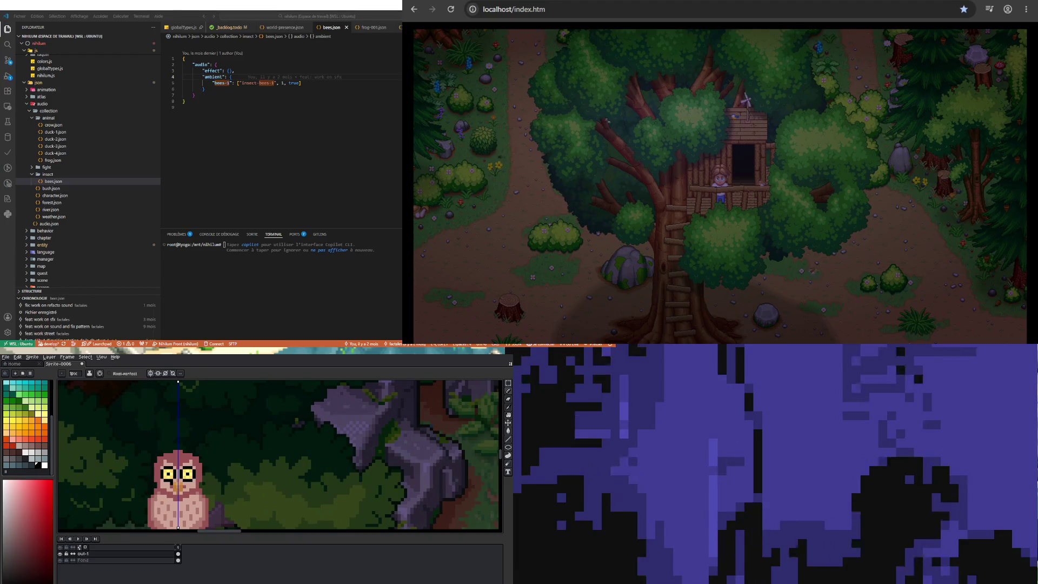
scroll(177, 489, down, 5)
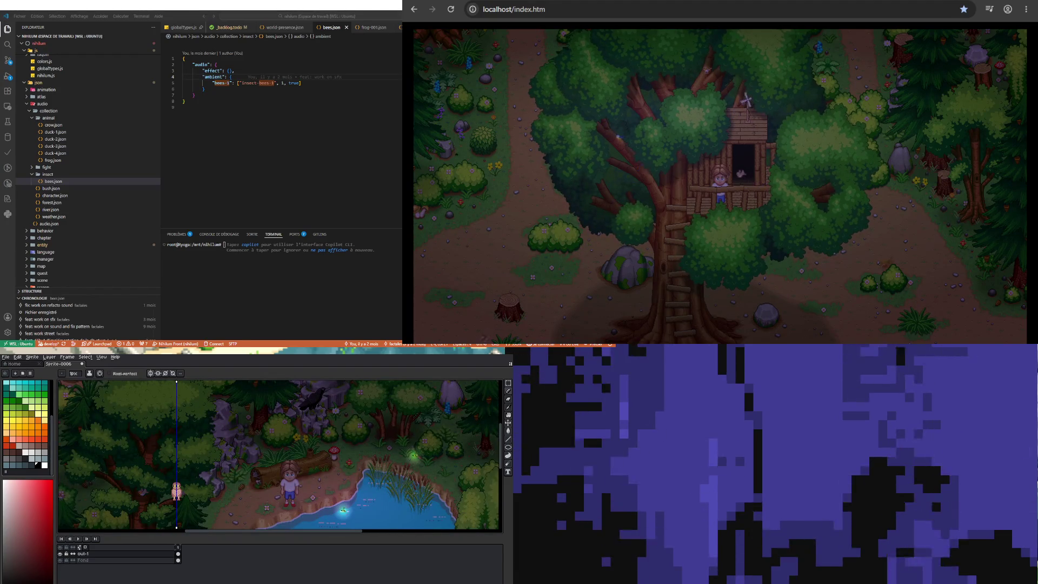
scroll(177, 489, up, 5)
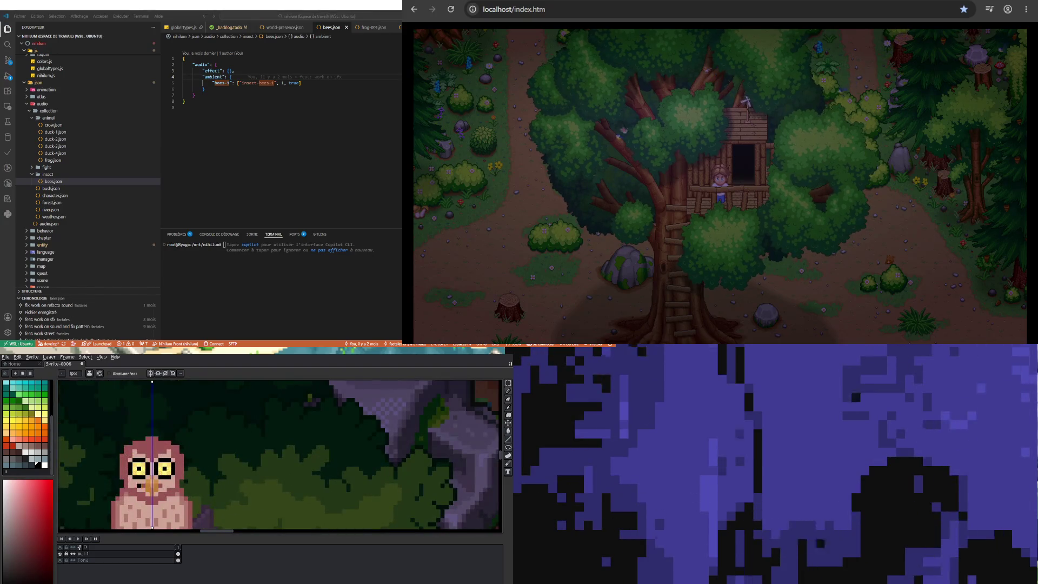
scroll(195, 502, down, 3)
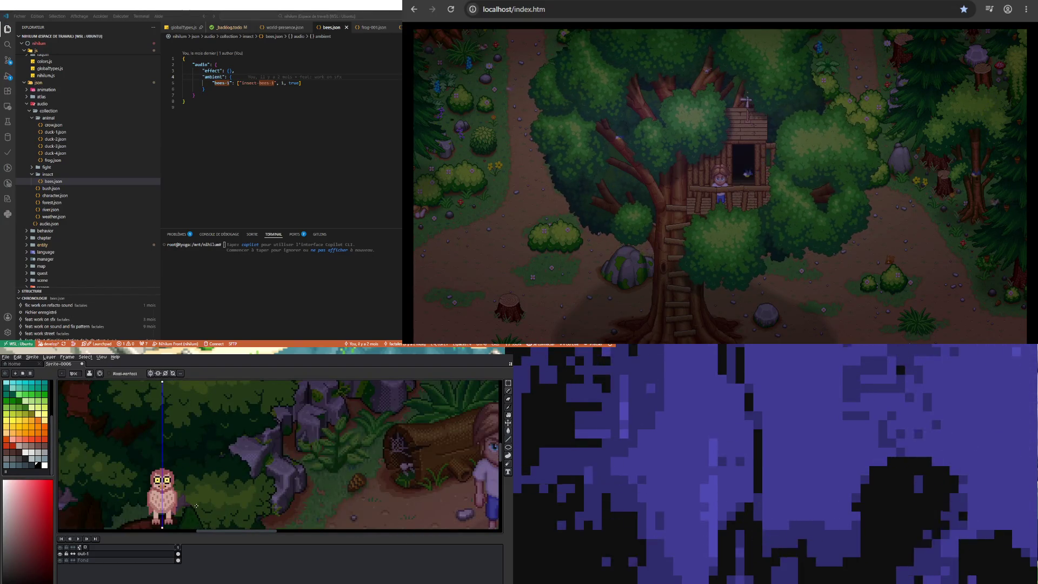
scroll(196, 505, down, 2)
scroll(189, 507, up, 4)
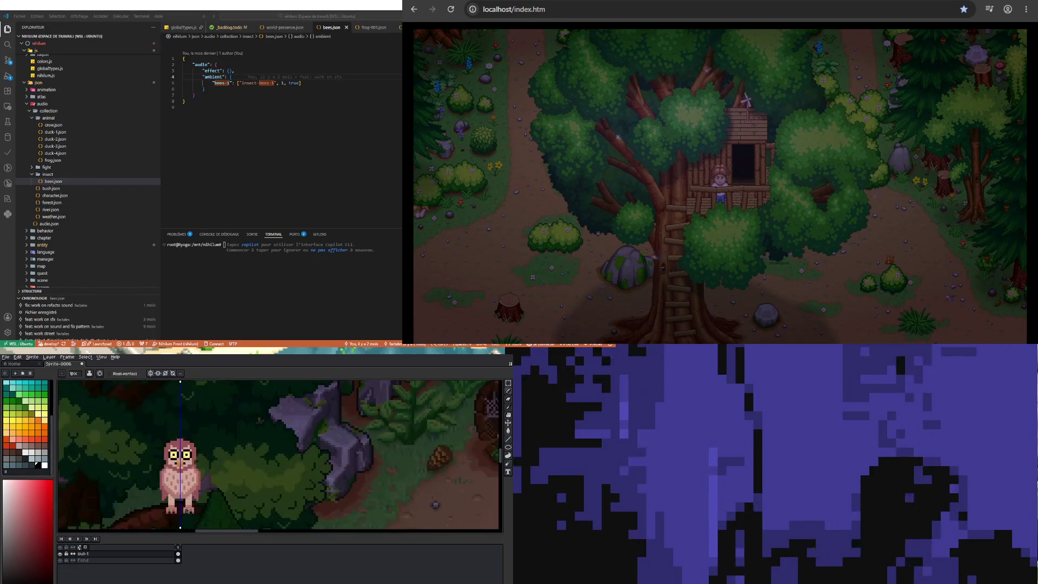
scroll(181, 490, up, 2)
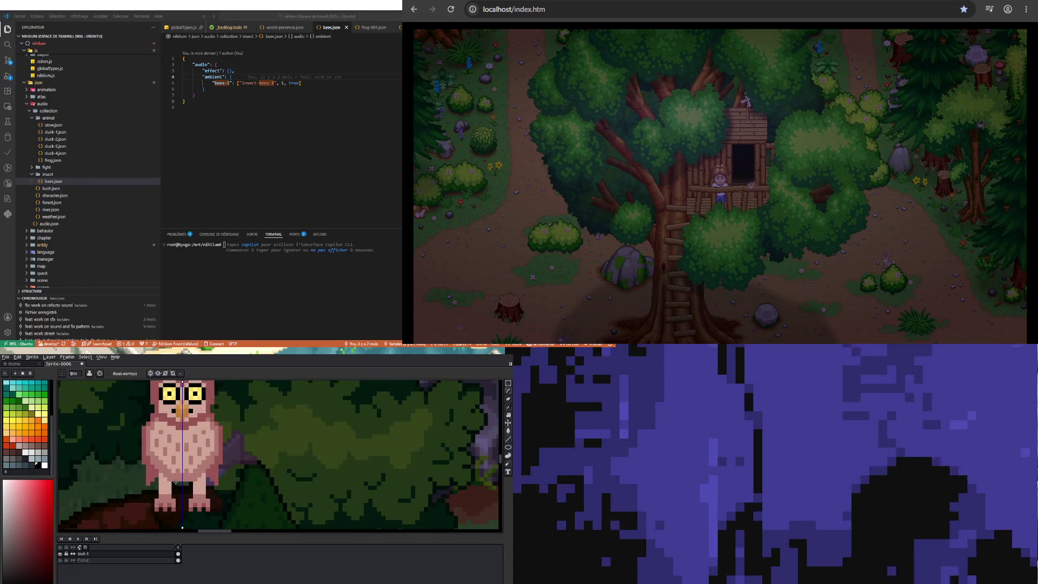
Sample the owl's pink body colour from the canvas
key(i)
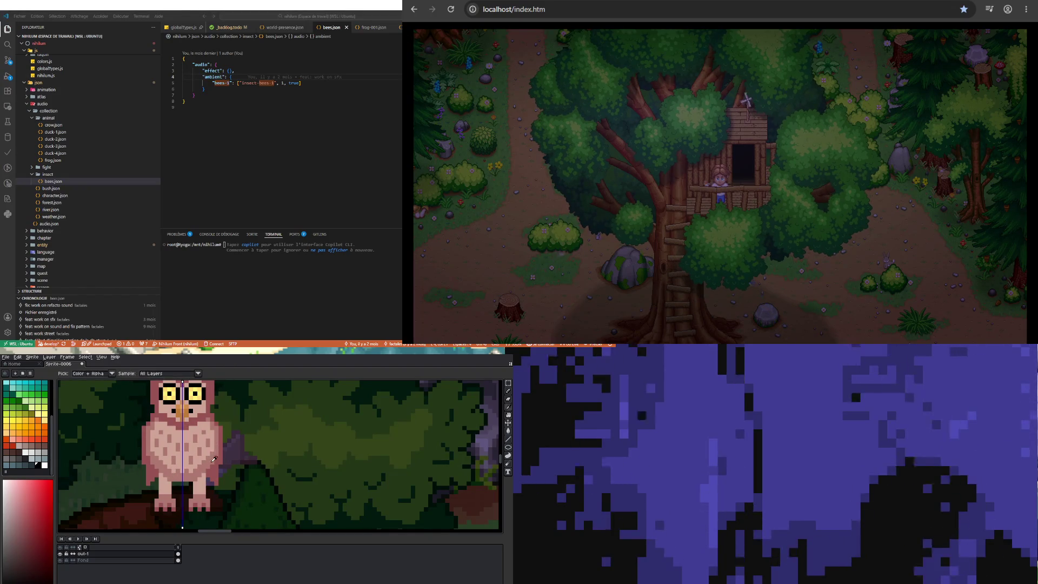
alt+click(156, 477)
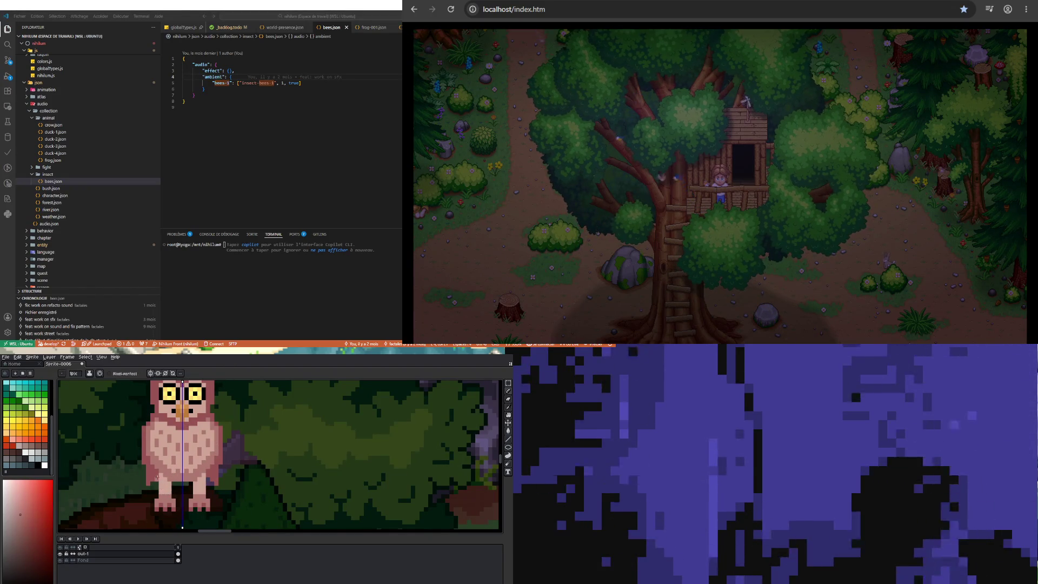
alt+click(163, 487)
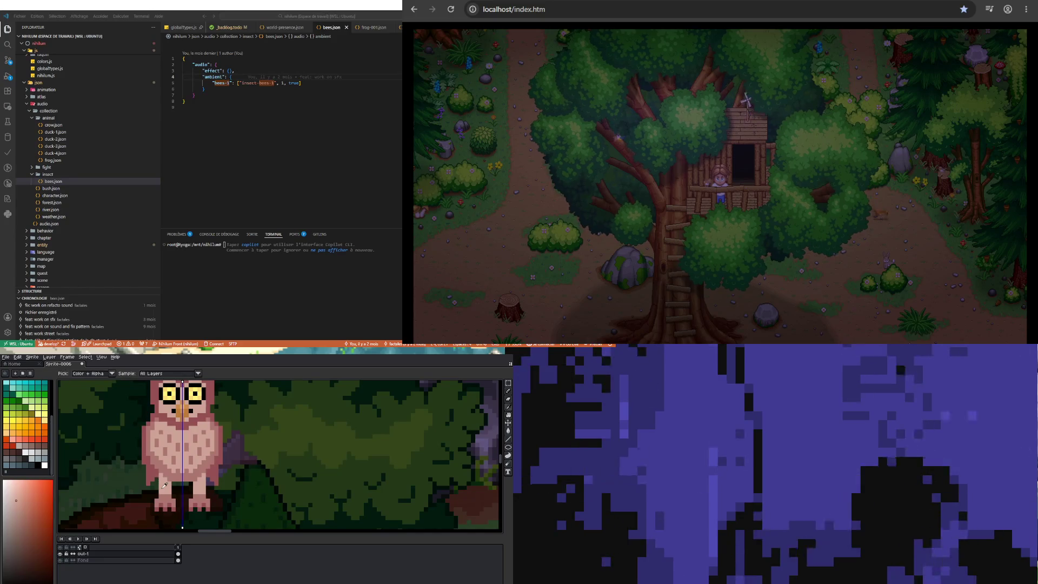
alt+click(157, 477)
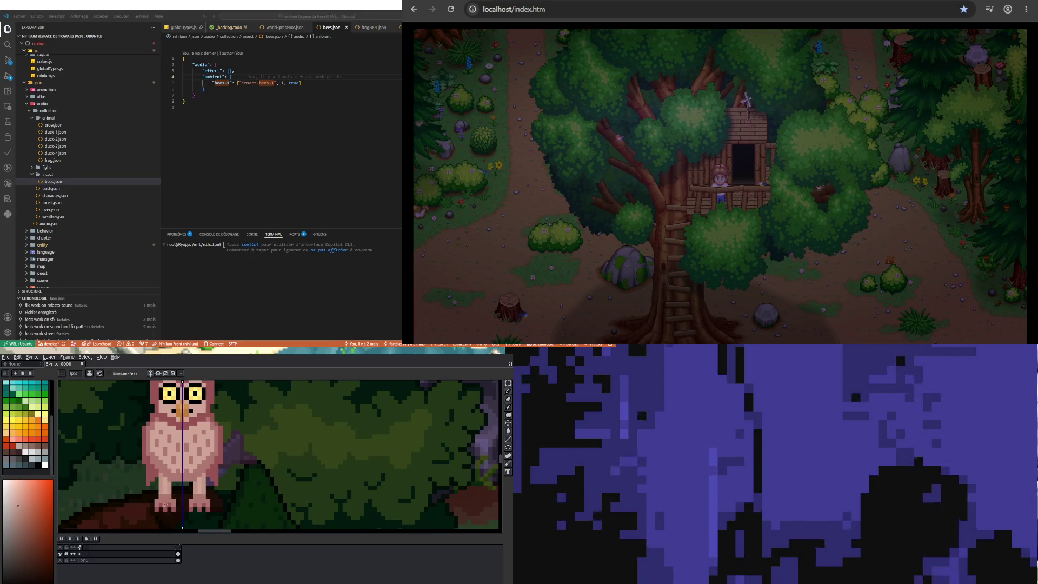
scroll(166, 505, down, 1)
scroll(167, 500, up, 2)
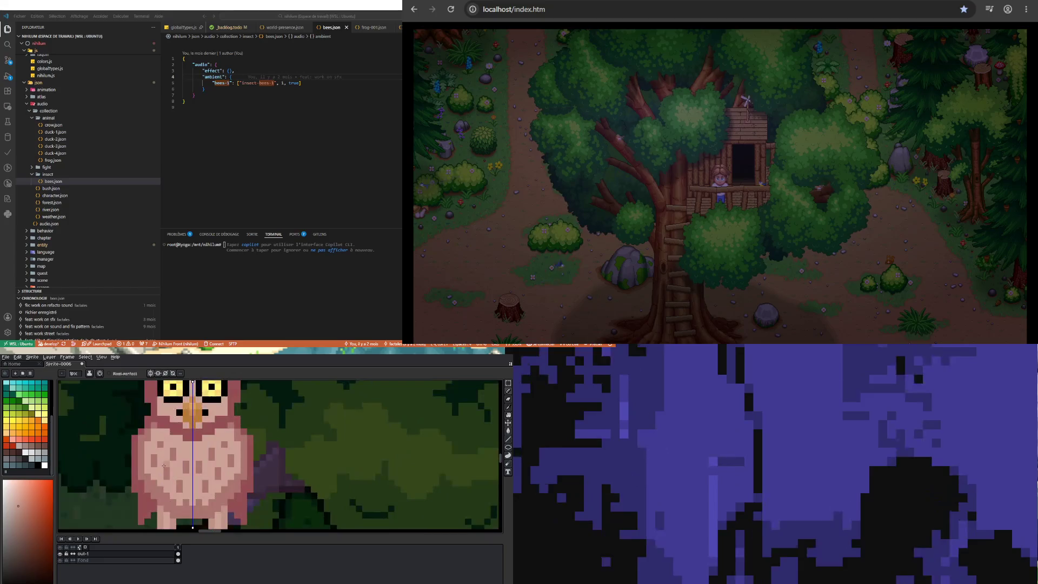
alt+click(167, 498)
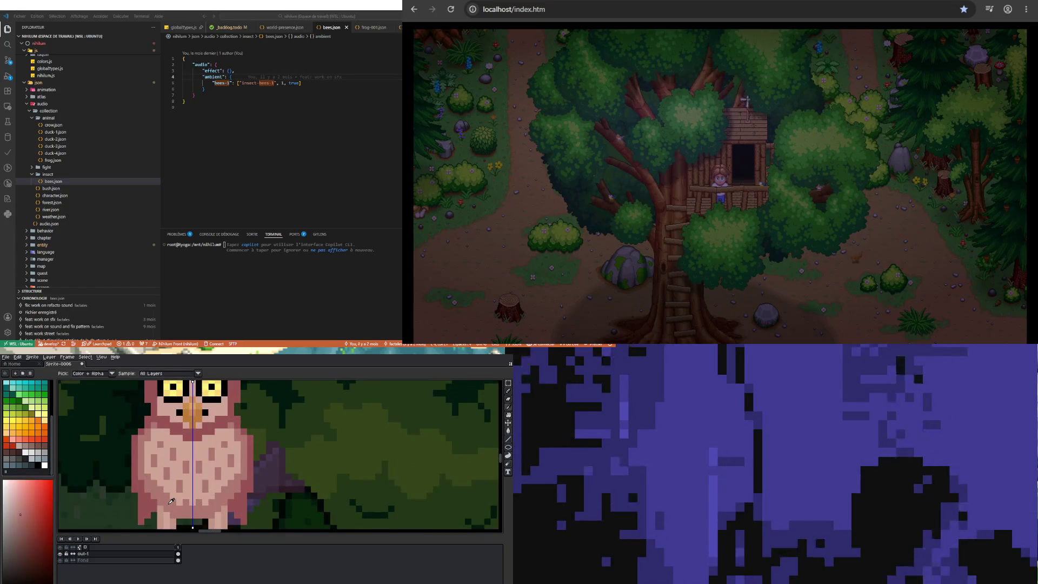
Pick a slightly darker pink in the shade box and switch to the Move tool
click(22, 522)
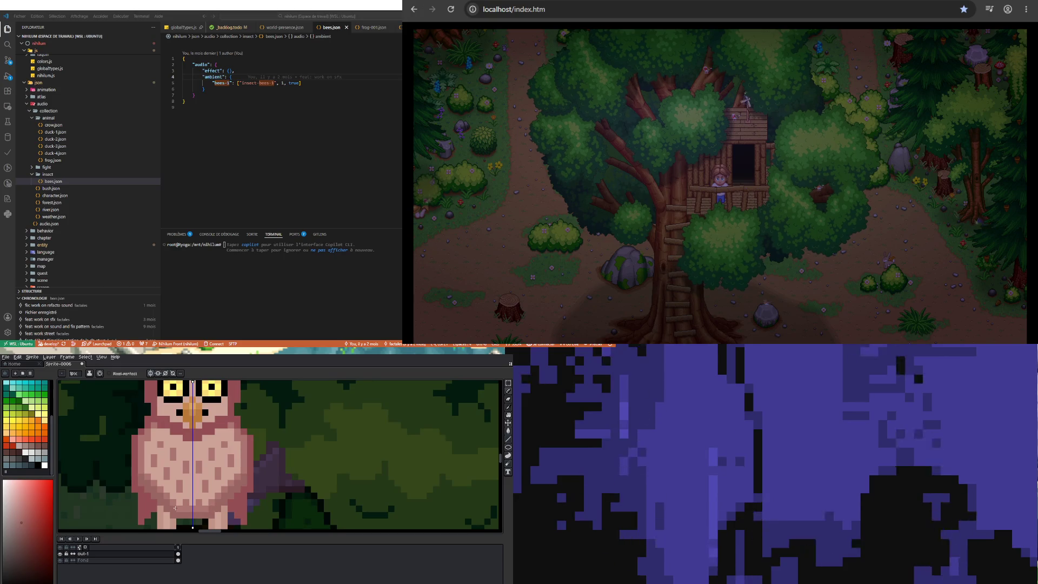
scroll(162, 475, down, 2)
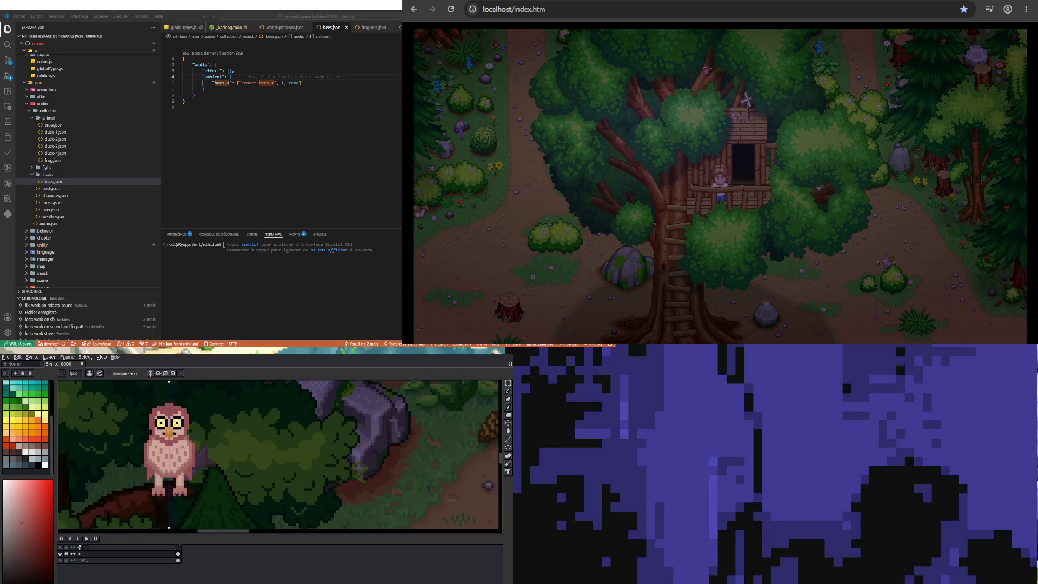
scroll(141, 459, up, 2)
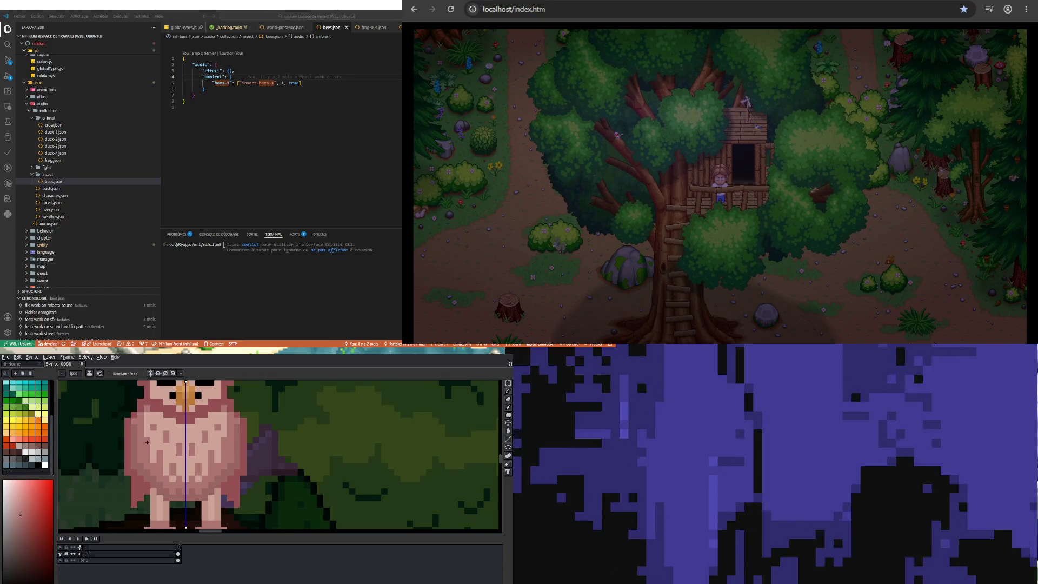
scroll(152, 457, down, 3)
scroll(160, 468, up, 3)
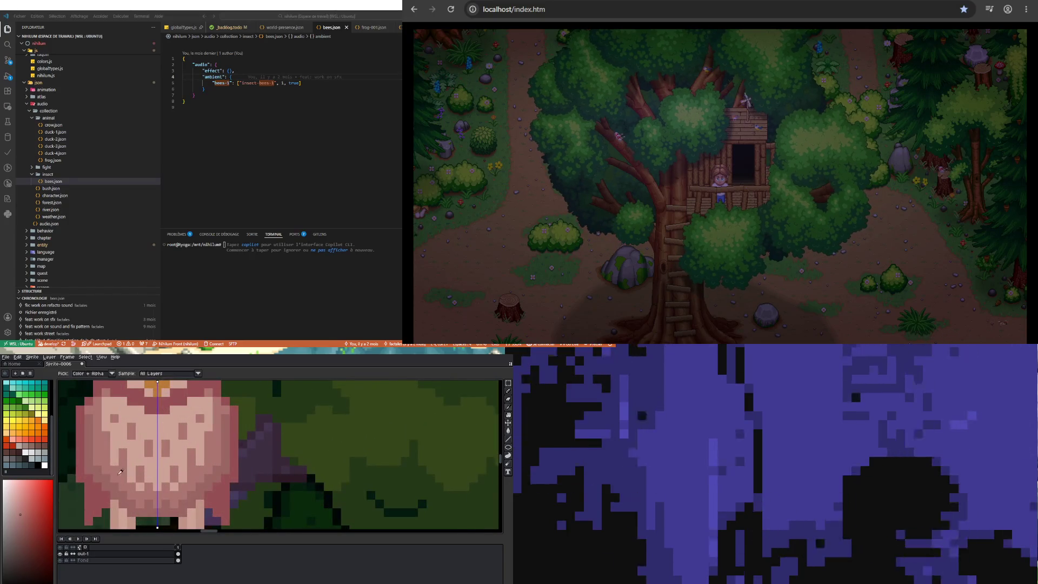
click(21, 523)
click(22, 529)
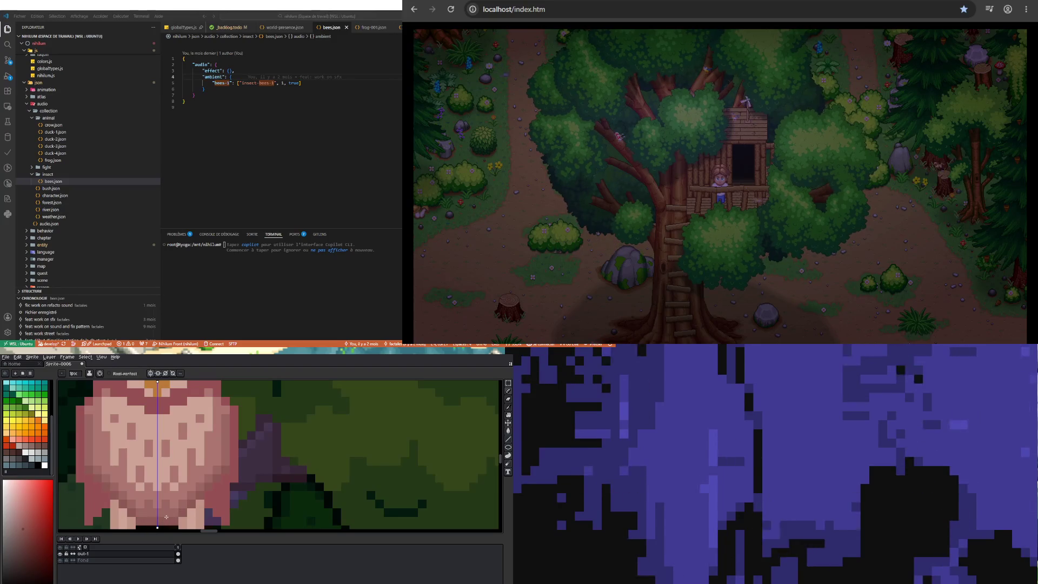
key(ctrl)
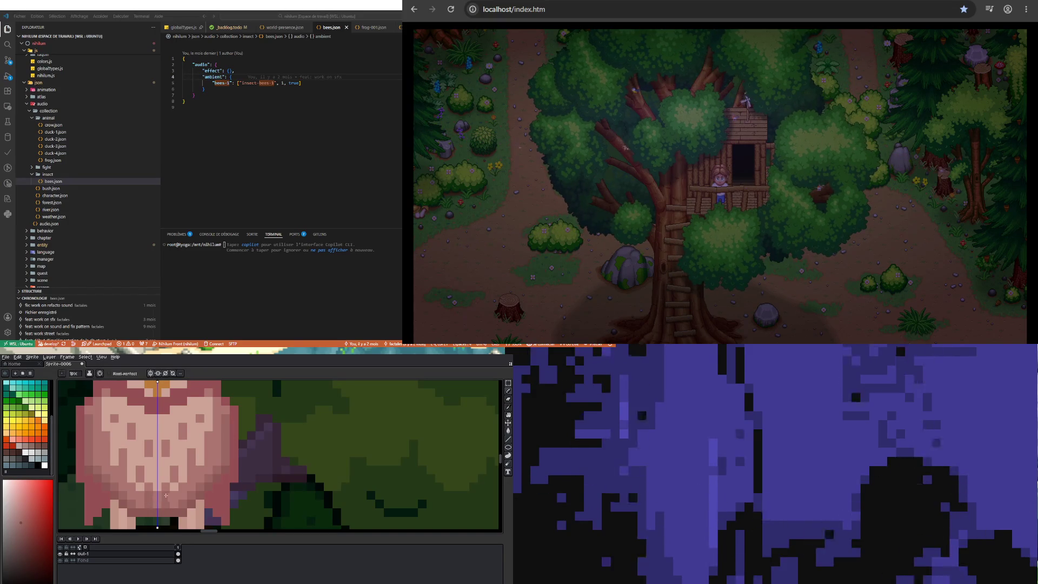
scroll(155, 489, down, 3)
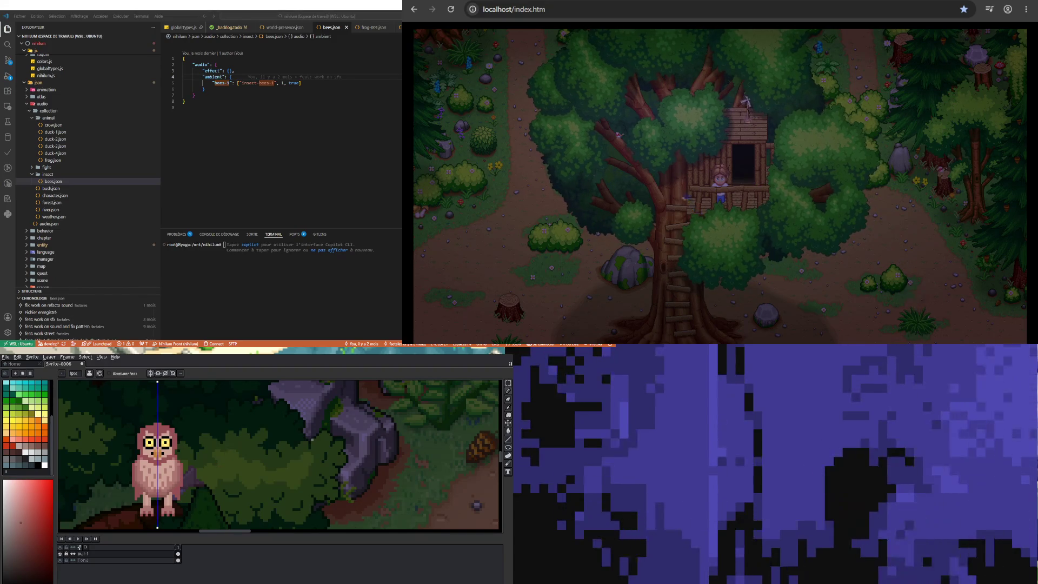
Marquee-select an area above the owl, then clear that selection
click(508, 382)
scroll(181, 462, up, 2)
scroll(181, 462, down, 4)
scroll(181, 462, up, 3)
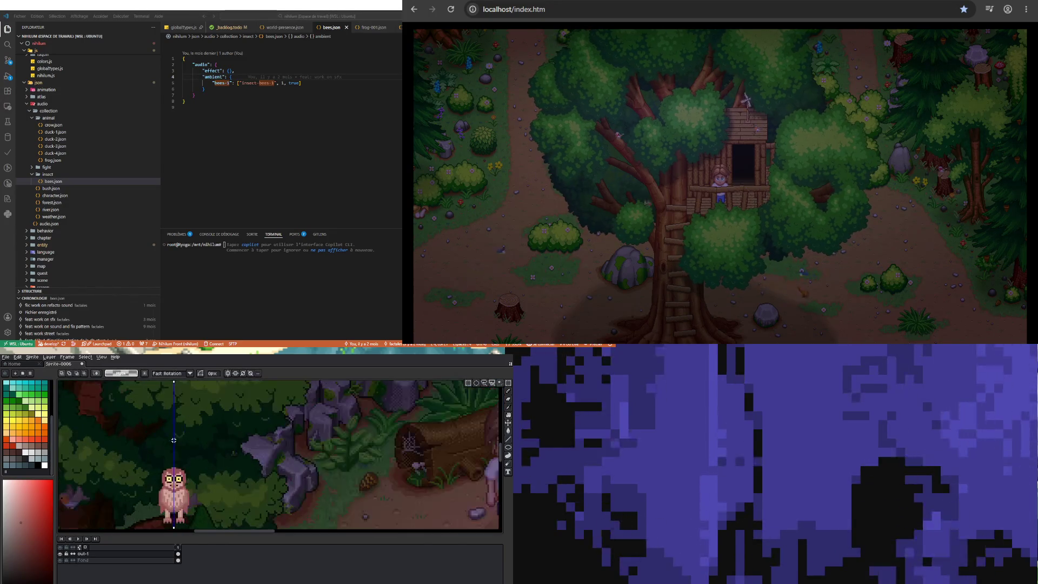
mouse_move(141, 441)
mouse_down()
mouse_move(230, 475)
mouse_move(224, 462)
mouse_up()
click(245, 477)
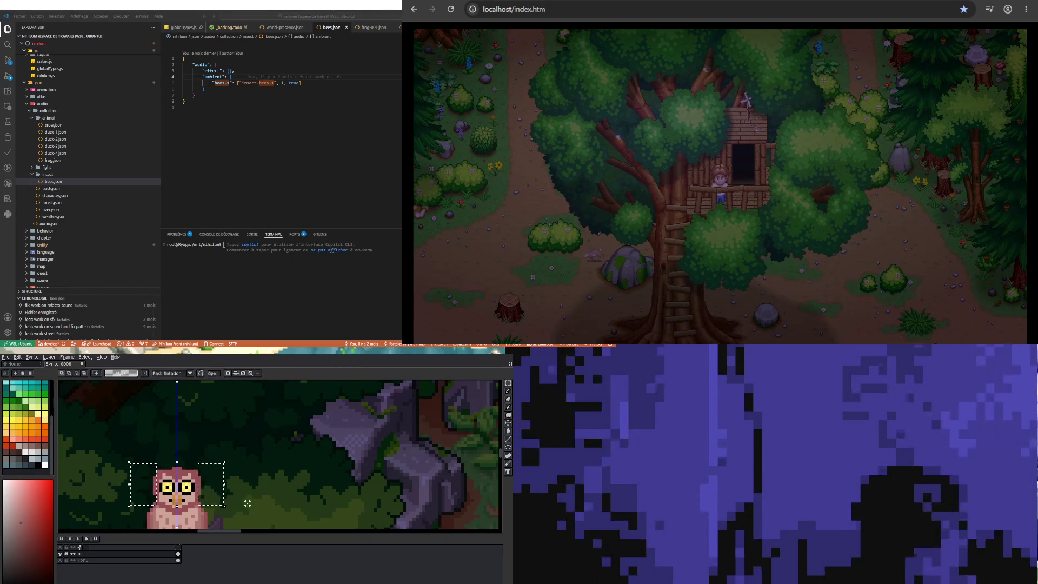
Select part of the owl's left edge, clear the selection, and return to the Pencil
scroll(160, 496, up, 2)
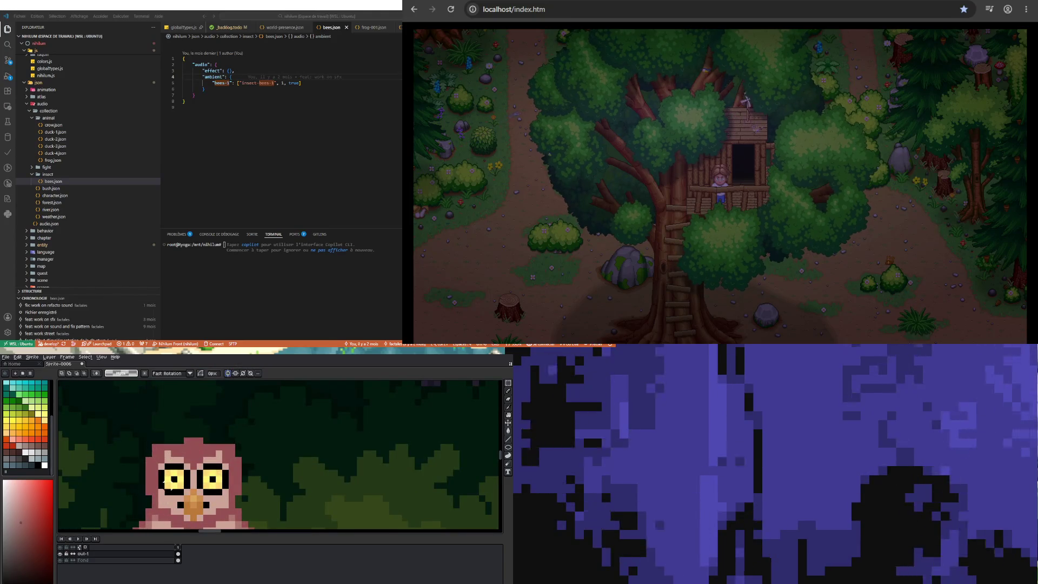
scroll(164, 483, down, 2)
scroll(165, 483, up, 2)
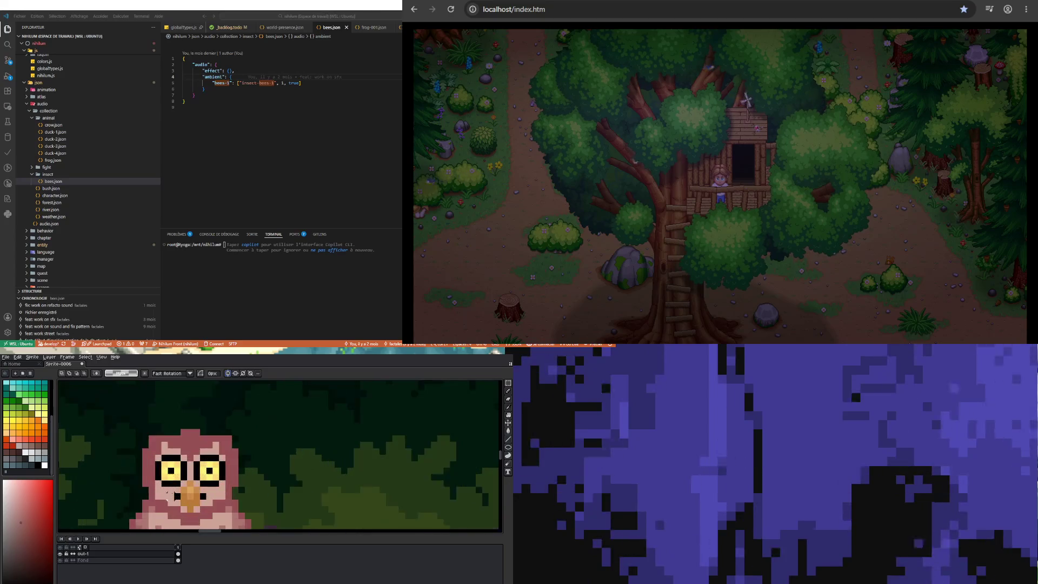
scroll(168, 484, down, 3)
scroll(172, 485, up, 2)
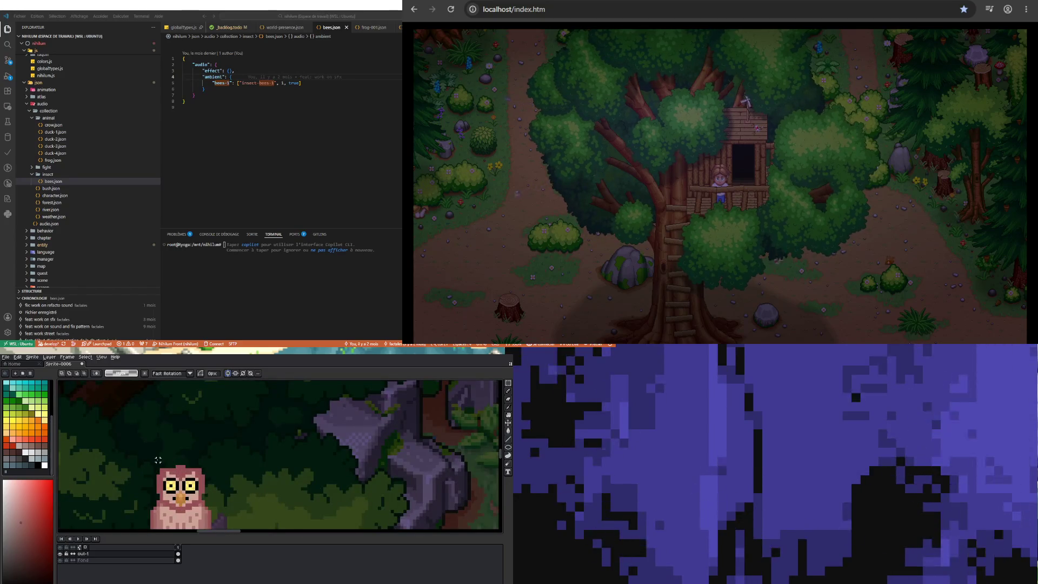
drag(157, 494, 204, 463)
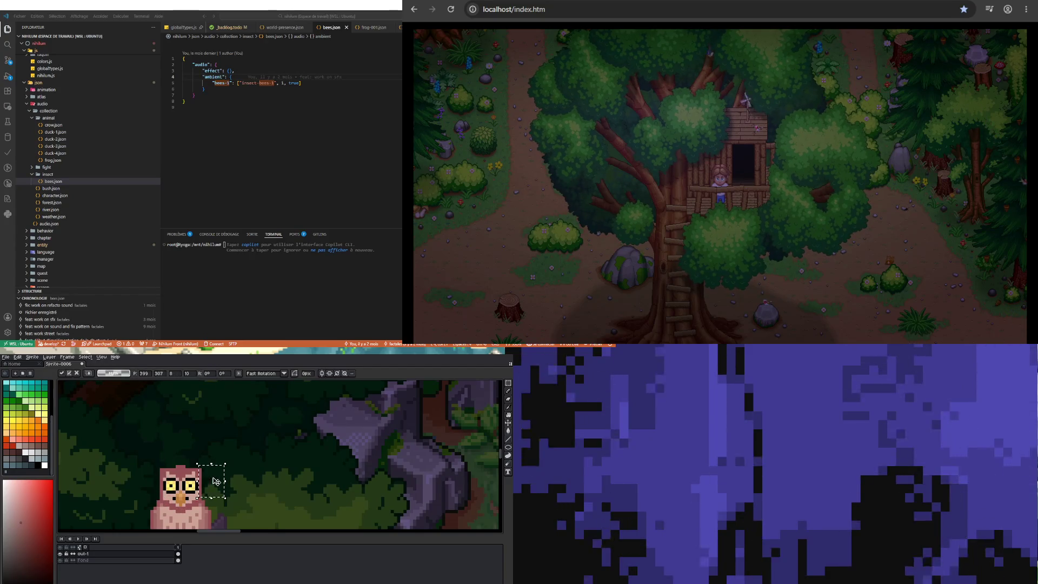
click(164, 471)
scroll(163, 471, up, 2)
key(b)
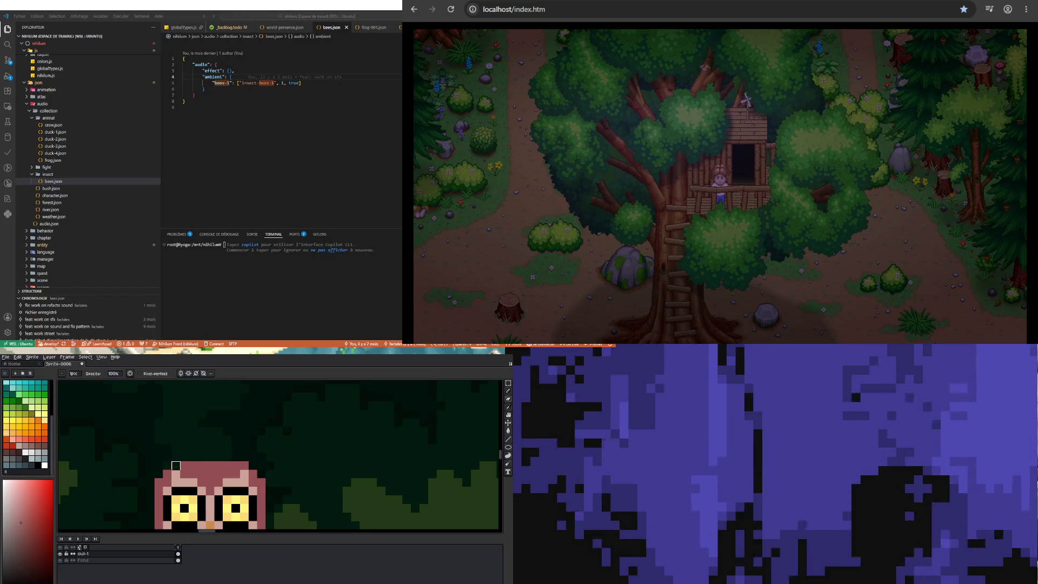
Select the owl's head, move it down one pixel, and deselect
scroll(227, 423, down, 2)
scroll(260, 424, up, 1)
scroll(281, 423, down, 1)
scroll(300, 423, up, 1)
click(508, 382)
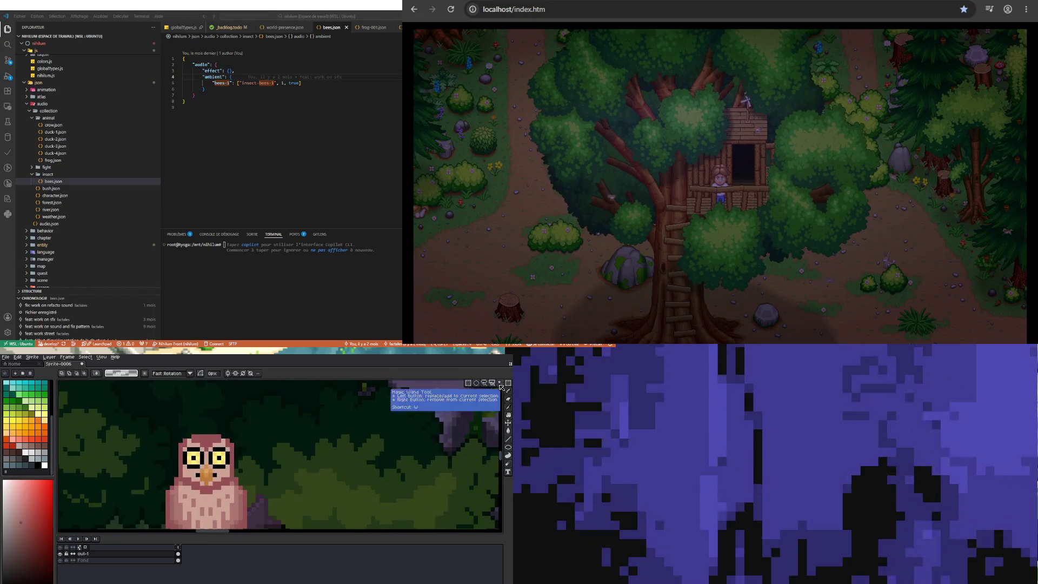
mouse_move(157, 422)
mouse_down()
mouse_move(254, 459)
mouse_move(258, 474)
mouse_up()
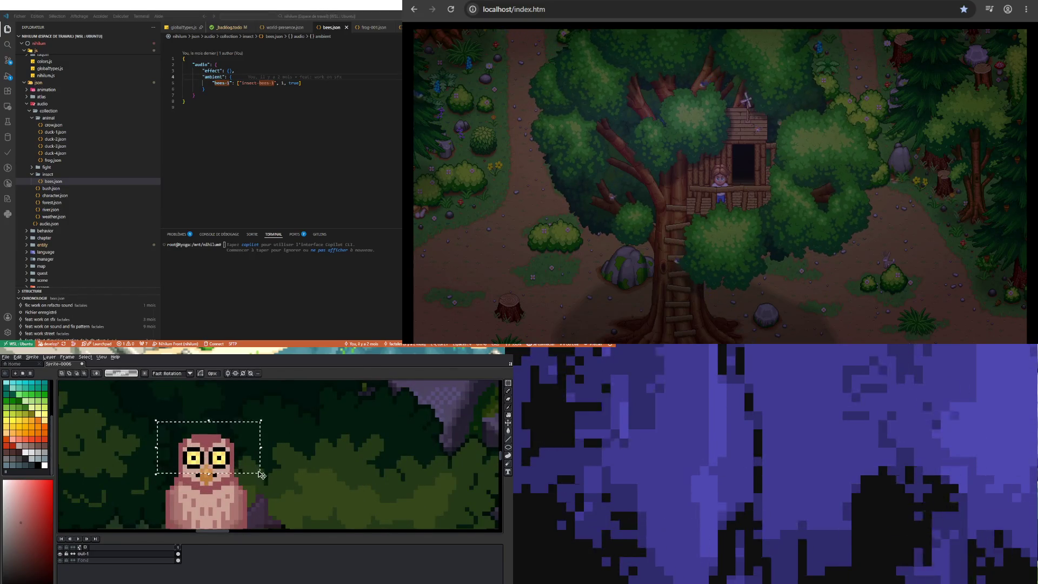
key(Down)
key(ctrl+d)
scroll(248, 479, down, 2)
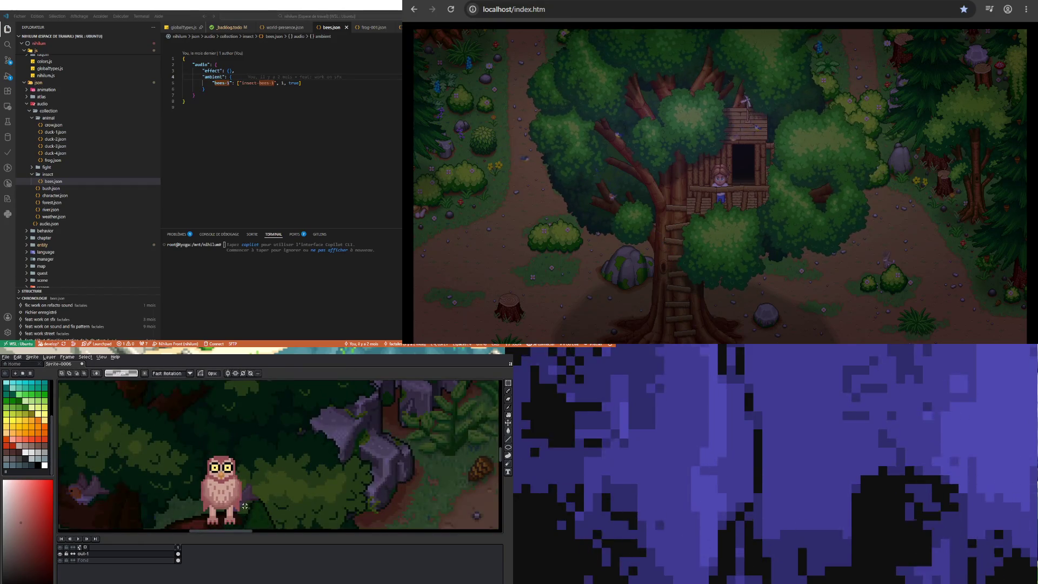
scroll(221, 463, up, 3)
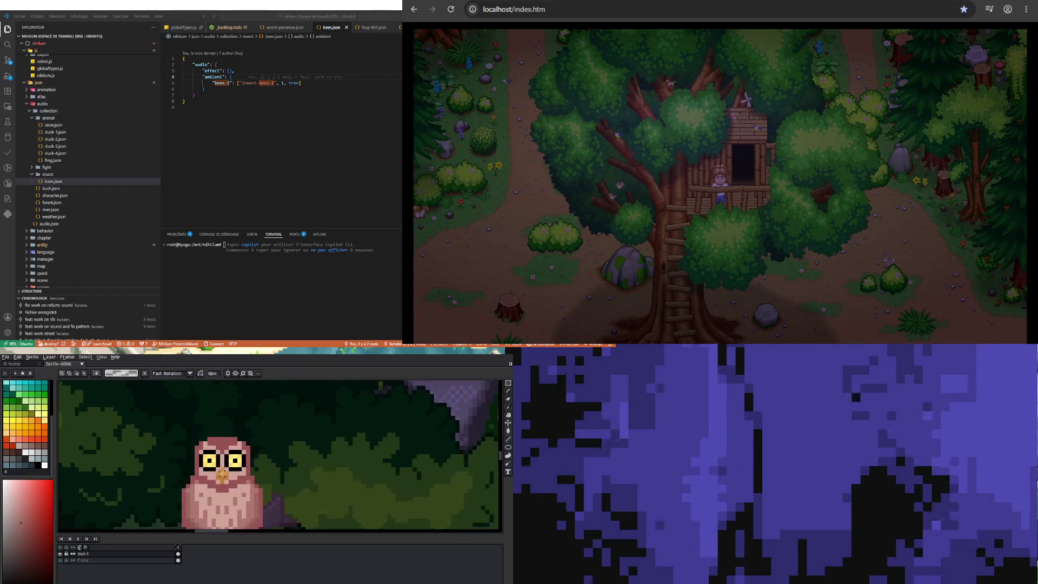
key(b)
alt+click(204, 445)
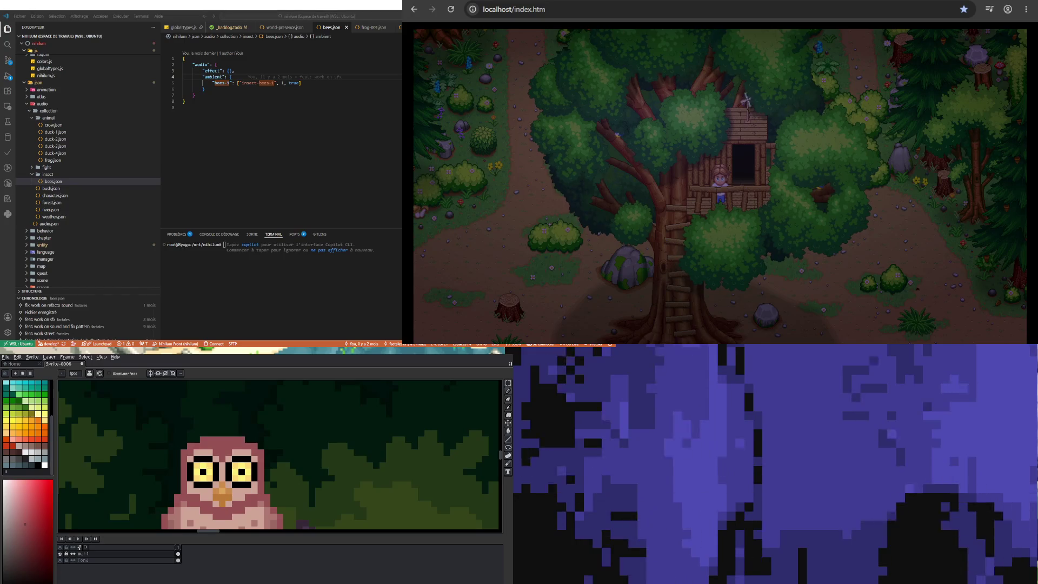
Zoom in and out on the owl's head to inspect it
scroll(231, 464, down, 1)
scroll(231, 463, down, 1)
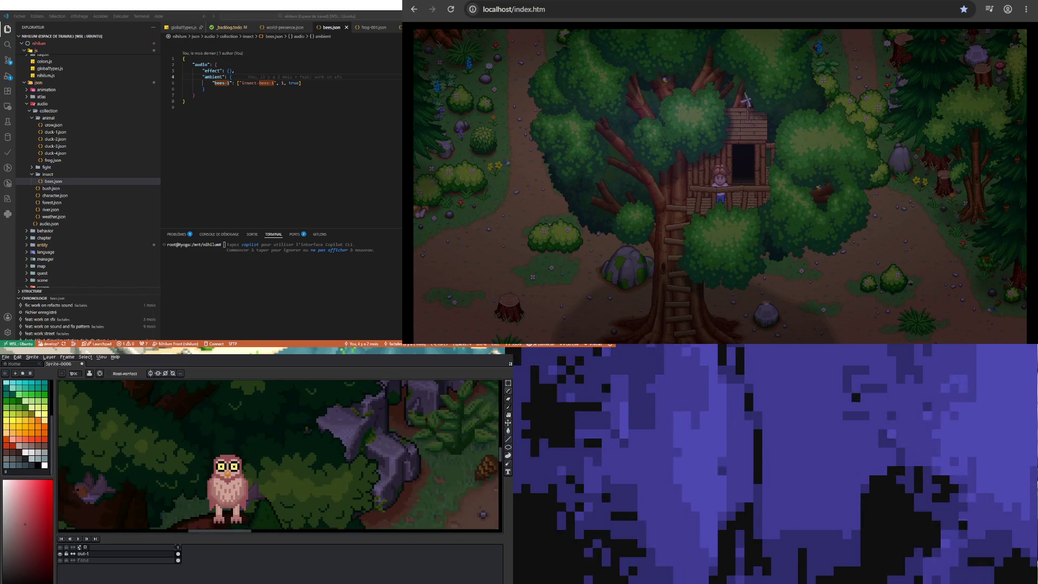
scroll(228, 502, up, 1)
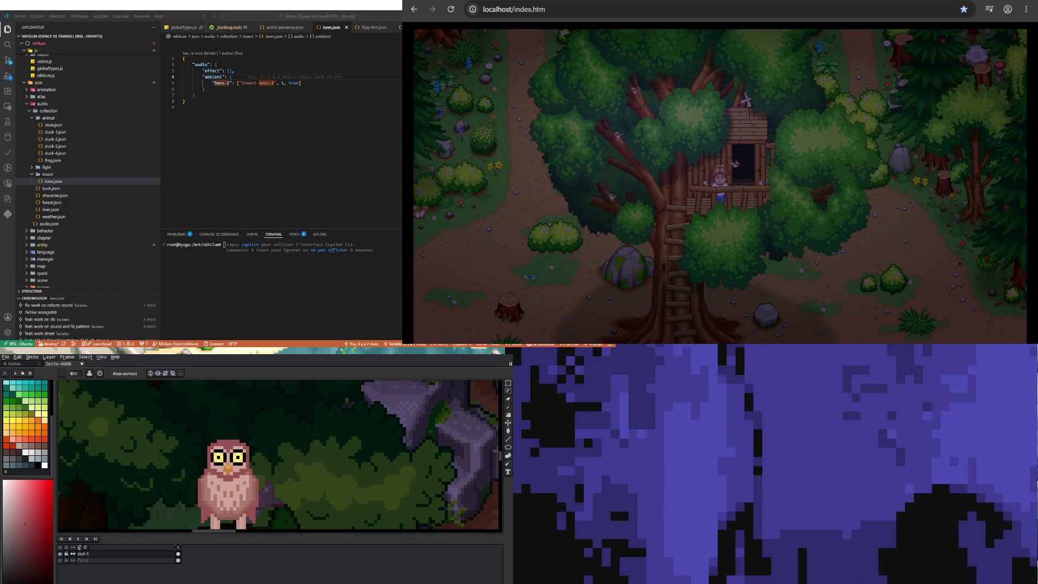
scroll(244, 450, up, 2)
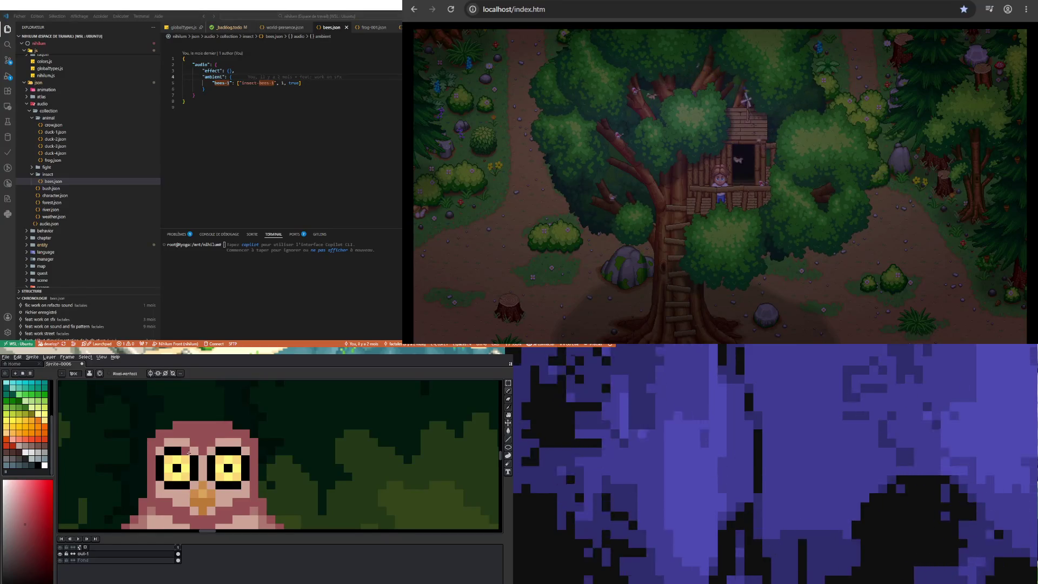
Sample the owl's face pink and choose a darker brown shade of it
key(i)
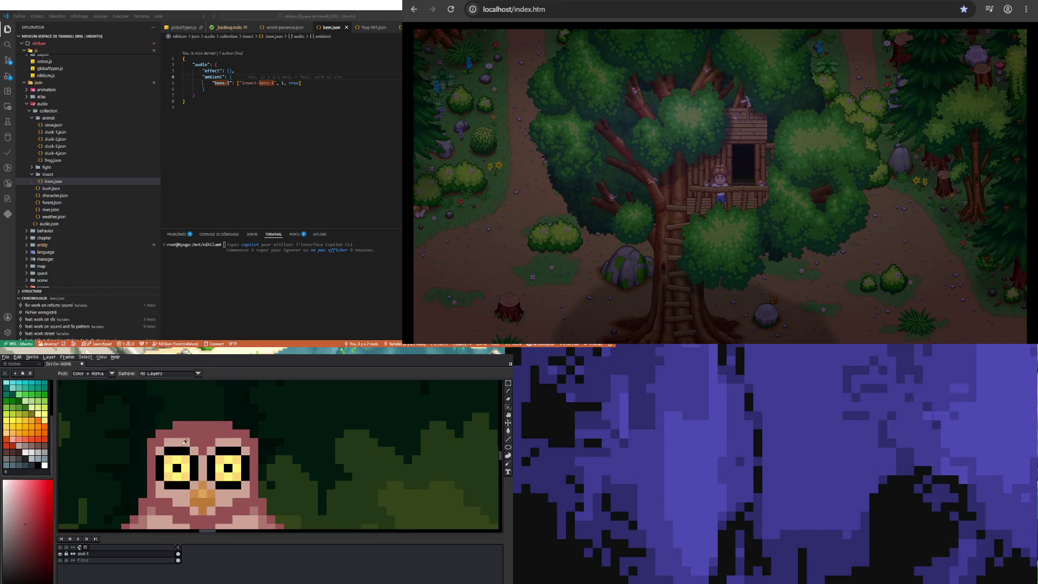
click(184, 443)
click(22, 516)
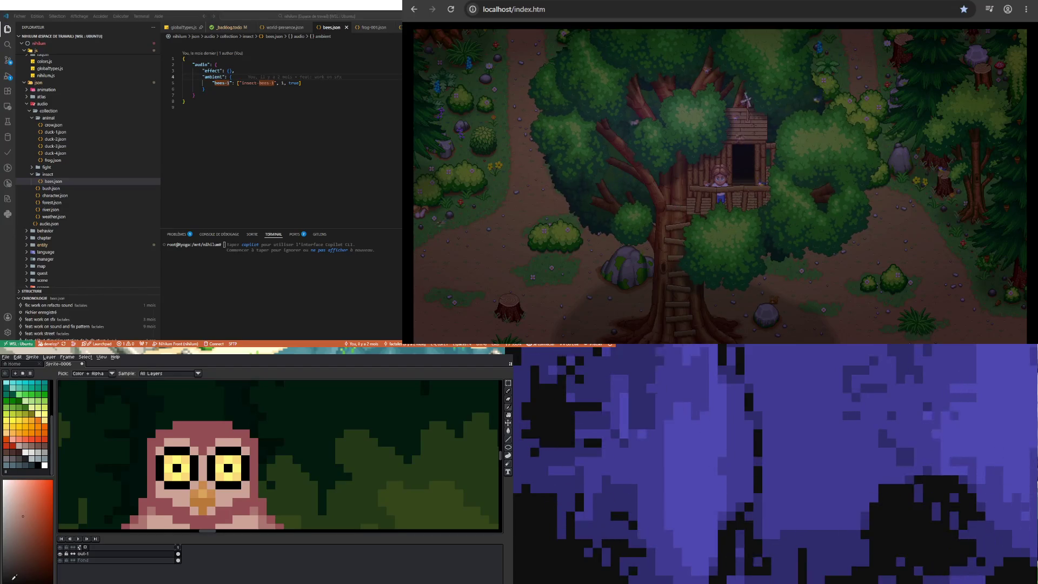
click(28, 541)
key(b)
Draw dark brows above both eyes and darken a pixel beside the left eye
drag(165, 450, 187, 451)
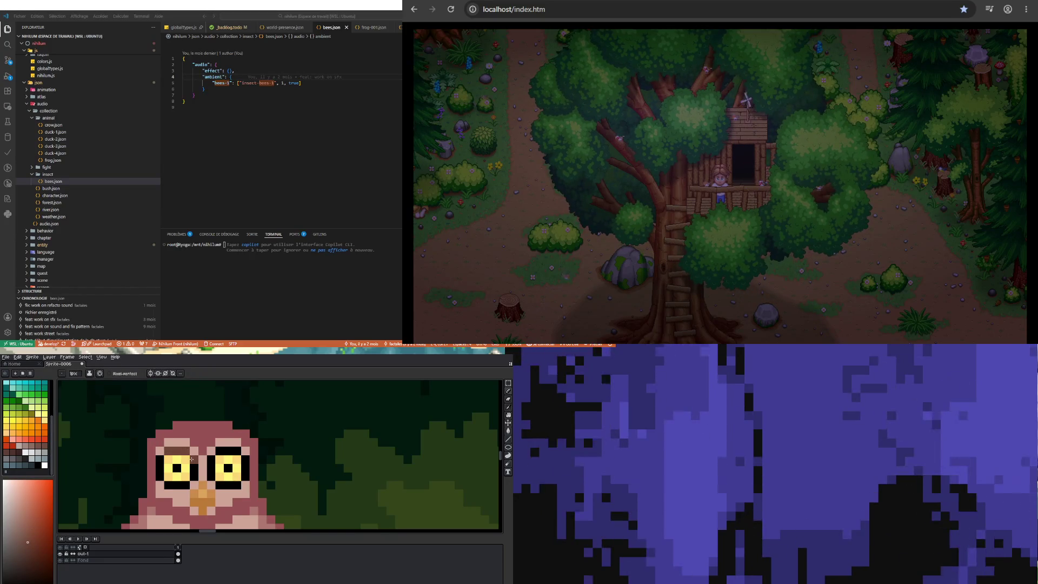
drag(216, 450, 236, 452)
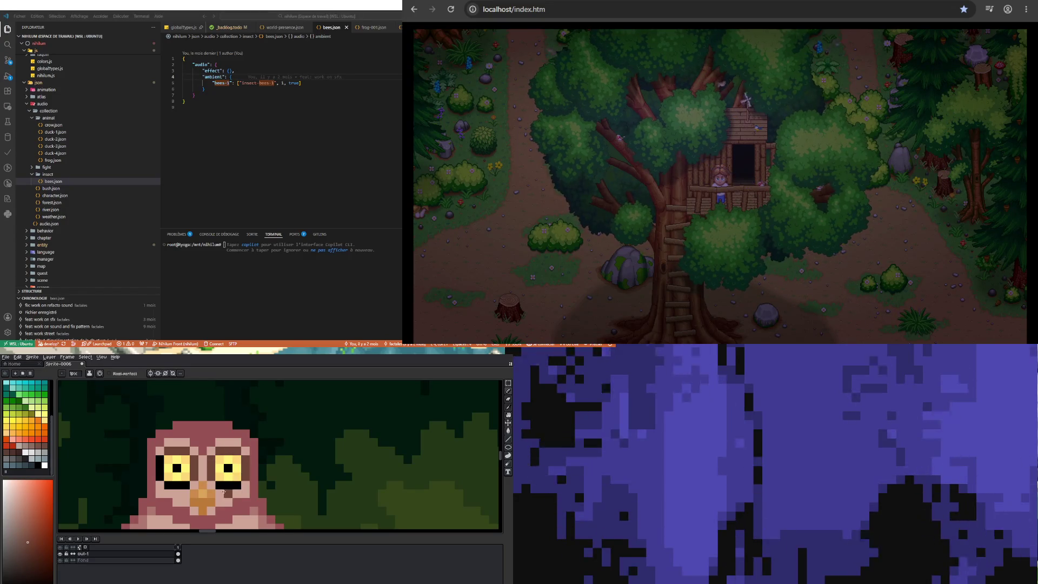
drag(180, 485, 183, 486)
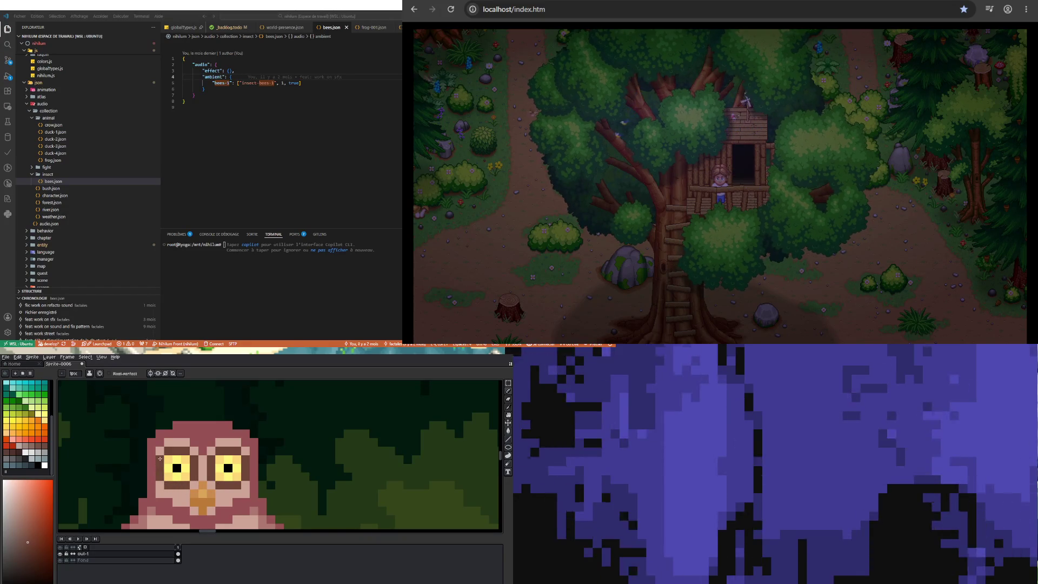
scroll(192, 450, down, 2)
scroll(198, 466, up, 1)
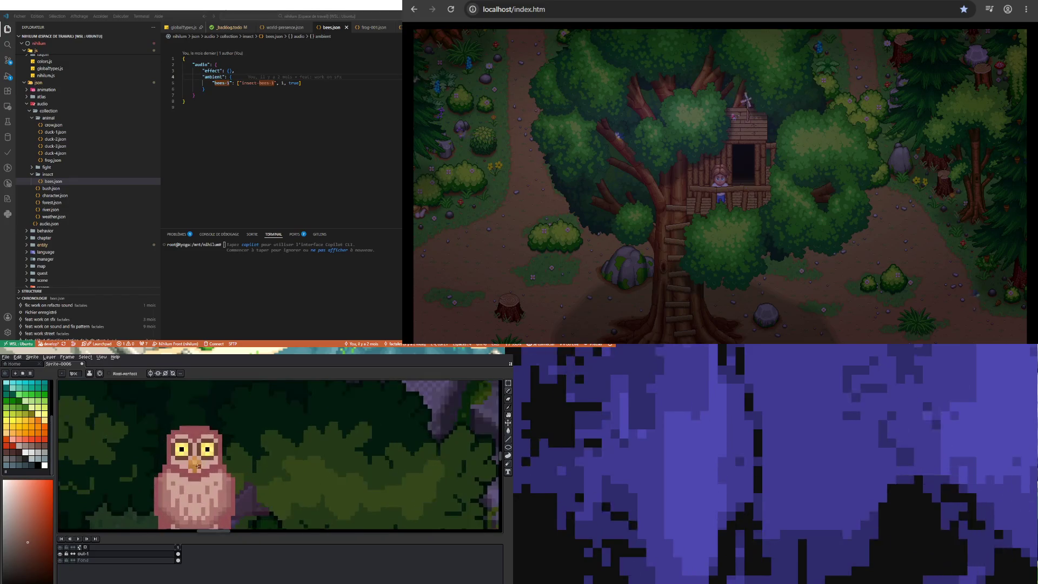
scroll(197, 470, up, 2)
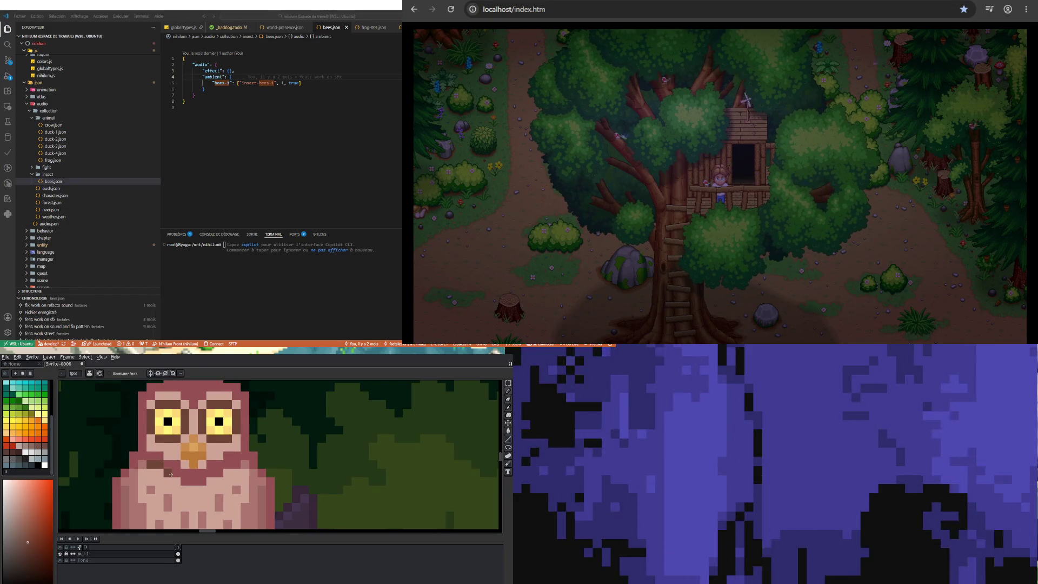
drag(180, 480, 209, 482)
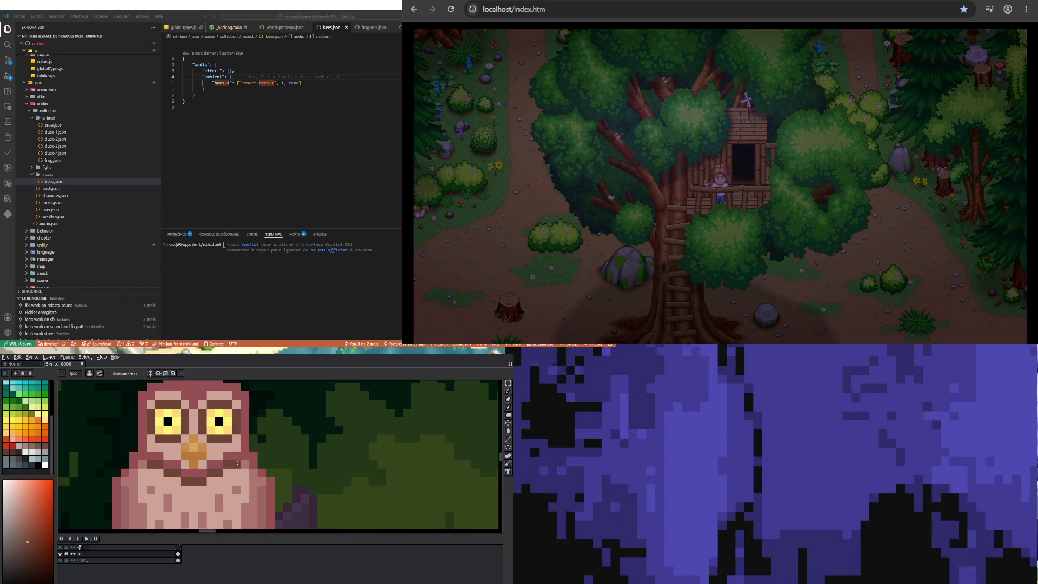
scroll(157, 460, down, 3)
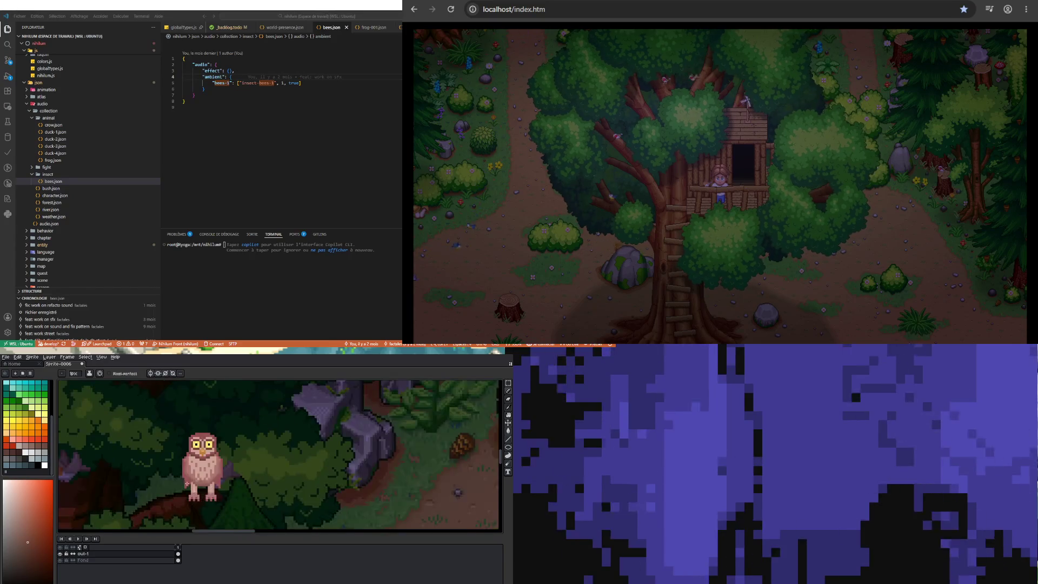
scroll(192, 474, up, 2)
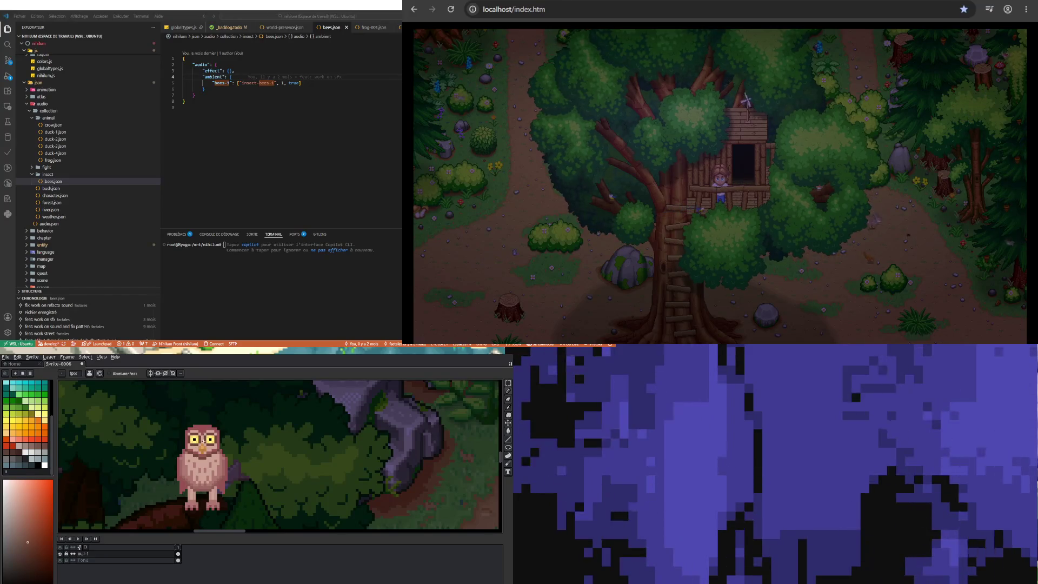
scroll(193, 445, up, 3)
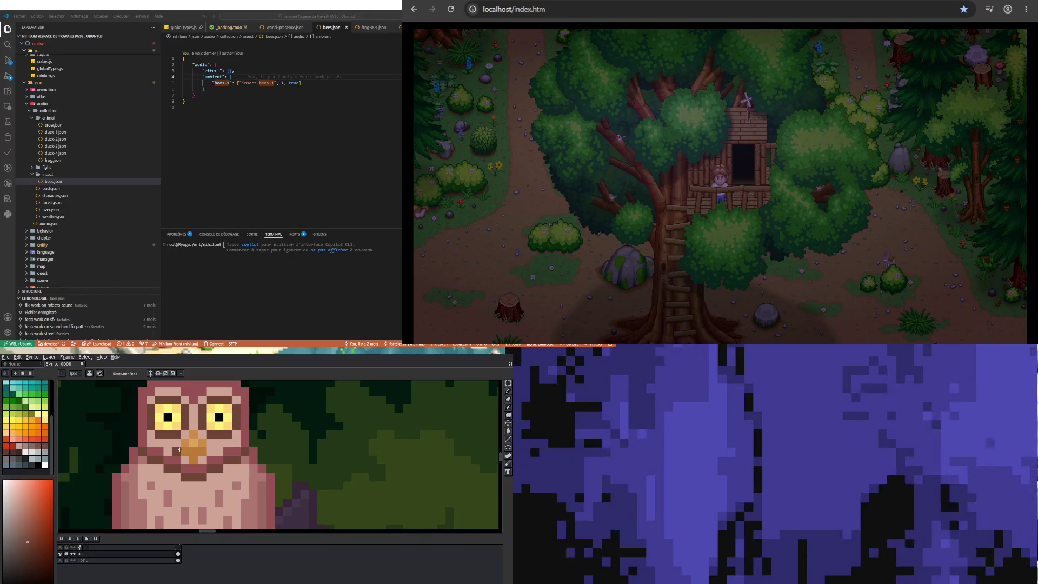
scroll(192, 447, down, 3)
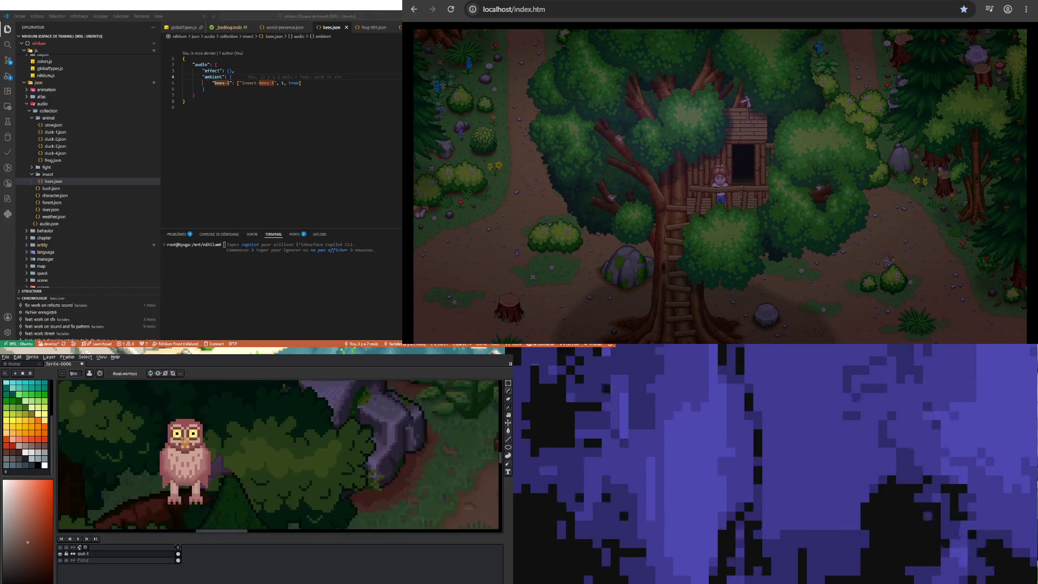
scroll(192, 412, up, 3)
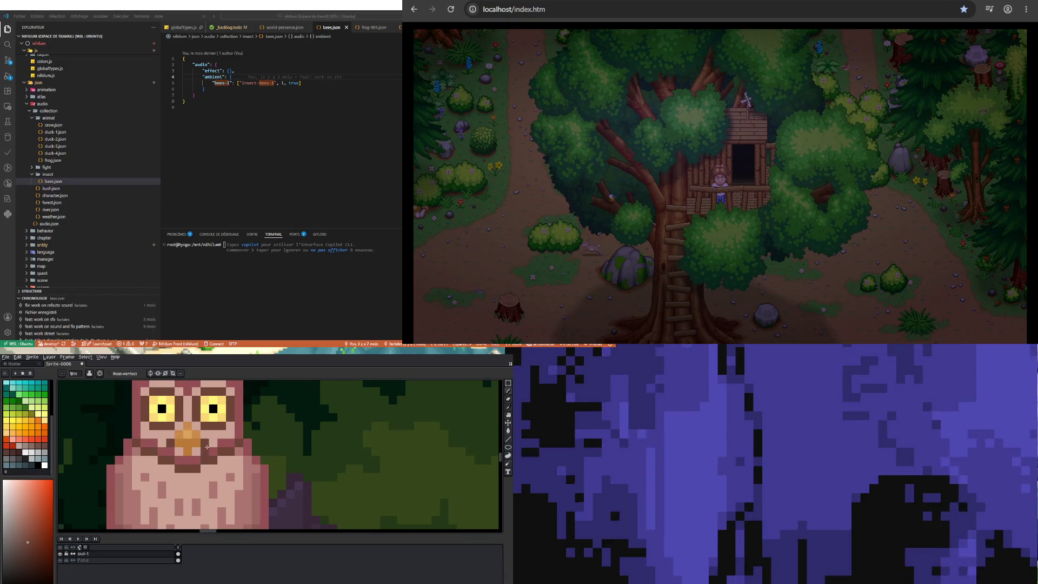
scroll(206, 461, down, 2)
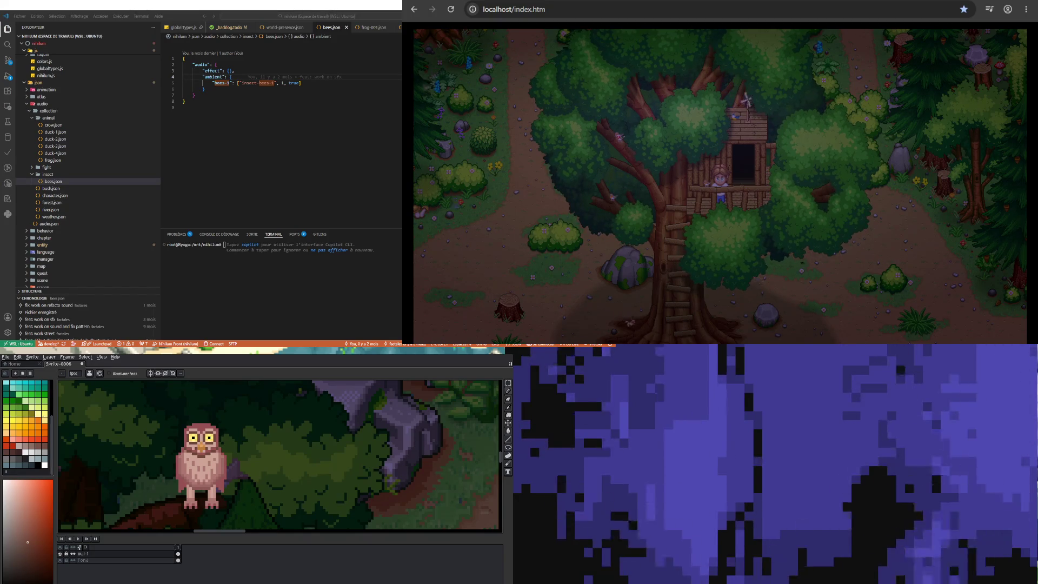
scroll(203, 503, up, 3)
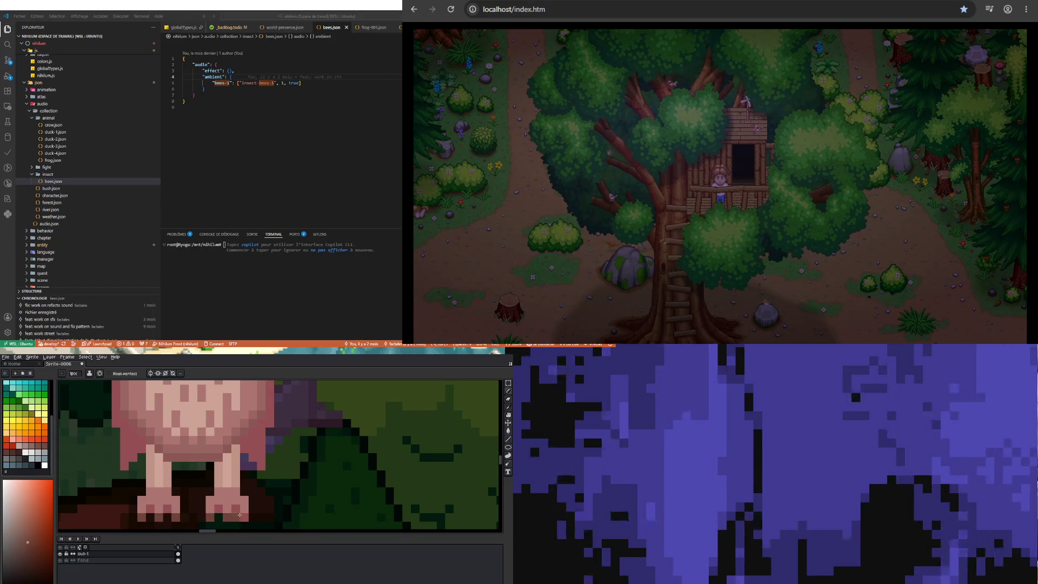
scroll(221, 490, down, 3)
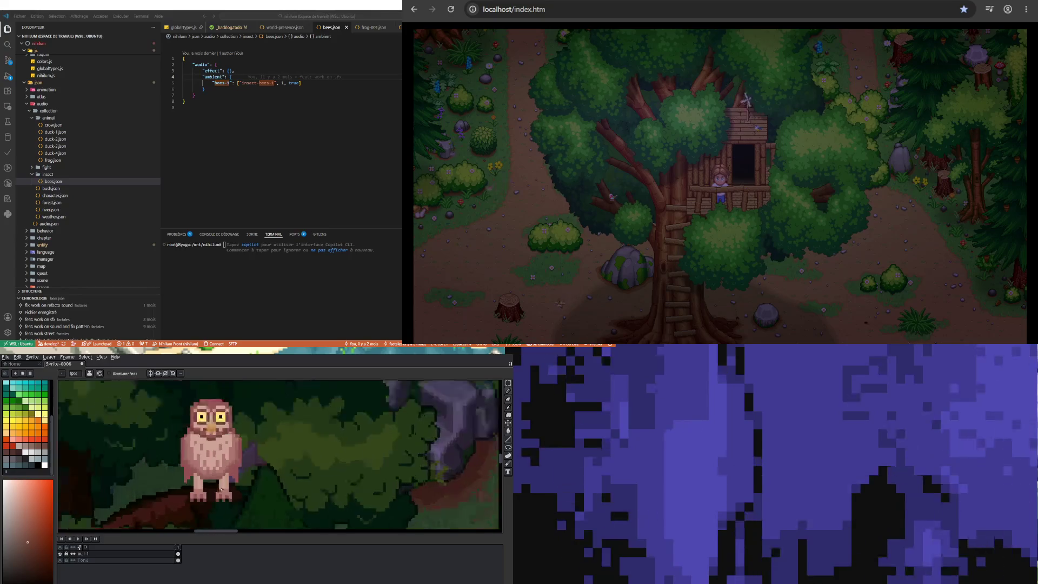
scroll(195, 492, up, 3)
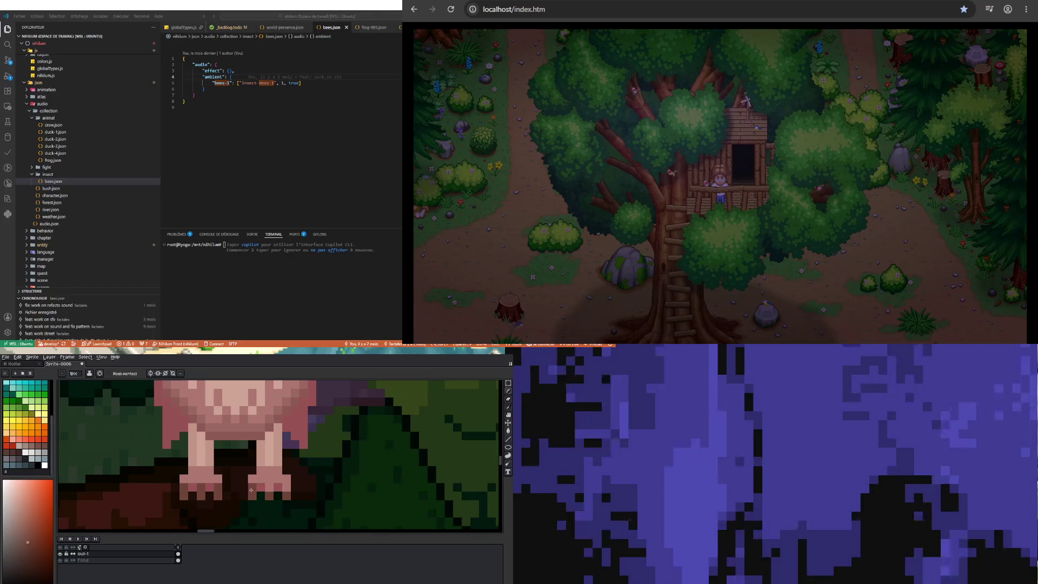
scroll(252, 497, down, 3)
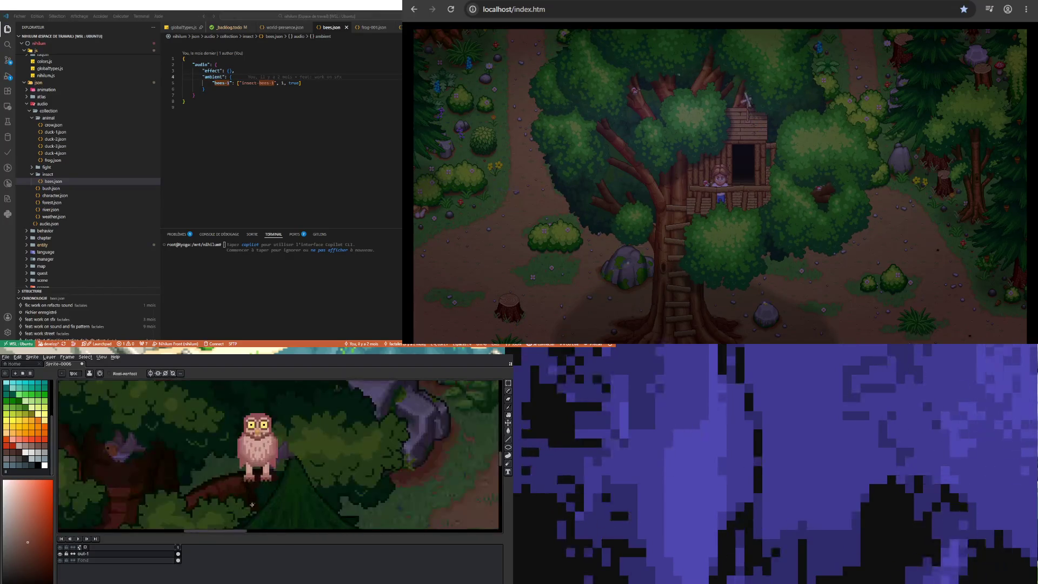
scroll(271, 467, up, 1)
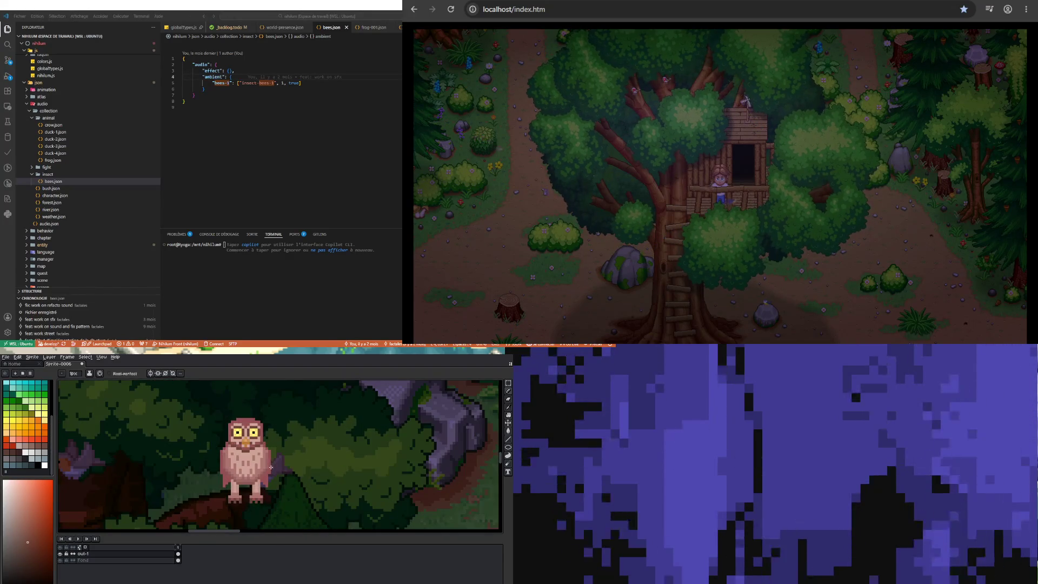
scroll(246, 470, up, 3)
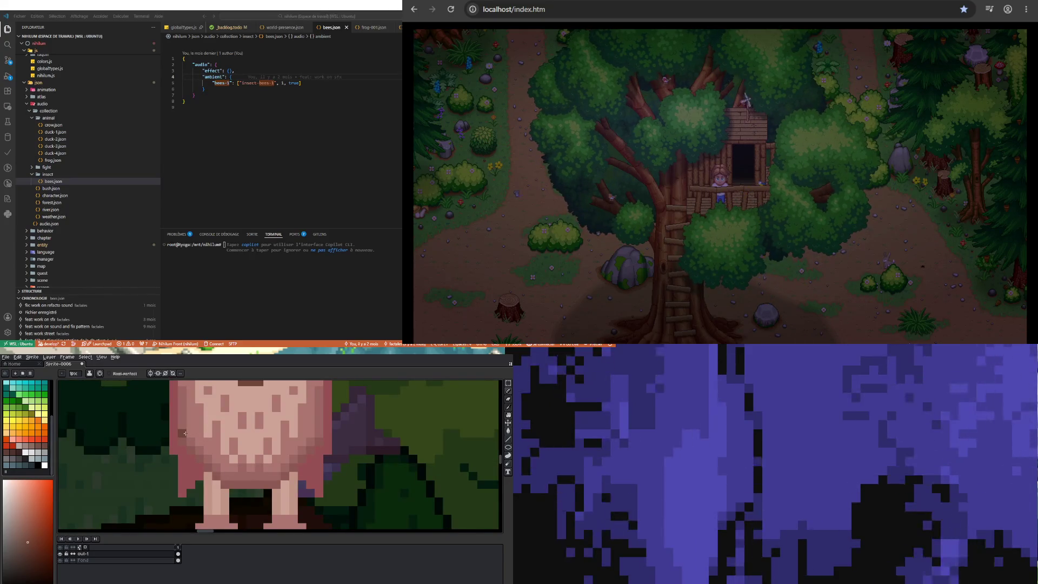
scroll(185, 433, down, 3)
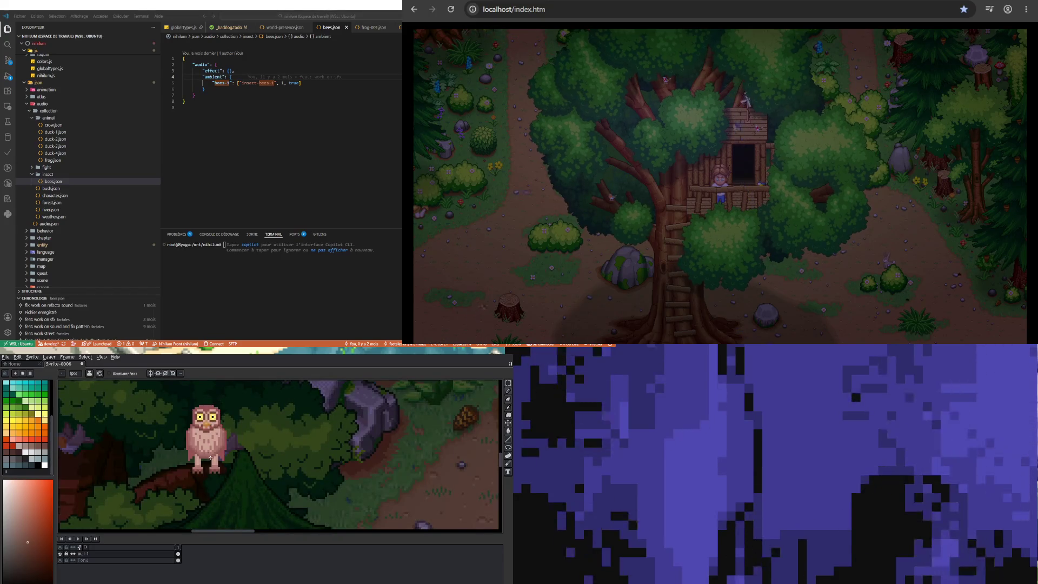
scroll(210, 458, up, 3)
scroll(208, 460, down, 2)
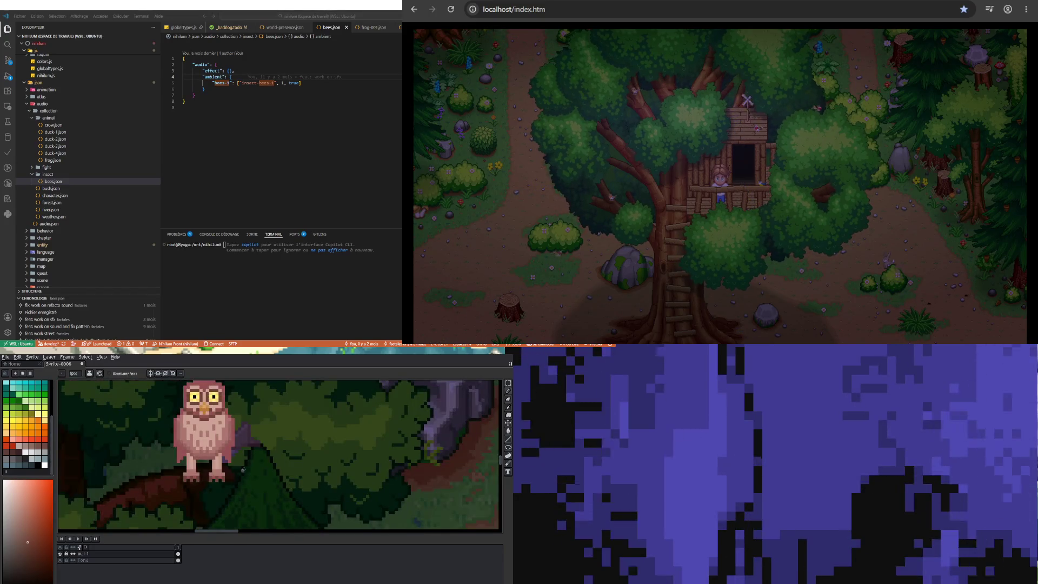
click(508, 383)
drag(131, 502, 256, 446)
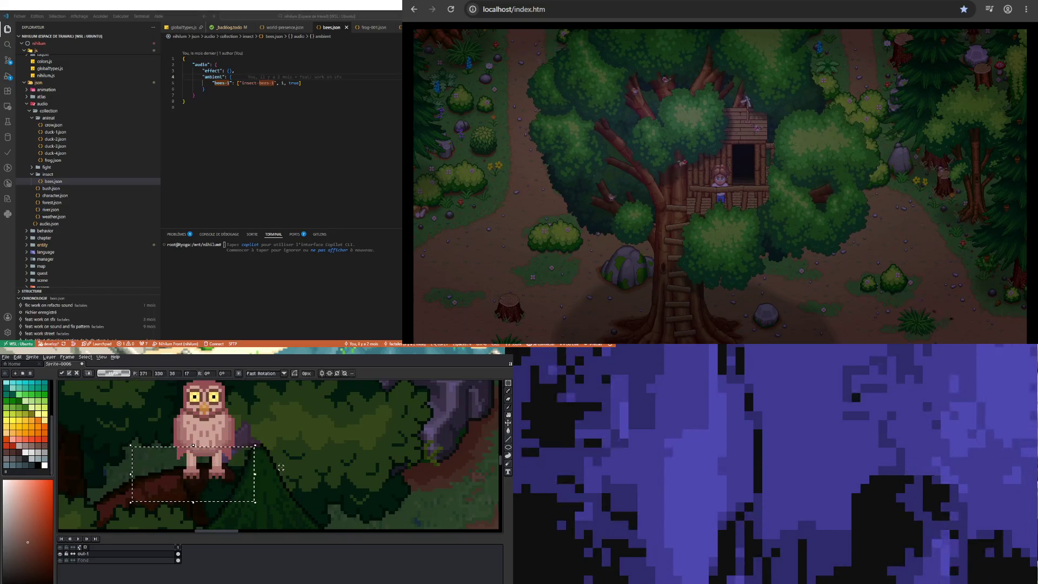
click(281, 467)
drag(155, 503, 274, 455)
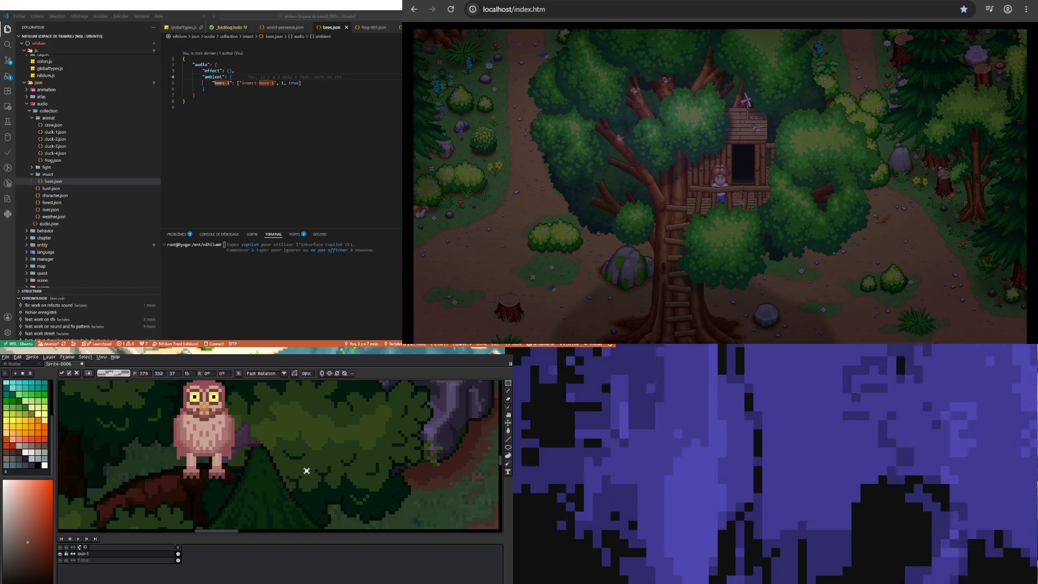
click(306, 470)
mouse_move(152, 496)
mouse_down()
mouse_move(241, 475)
mouse_move(273, 449)
mouse_move(272, 480)
mouse_move(285, 450)
mouse_up()
click(199, 474)
scroll(198, 474, down, 1)
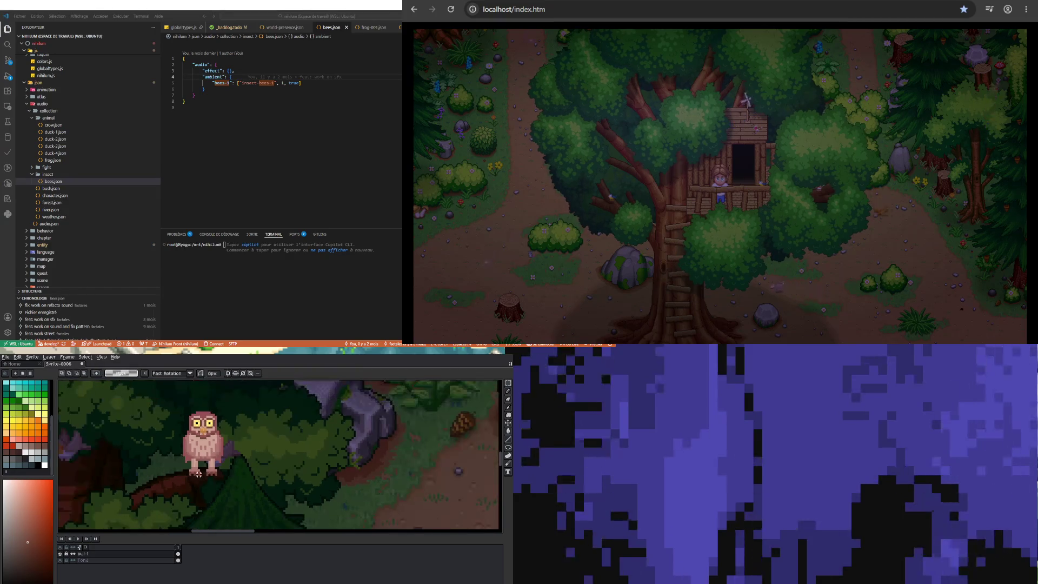
drag(186, 482, 239, 467)
click(241, 469)
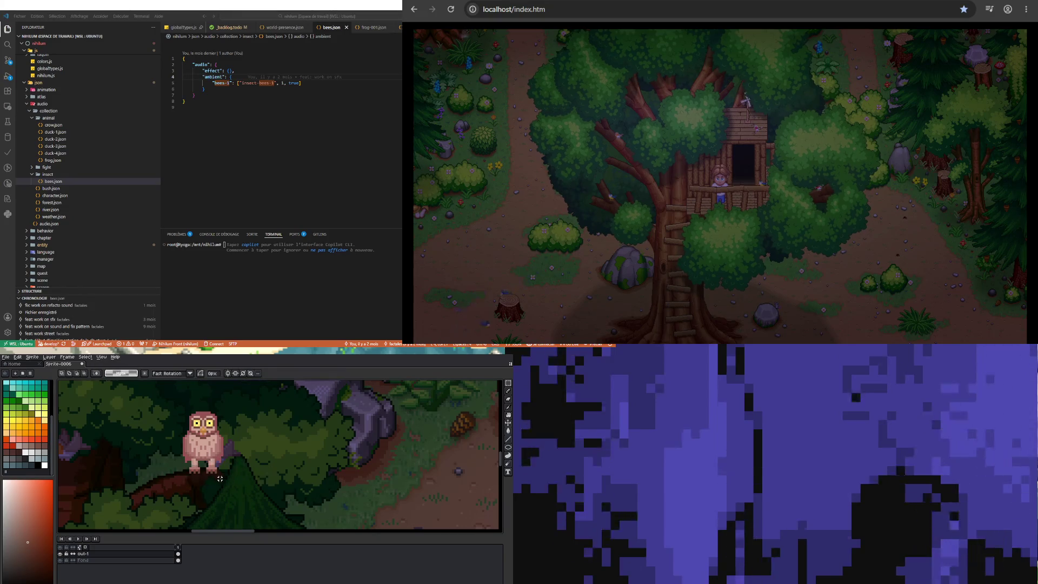
Sample the owl's body colour and turn on vertical symmetry down the owl's middle
scroll(220, 478, down, 2)
scroll(212, 468, up, 2)
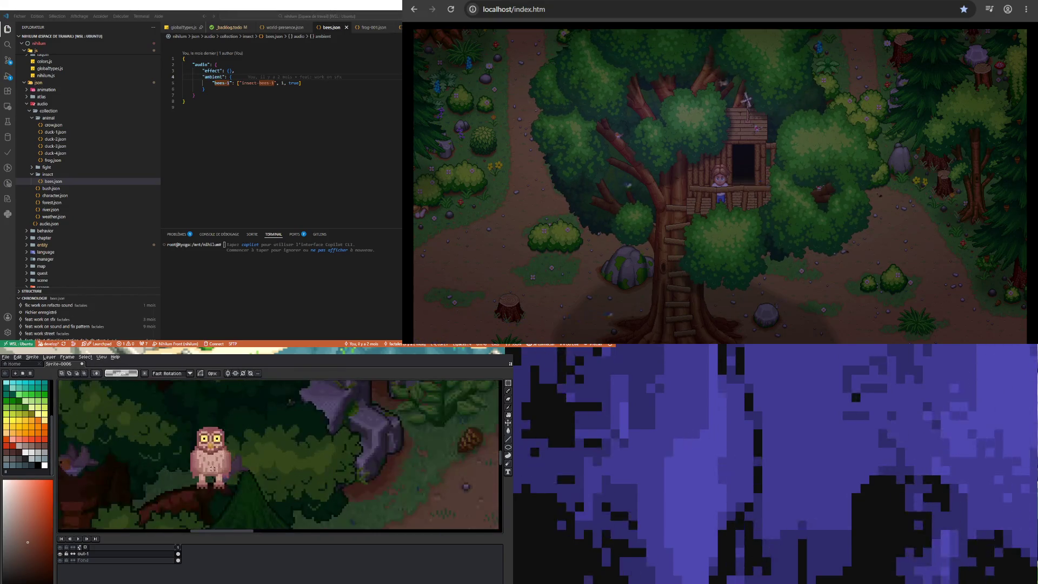
scroll(214, 457, up, 3)
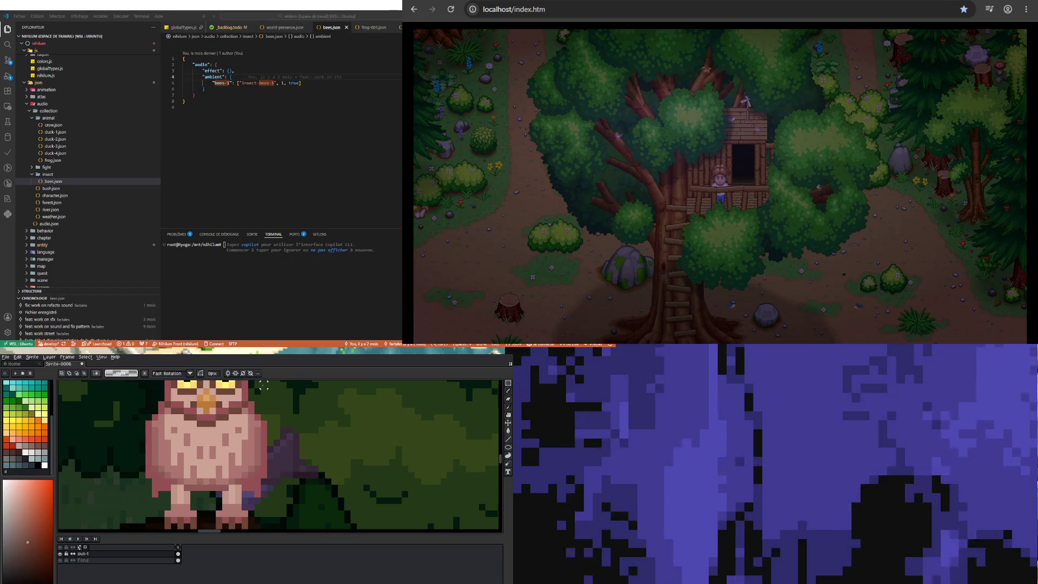
key(i)
click(176, 479)
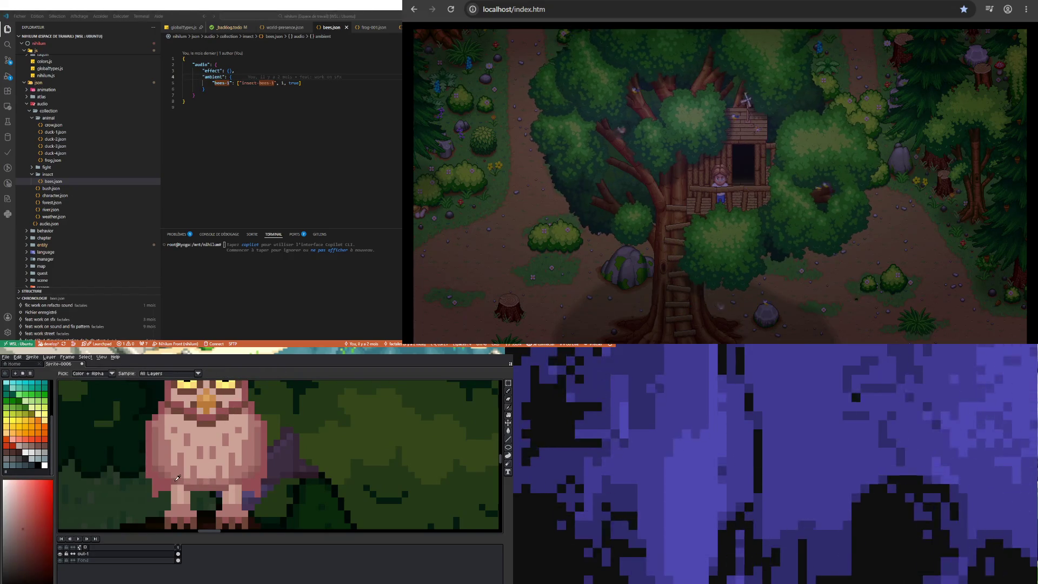
key(b)
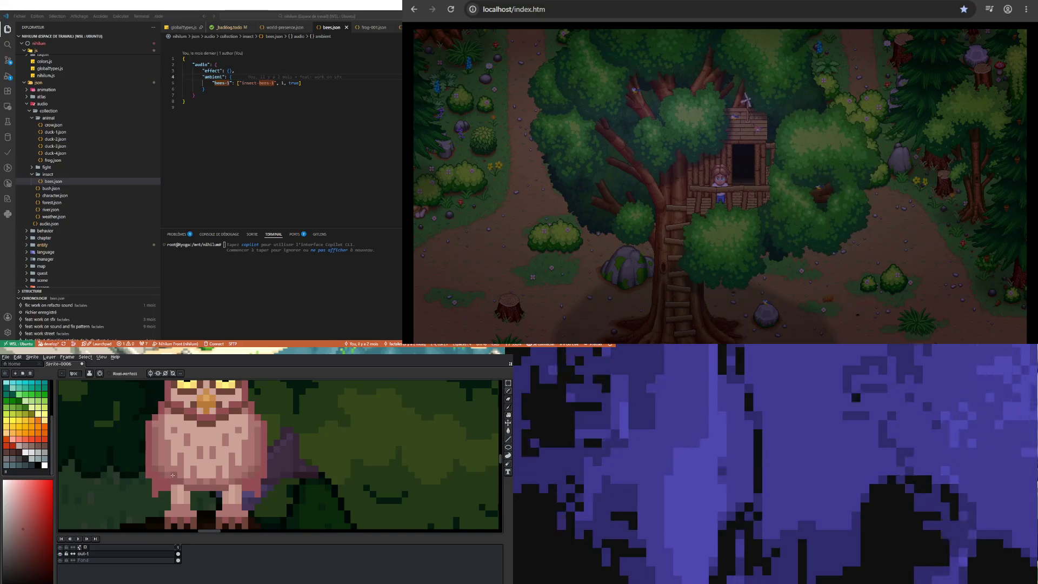
click(150, 372)
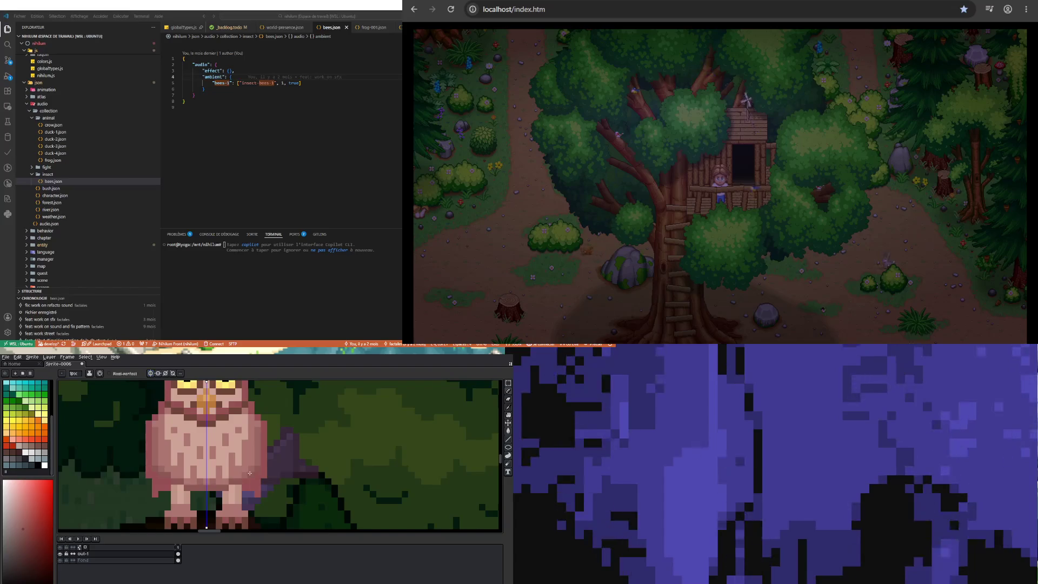
Sample an orange-brown from the owl and paint dark pixels along its lower body
key(i)
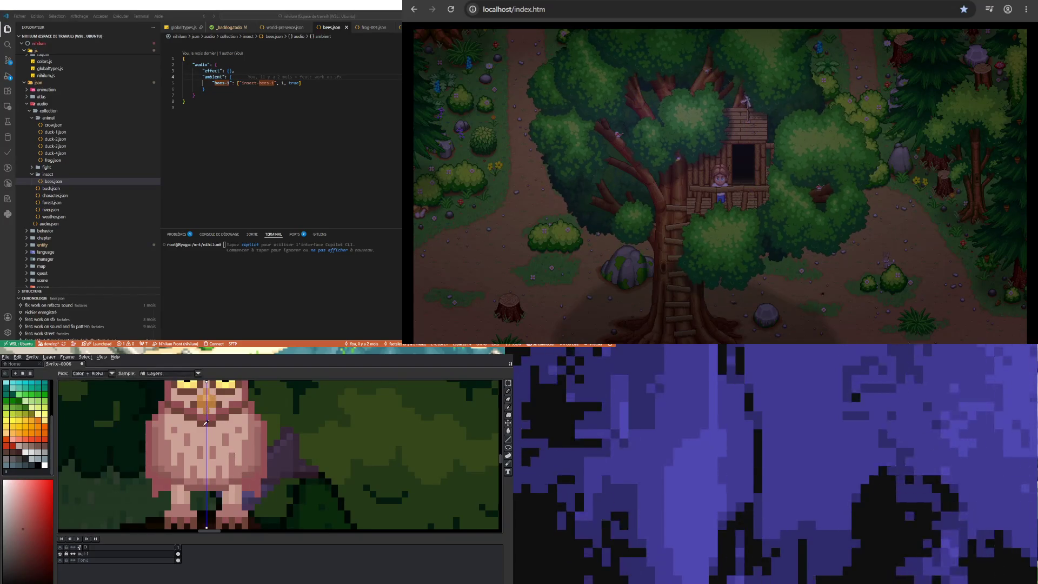
click(205, 424)
key(b)
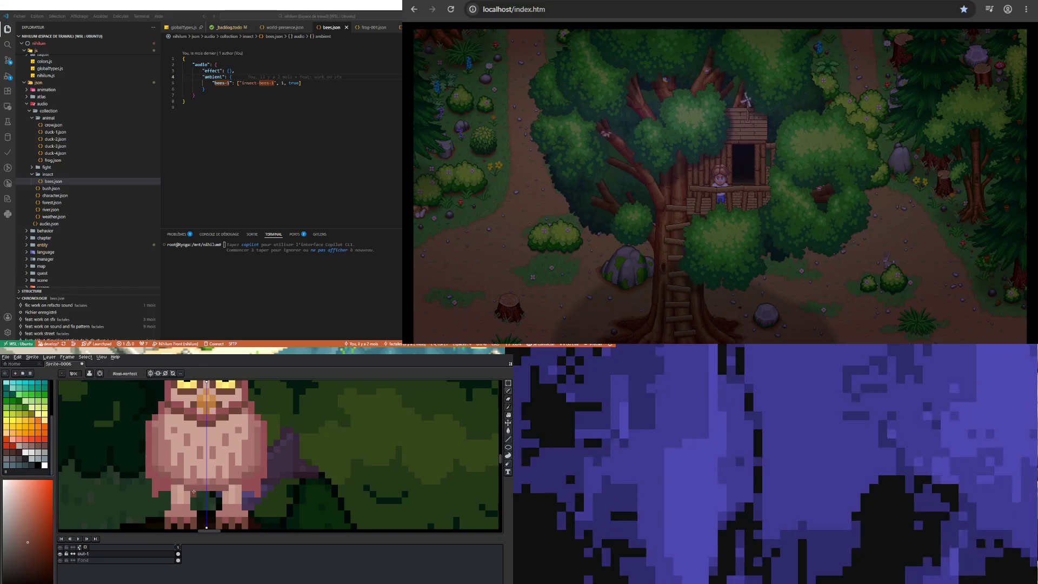
drag(187, 488, 215, 489)
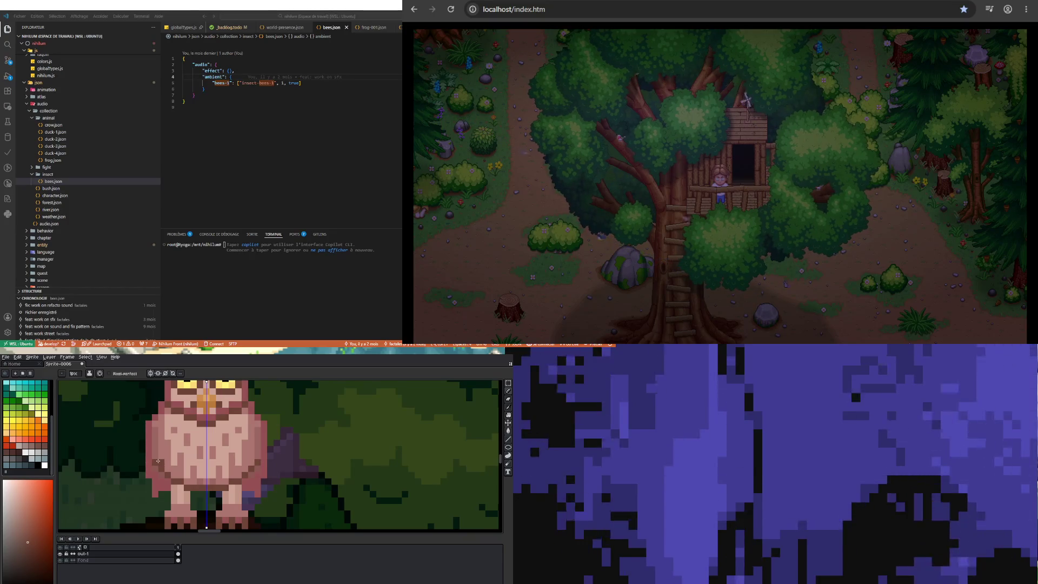
Sample darker crimson and pink edge shades from the owl, ending back on the Pencil
key(i)
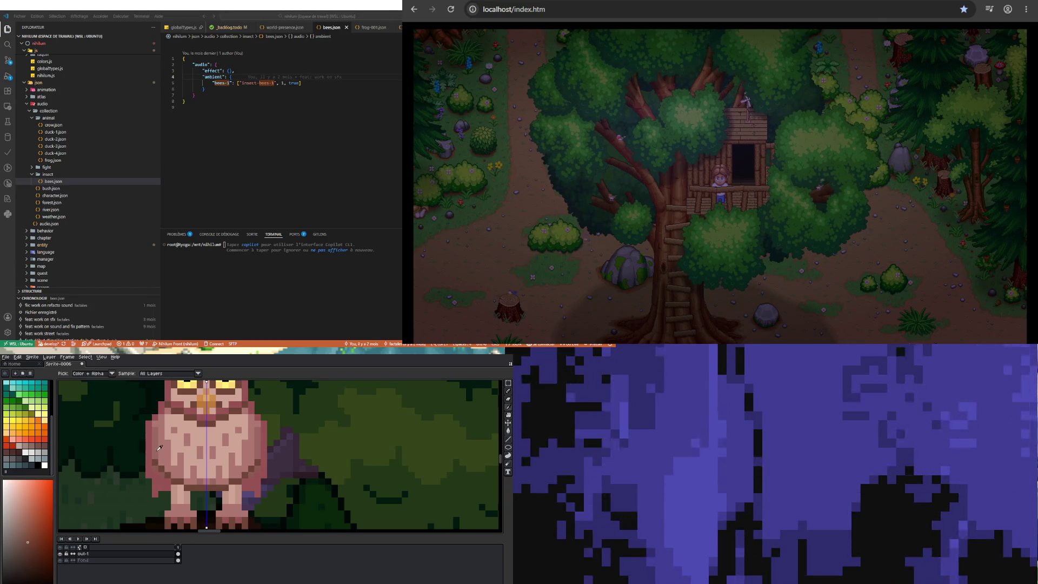
click(168, 478)
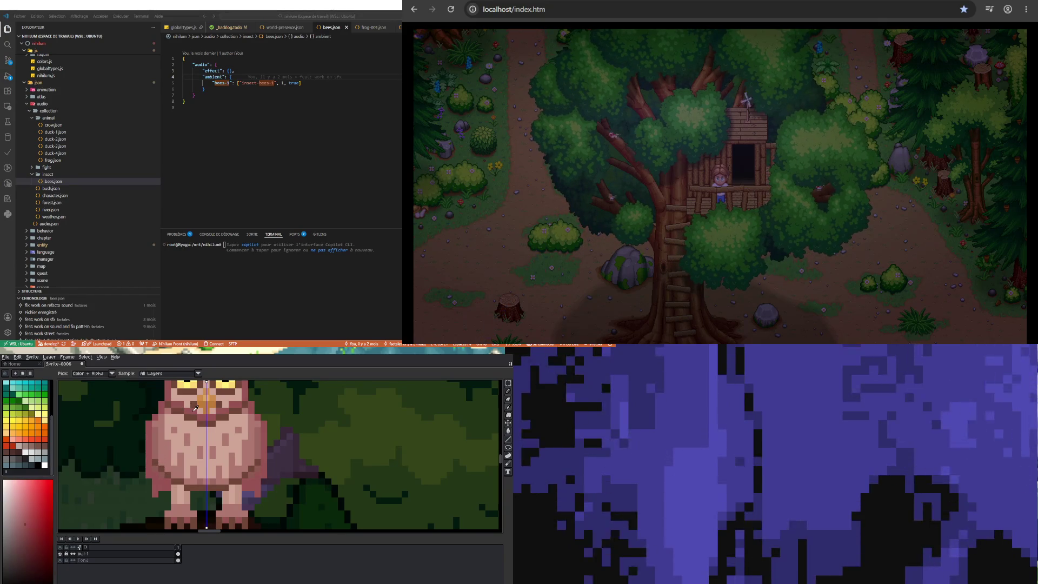
click(157, 465)
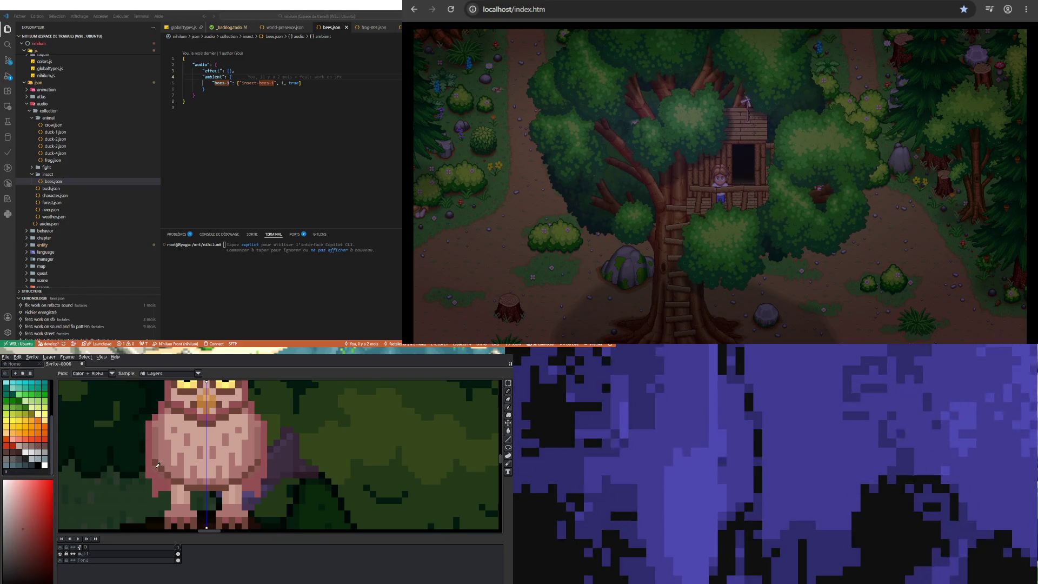
key(b)
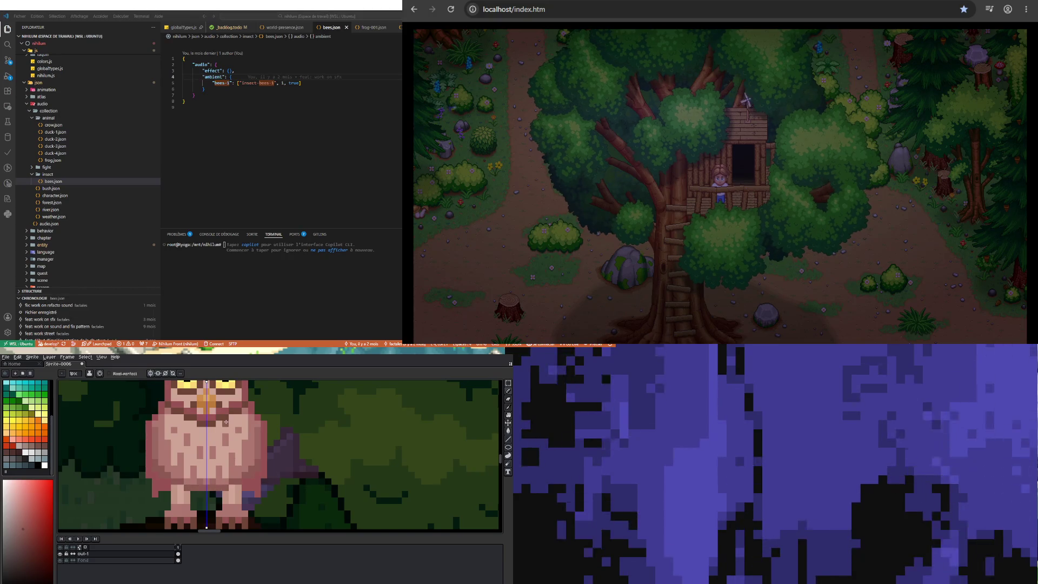
key(i)
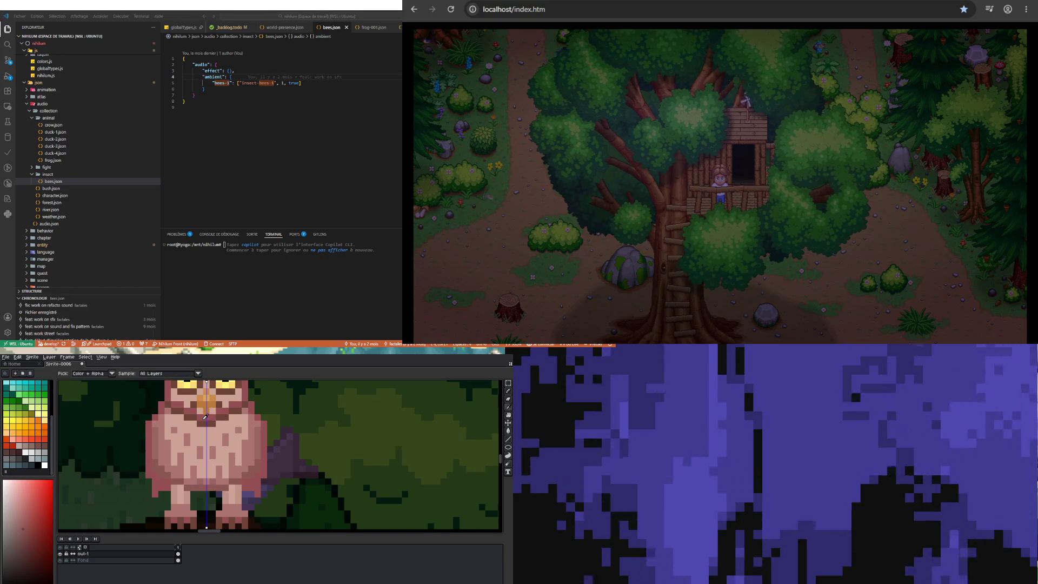
click(204, 420)
click(171, 481)
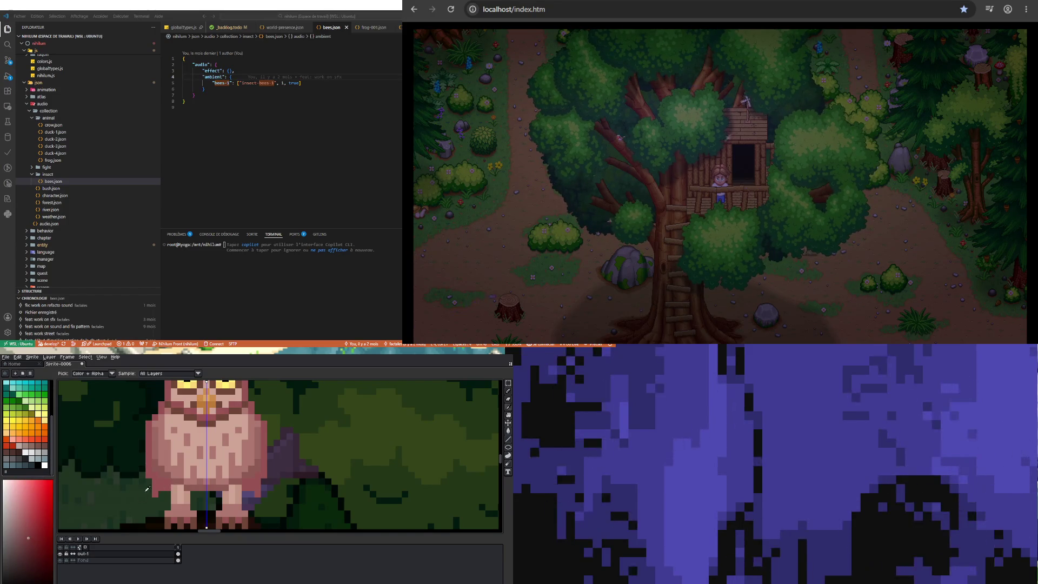
key(b)
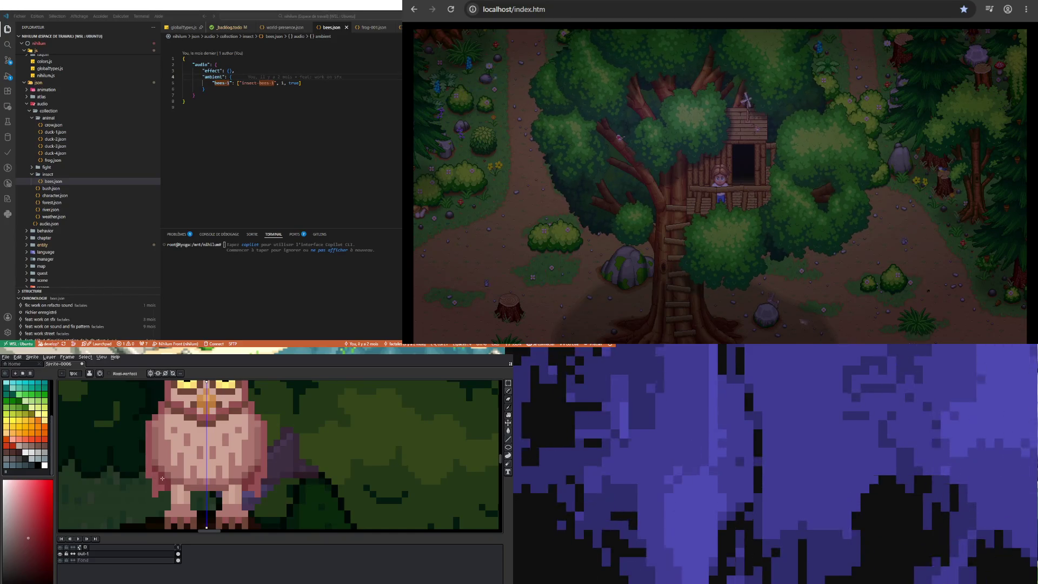
scroll(180, 486, down, 3)
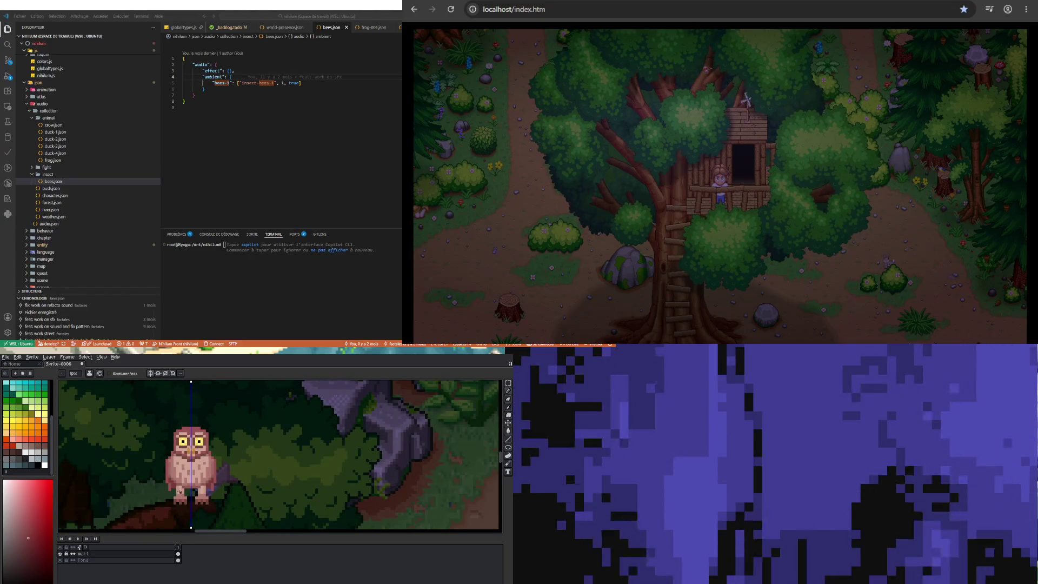
scroll(179, 492, up, 3)
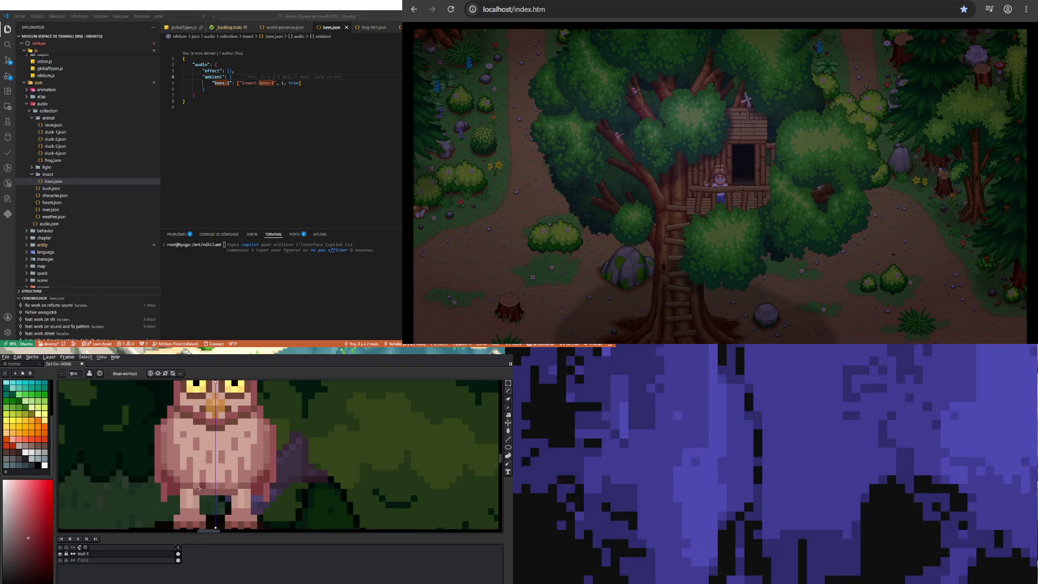
Darken the row along the owl's head top and both mirrored head edges
scroll(200, 481, down, 3)
scroll(216, 412, up, 3)
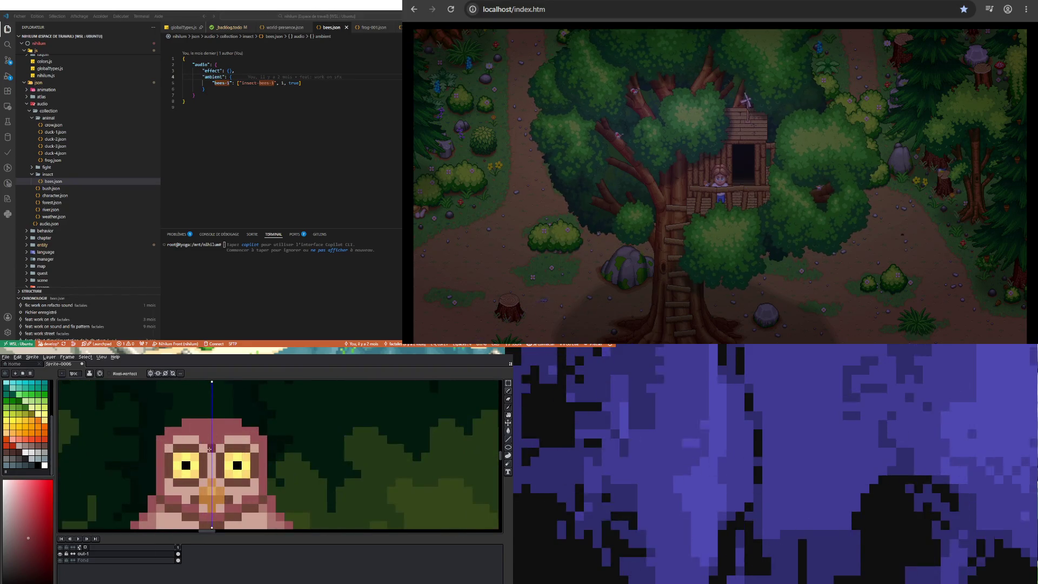
drag(187, 422, 240, 421)
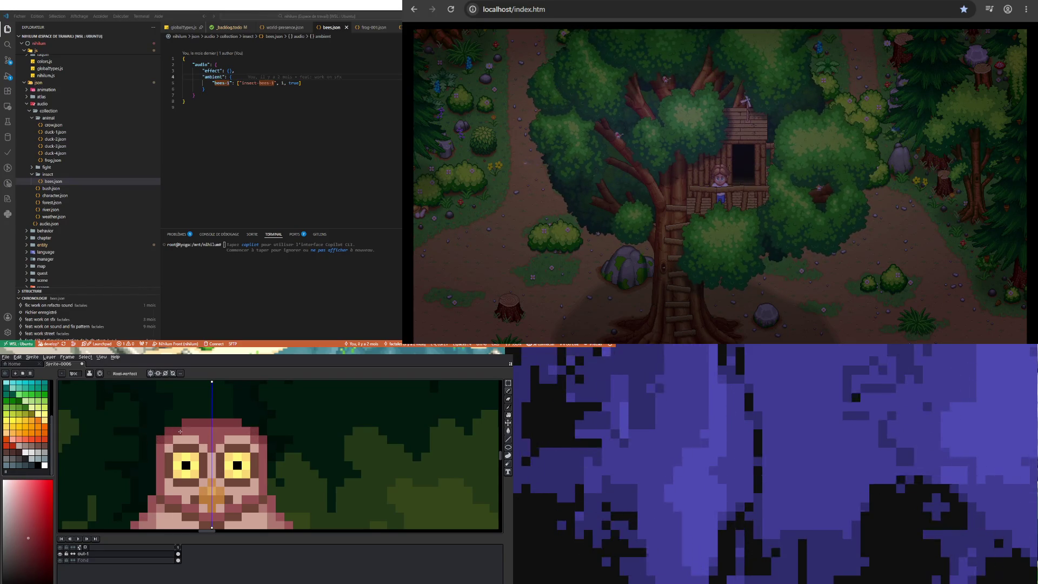
scroll(180, 431, down, 3)
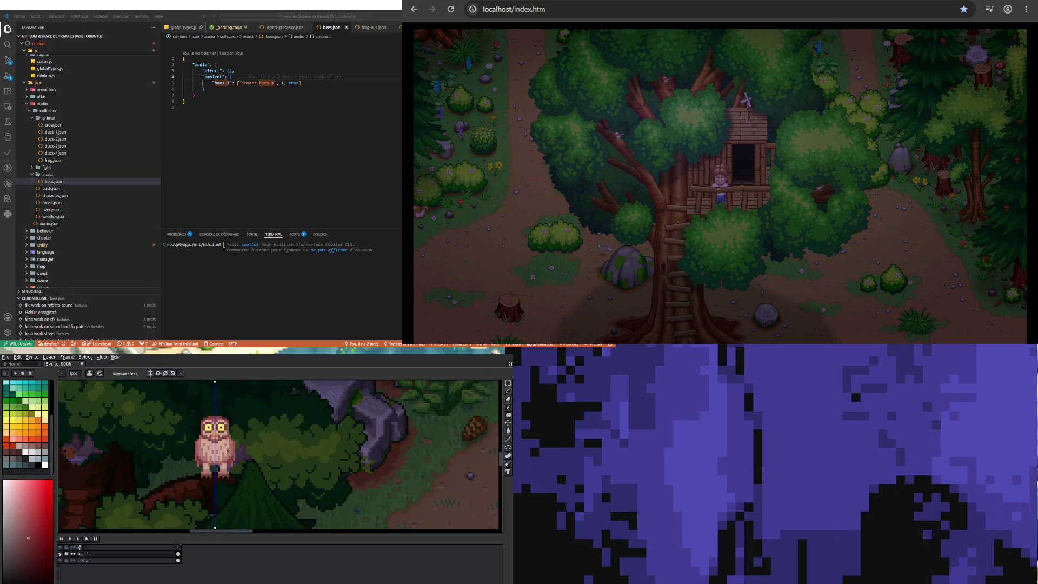
scroll(227, 450, up, 4)
drag(202, 442, 203, 411)
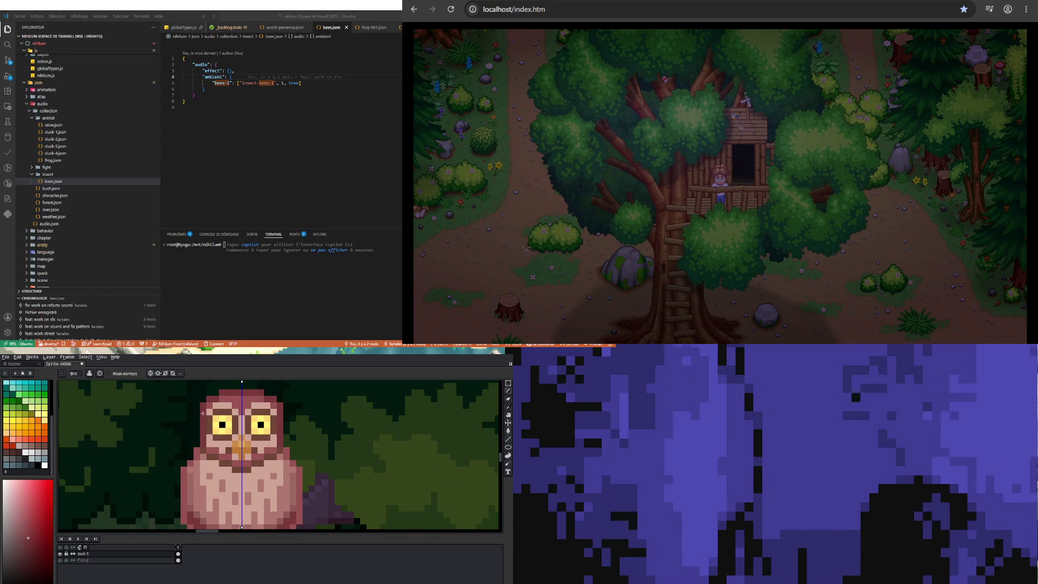
Return to drawing pixels instead of moving the layer, zooming to inspect the head outline
scroll(202, 413, down, 4)
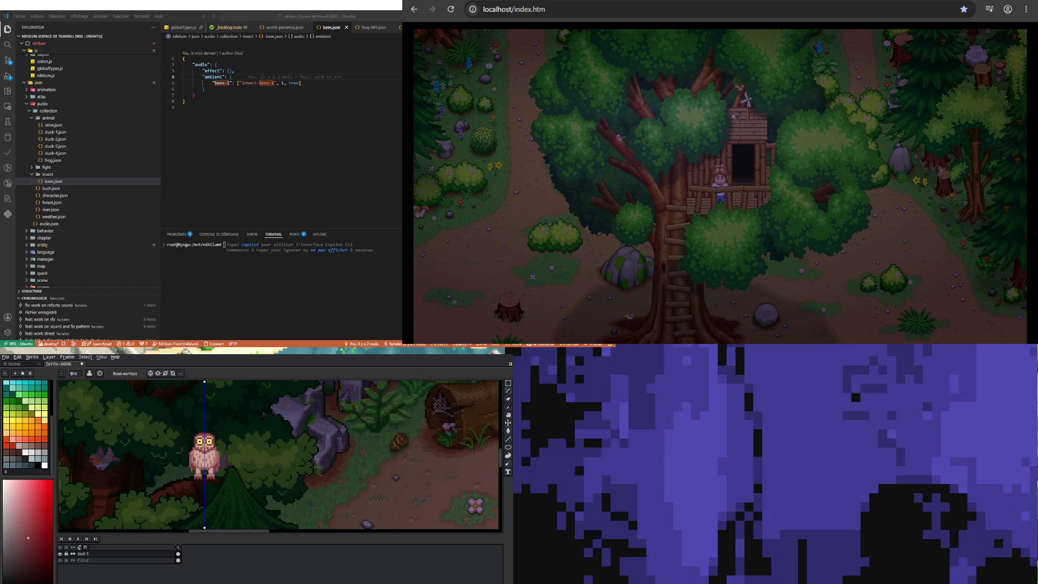
scroll(194, 451, up, 2)
scroll(194, 465, up, 2)
scroll(196, 466, down, 3)
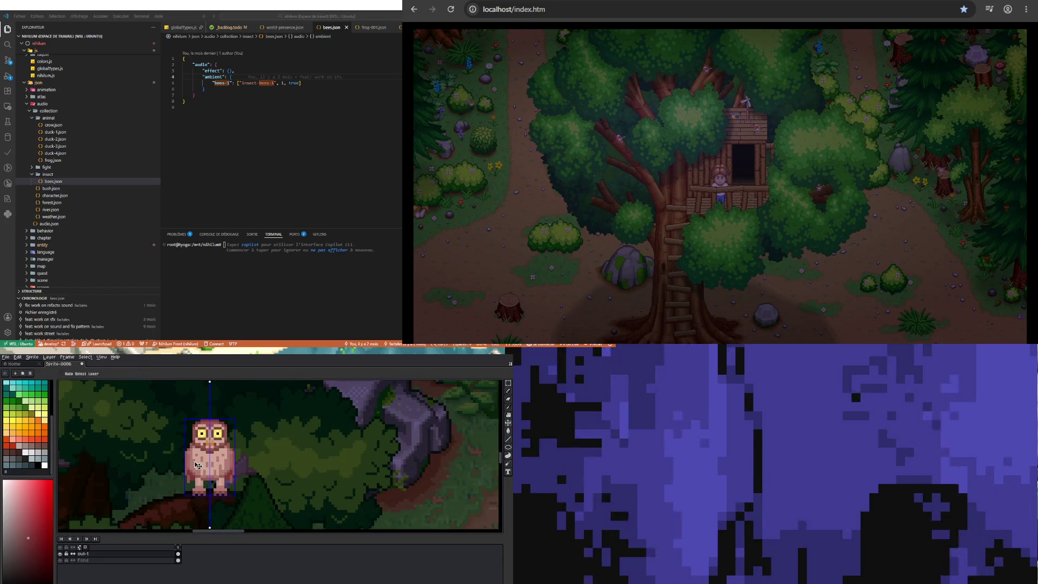
key(ctrl)
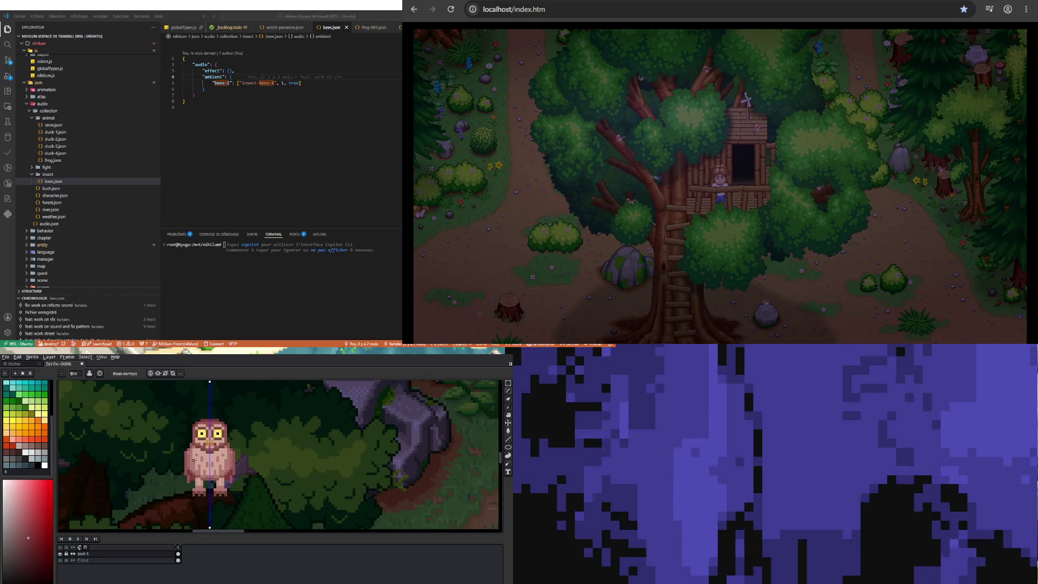
scroll(201, 409, up, 2)
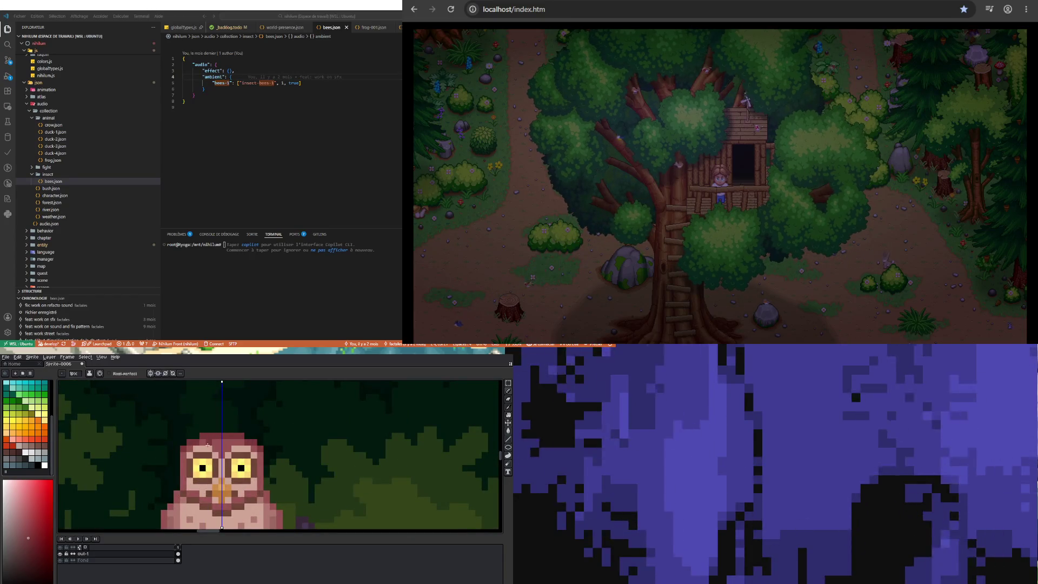
scroll(232, 457, down, 3)
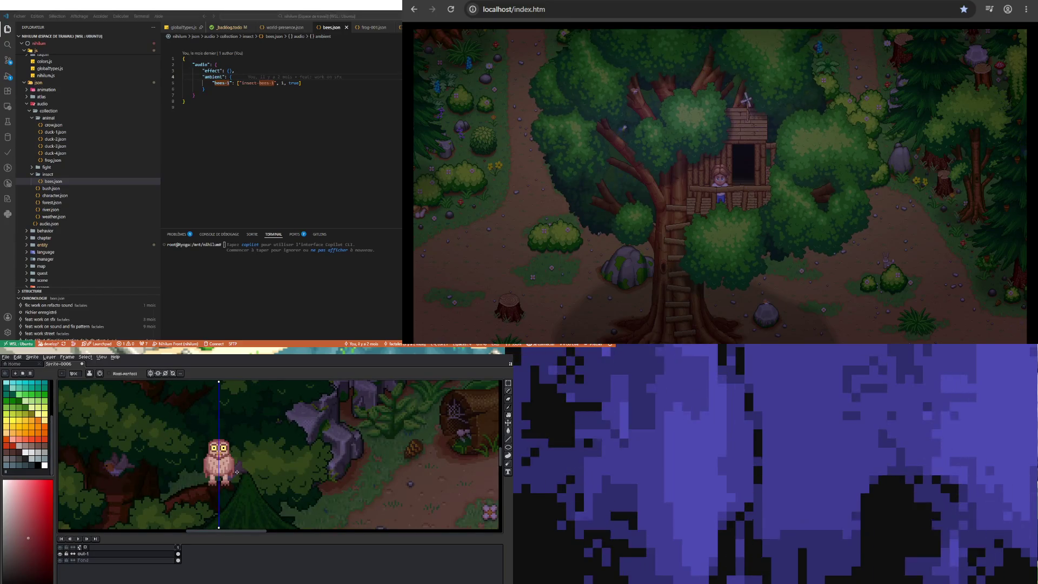
scroll(222, 465, down, 1)
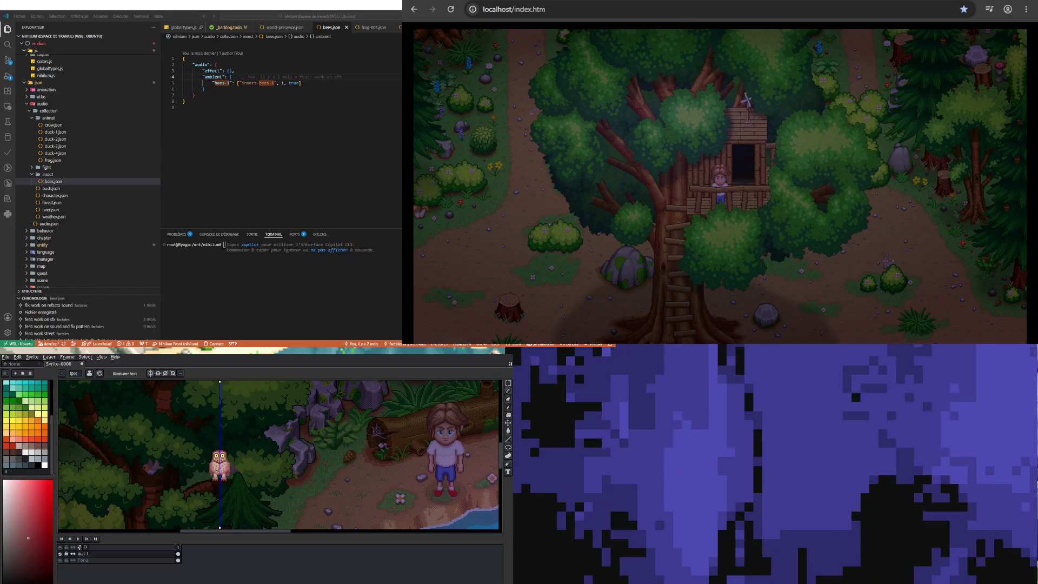
scroll(219, 465, up, 2)
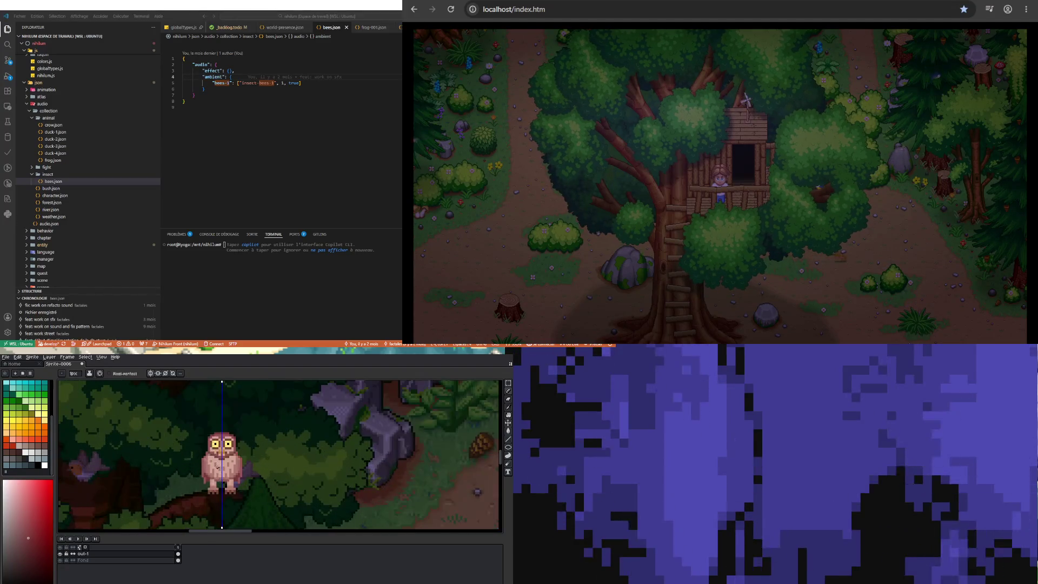
scroll(228, 514, up, 1)
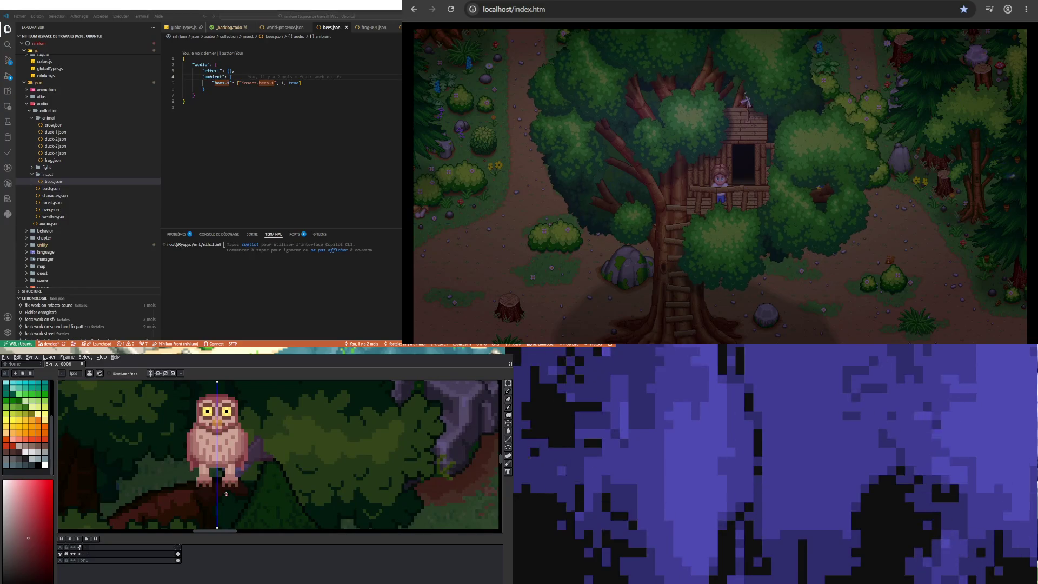
scroll(226, 493, down, 4)
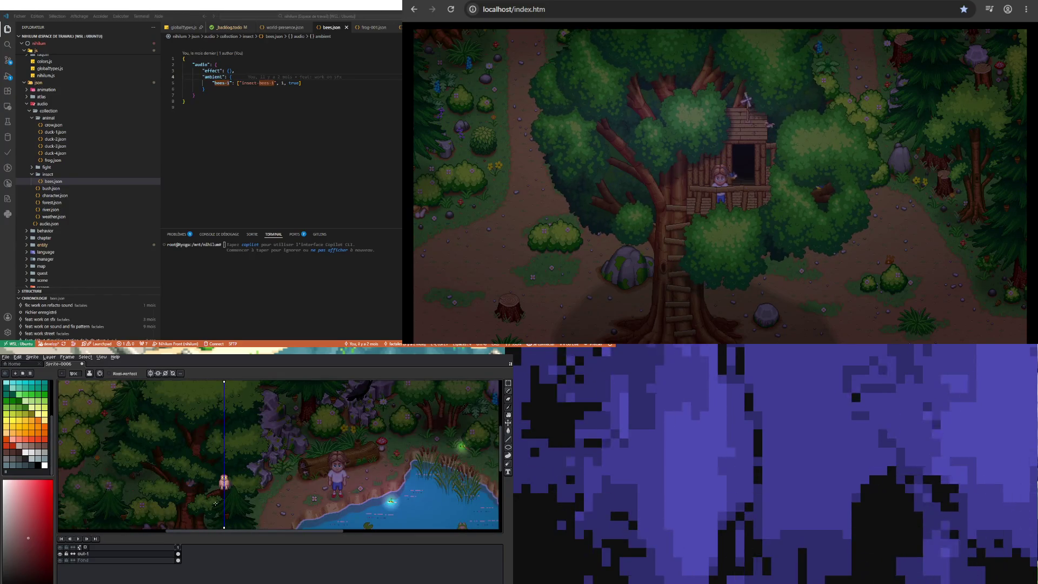
scroll(192, 494, down, 1)
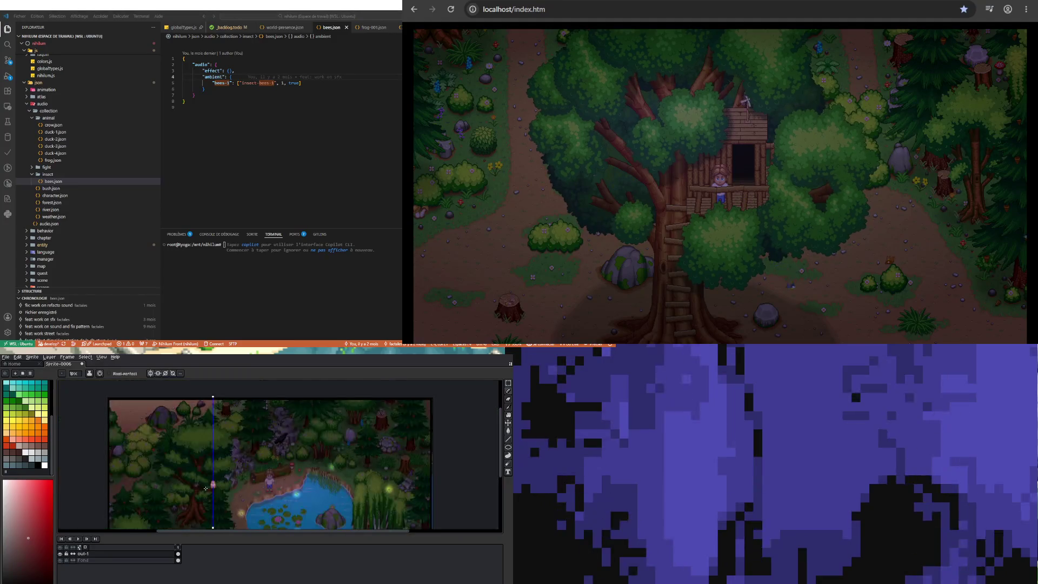
scroll(230, 486, up, 3)
scroll(235, 482, up, 2)
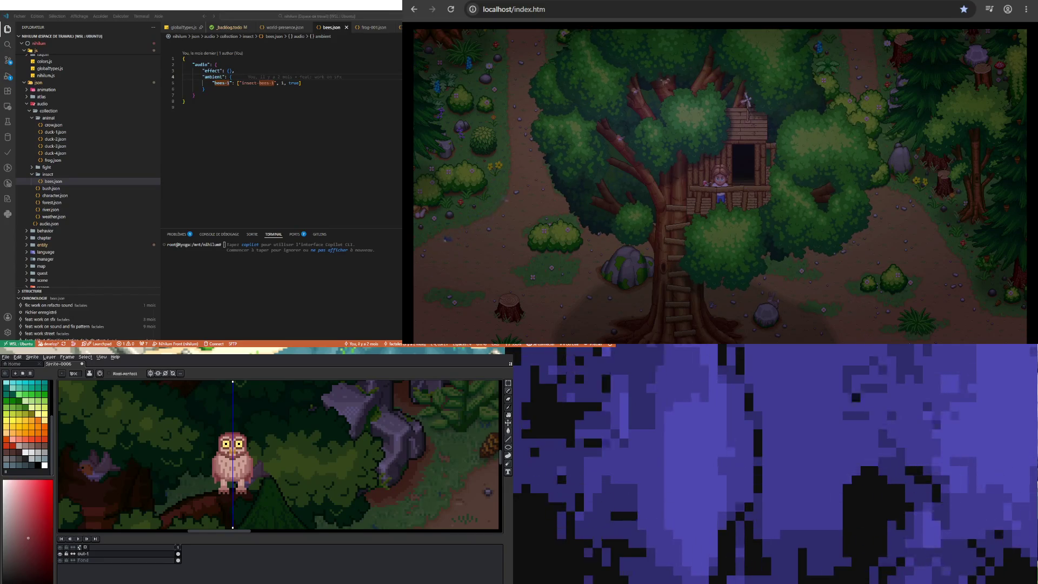
scroll(220, 471, down, 3)
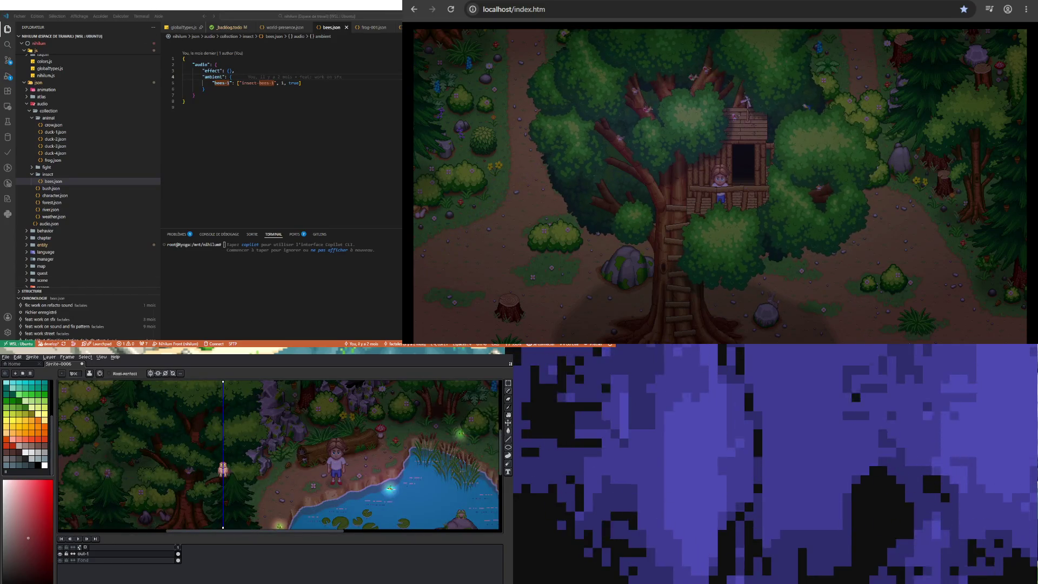
scroll(223, 468, up, 5)
scroll(223, 468, down, 5)
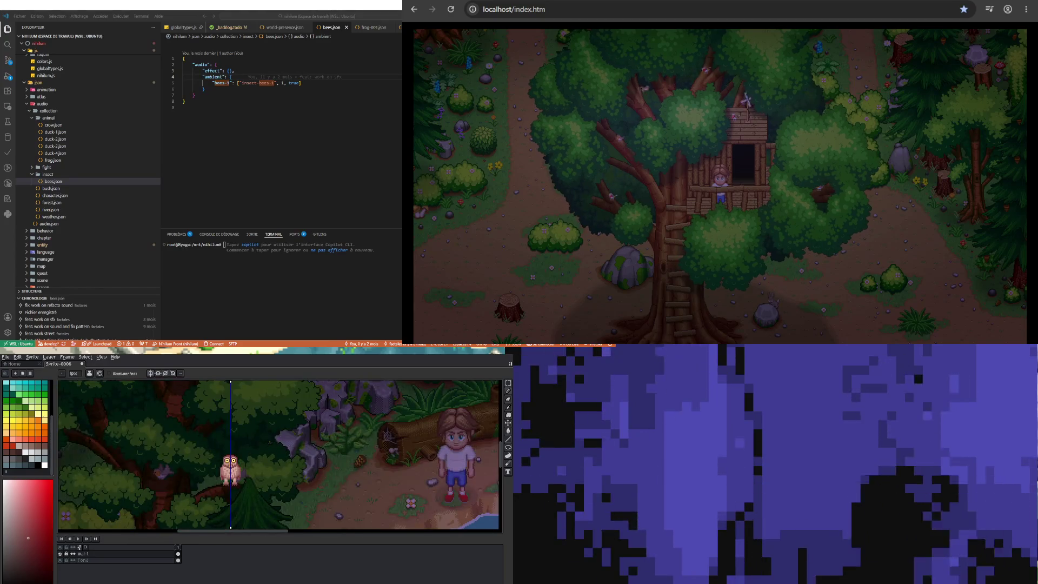
Try a selection and a mirrored rectangle above the owl's head, then undo the rectangle
click(508, 384)
scroll(227, 464, up, 3)
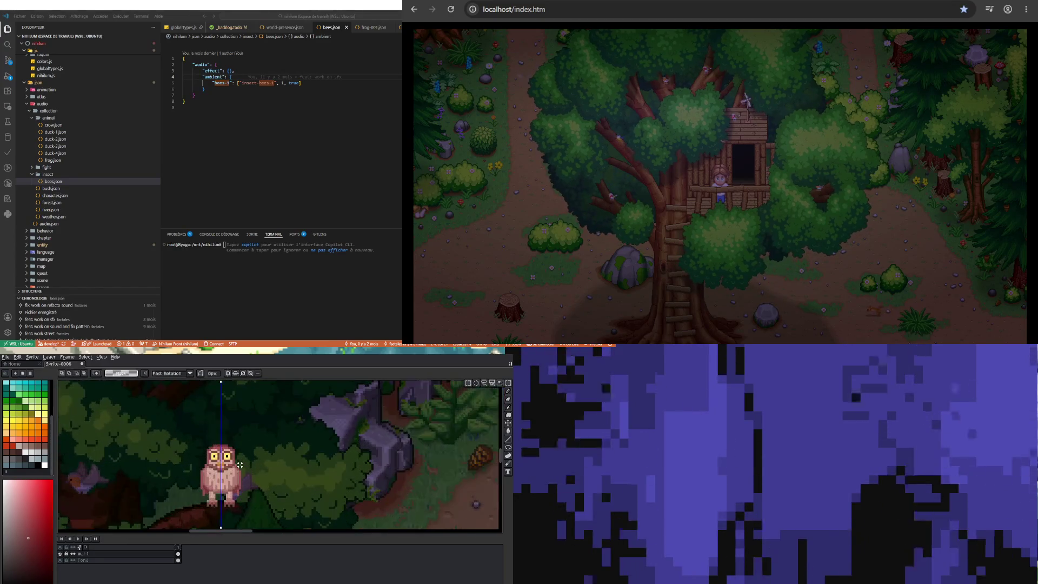
mouse_move(157, 405)
mouse_down()
mouse_move(238, 463)
mouse_move(292, 485)
mouse_up()
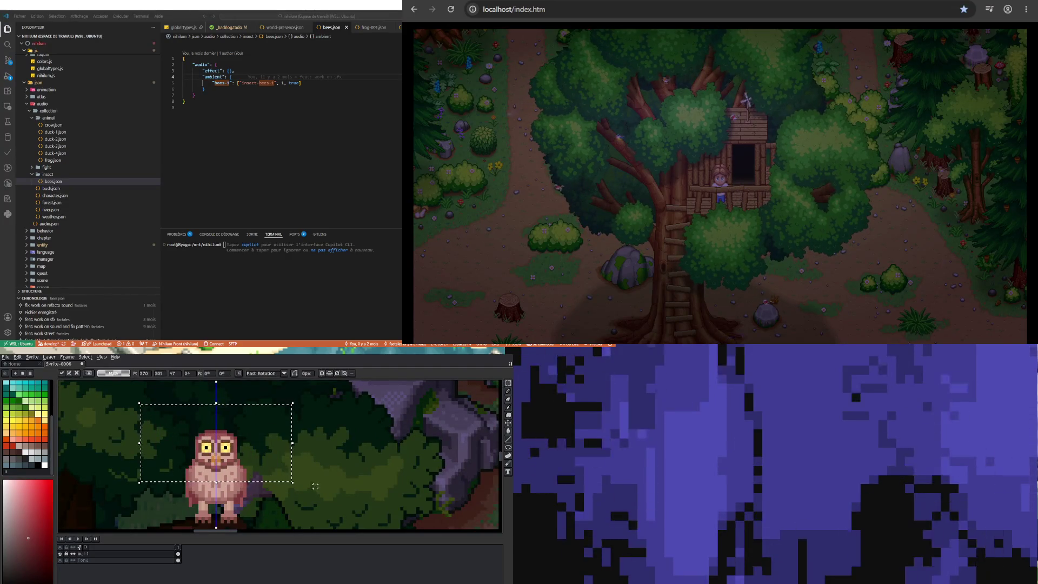
click(263, 469)
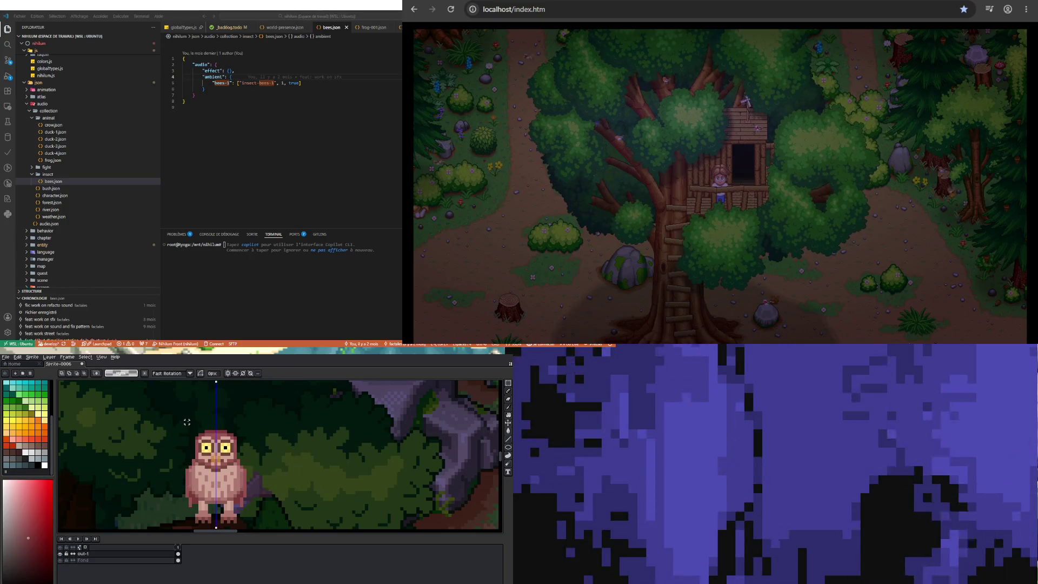
mouse_move(219, 415)
mouse_down()
mouse_move(232, 437)
mouse_move(248, 419)
mouse_move(266, 440)
mouse_move(263, 432)
mouse_up()
key(ctrl+z)
Pick maroon and draw a mirrored maroon head-top row, filling the dark head band solid
key(i)
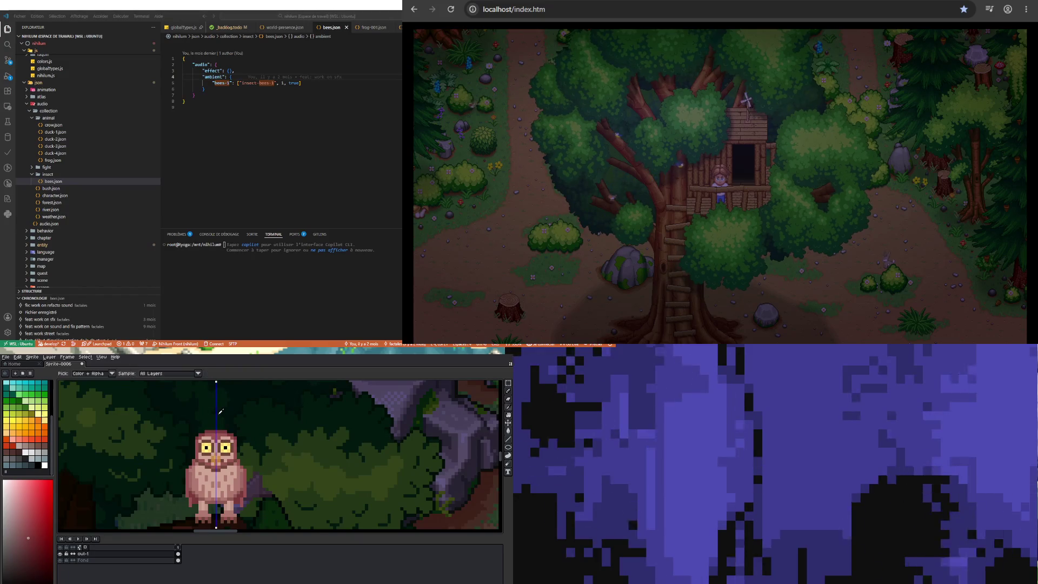
scroll(215, 430, up, 2)
key(b)
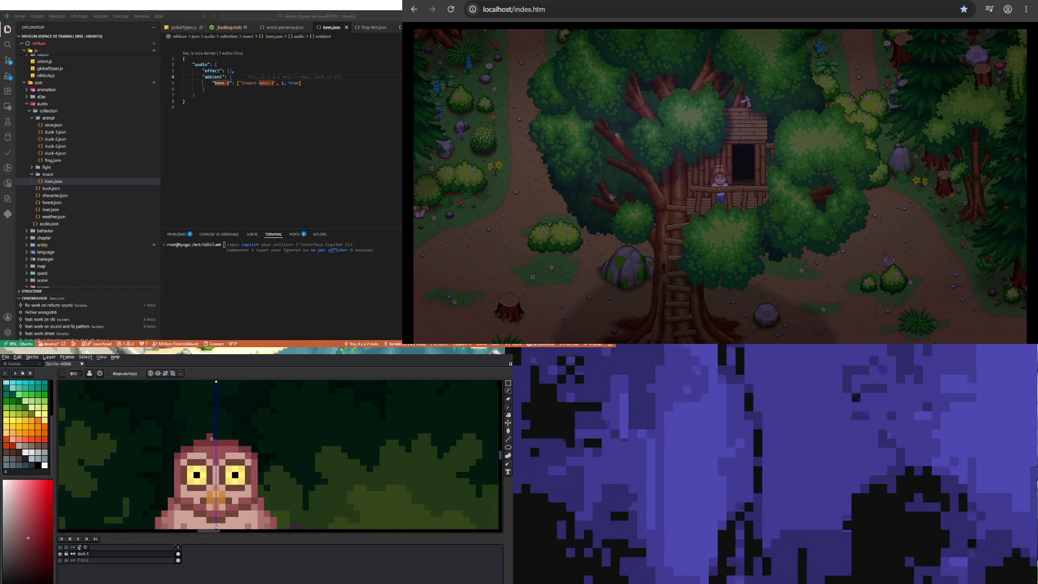
click(198, 429)
drag(199, 428, 236, 430)
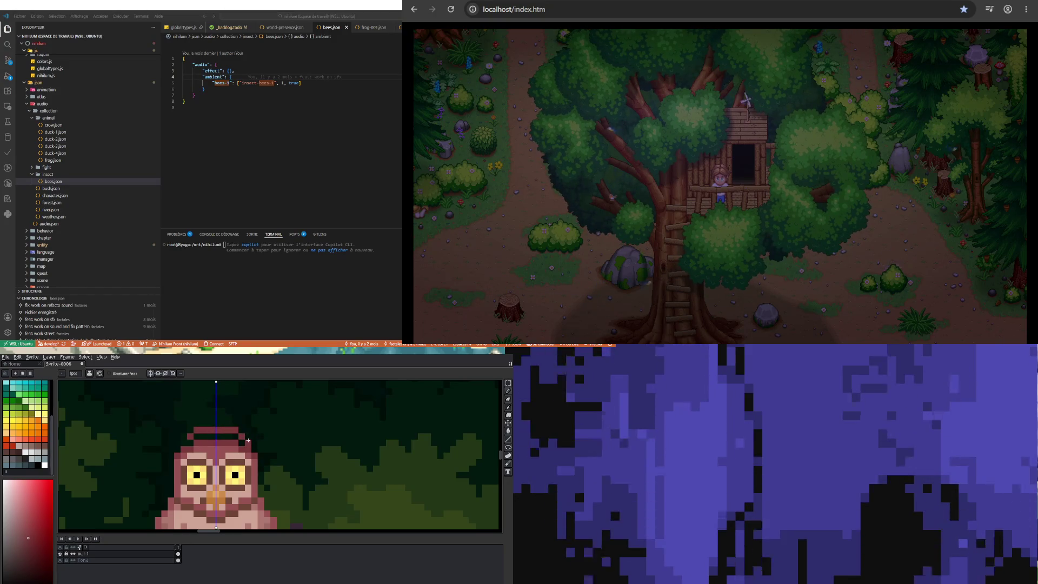
click(250, 437)
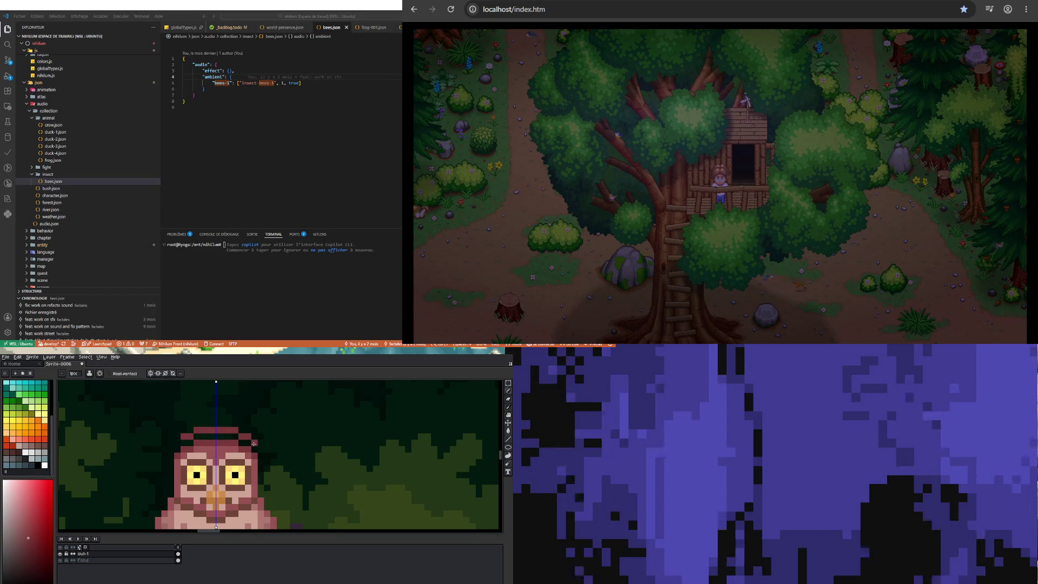
scroll(237, 450, down, 2)
scroll(218, 449, up, 1)
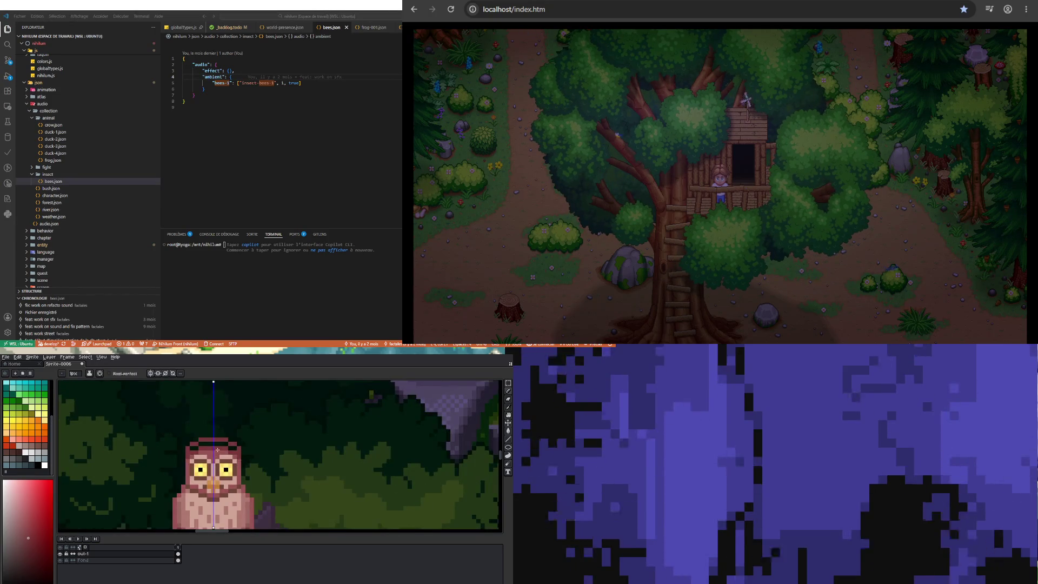
scroll(199, 459, up, 1)
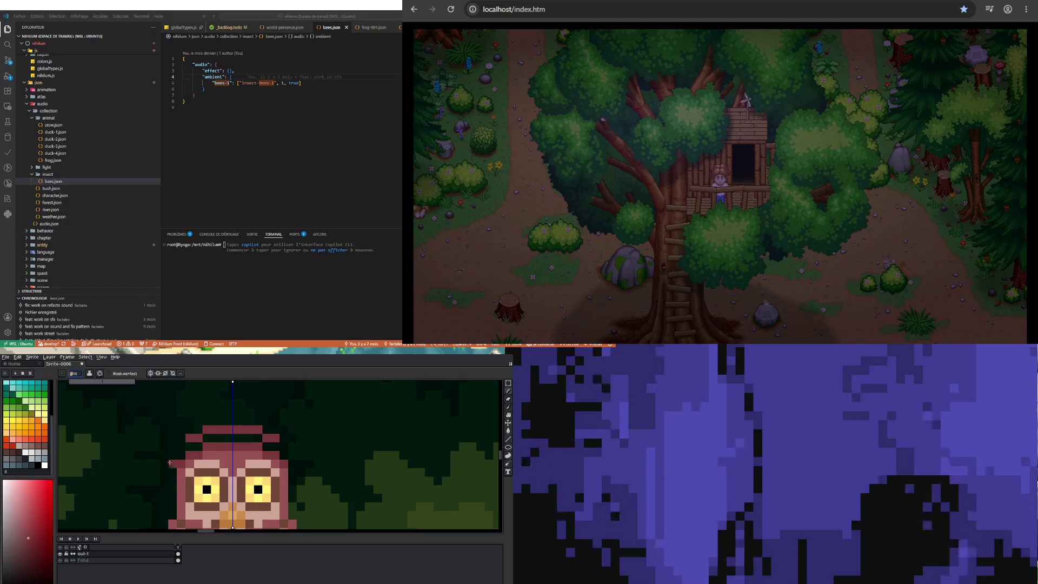
mouse_move(191, 448)
mouse_down()
mouse_move(258, 438)
mouse_move(247, 438)
mouse_up()
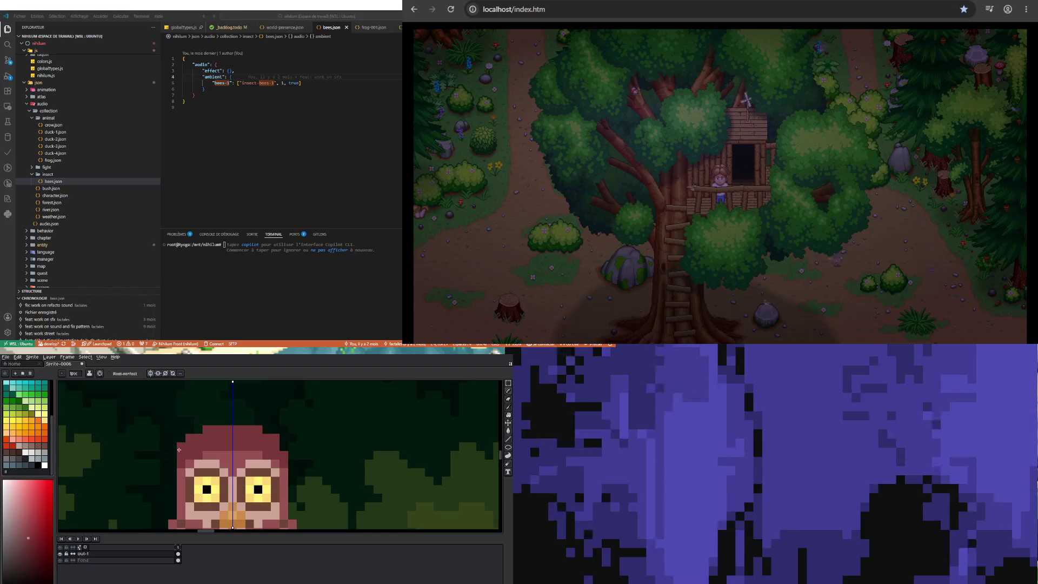
scroll(183, 445, down, 4)
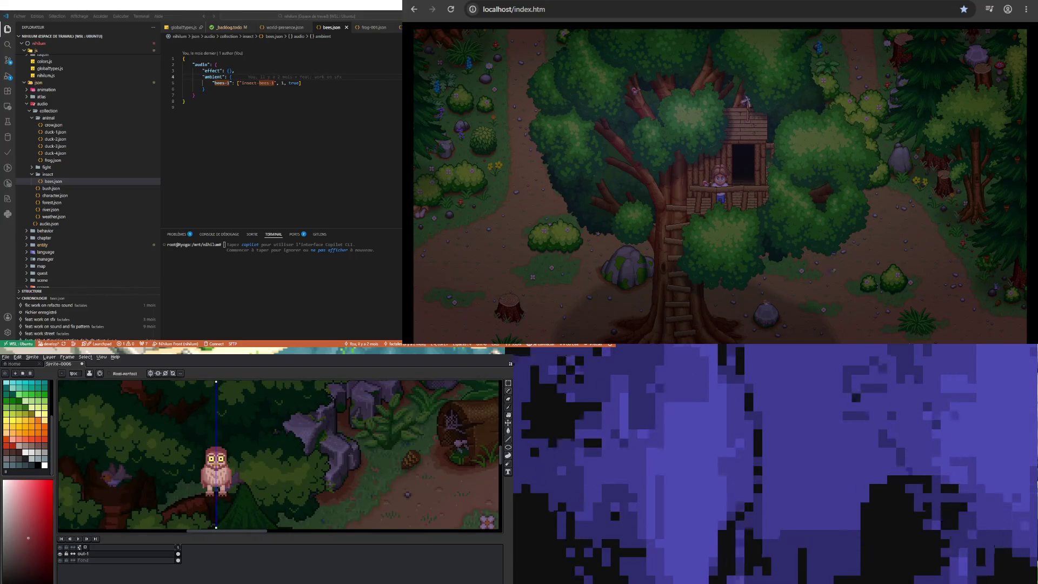
Select both of the owl's eyes with a rectangular marquee
scroll(239, 482, up, 2)
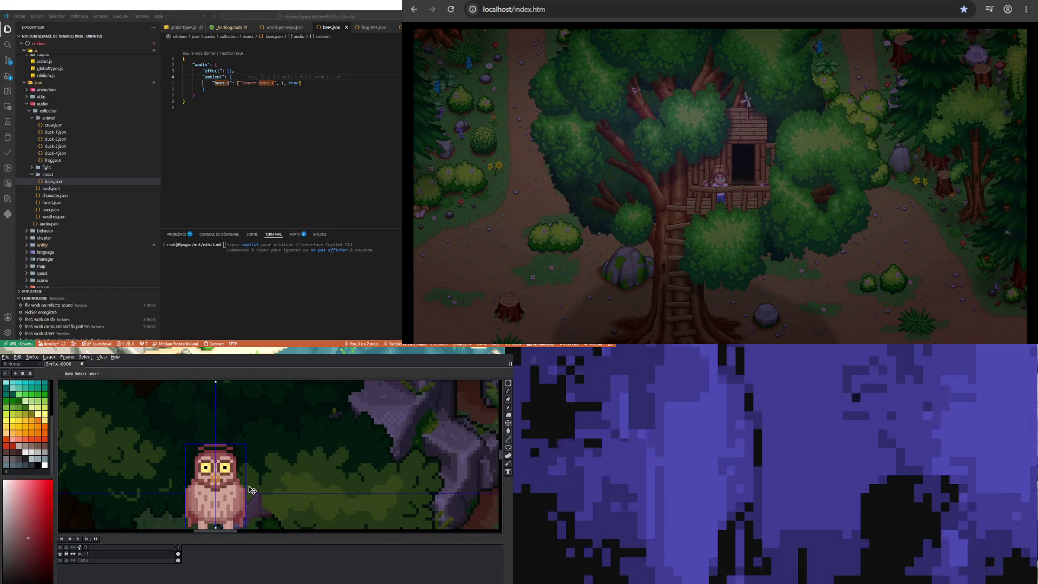
key(b)
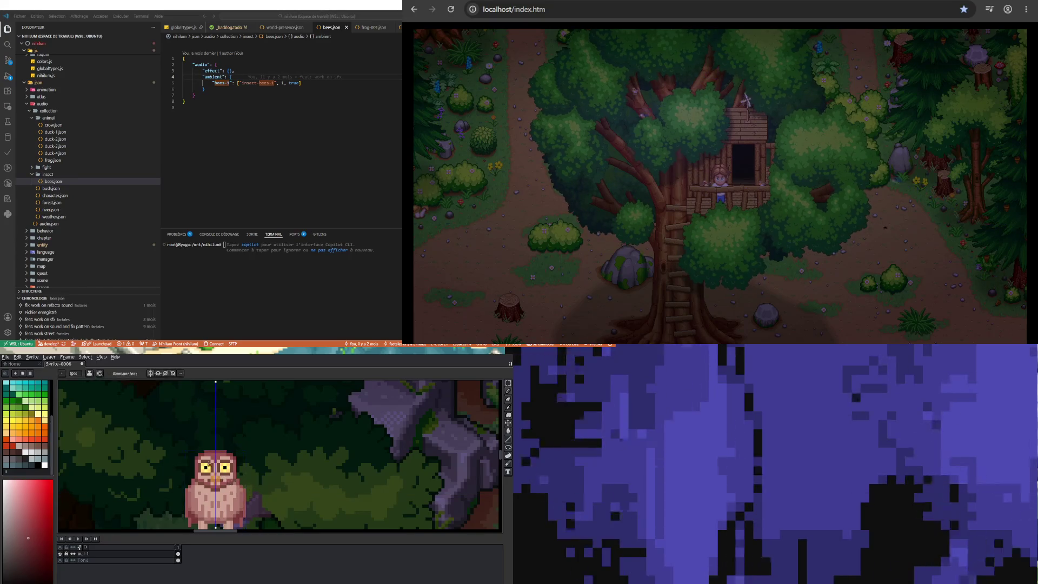
scroll(232, 486, up, 1)
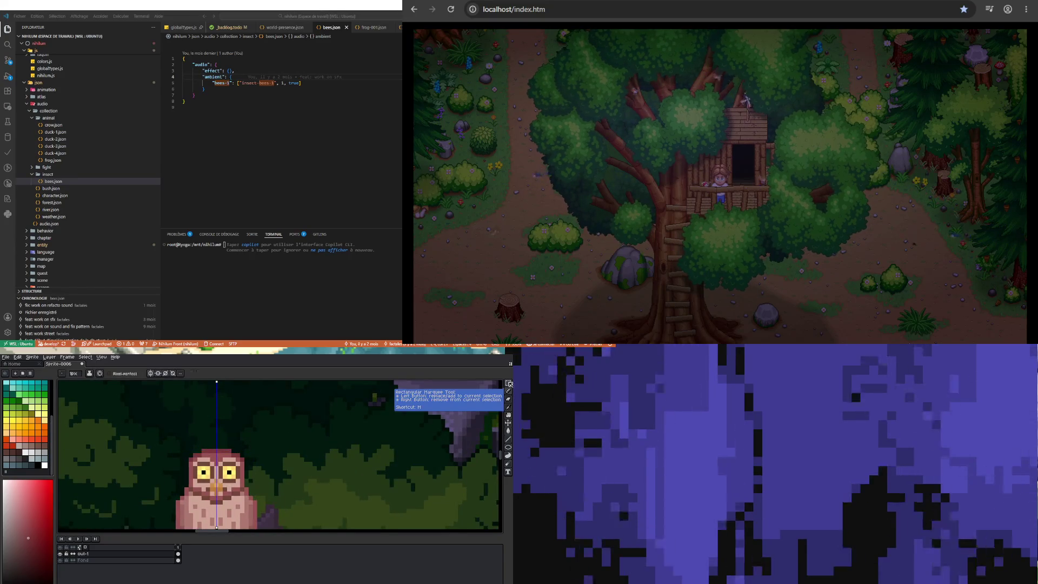
click(508, 383)
scroll(227, 426, up, 2)
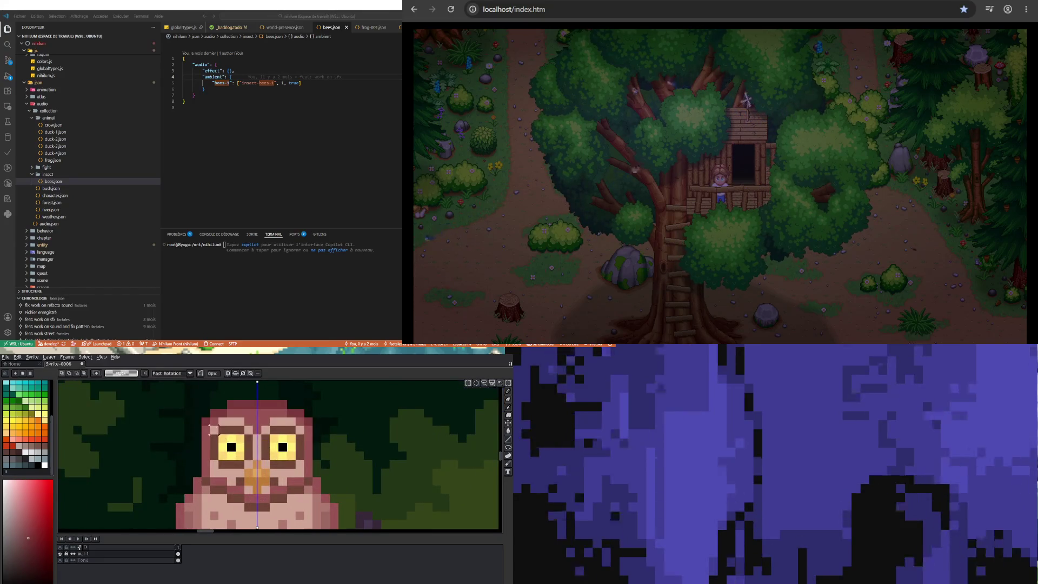
drag(209, 432, 305, 478)
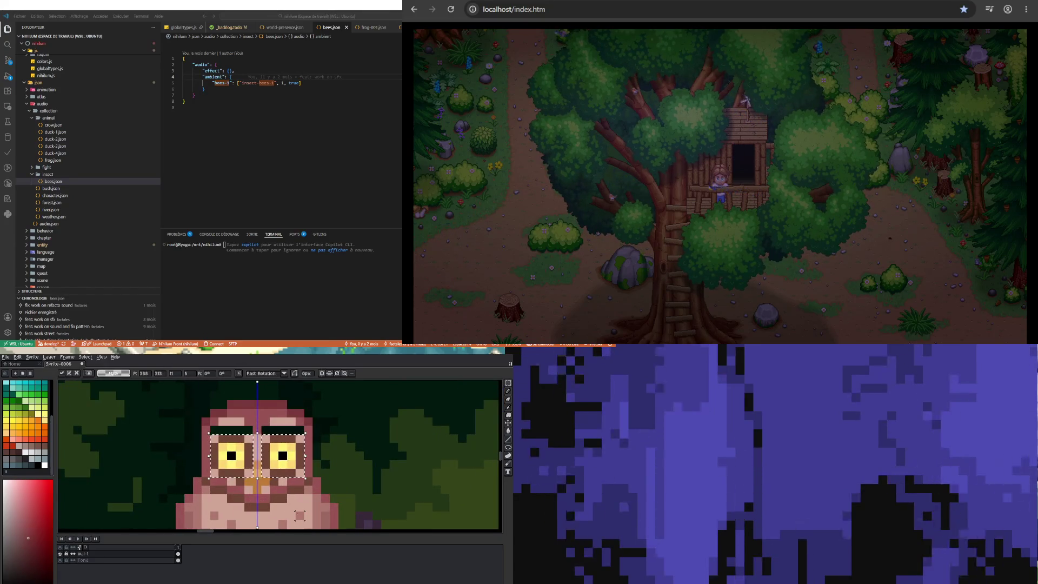
Undo an upward nudge, move the eyes down one pixel, and deselect
key(Up)
key(ctrl+d)
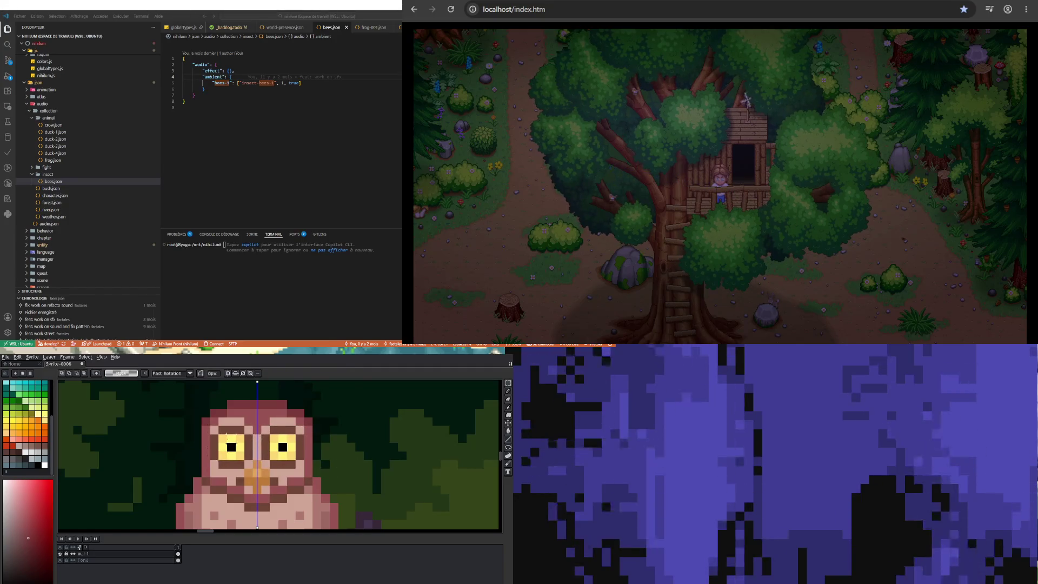
key(ctrl+z)
key(ctrl+z)
key(ctrl+z)
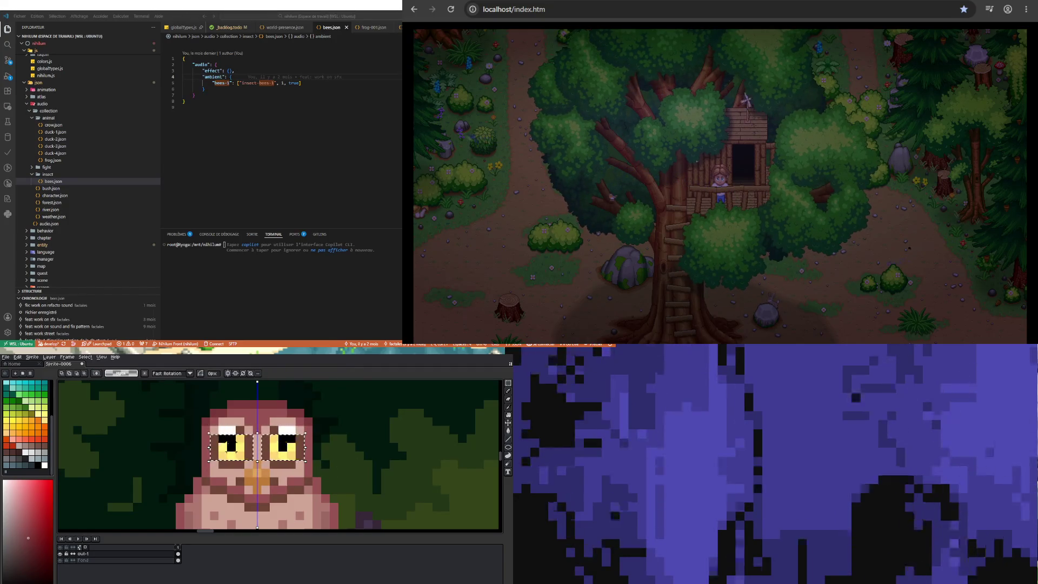
key(Down)
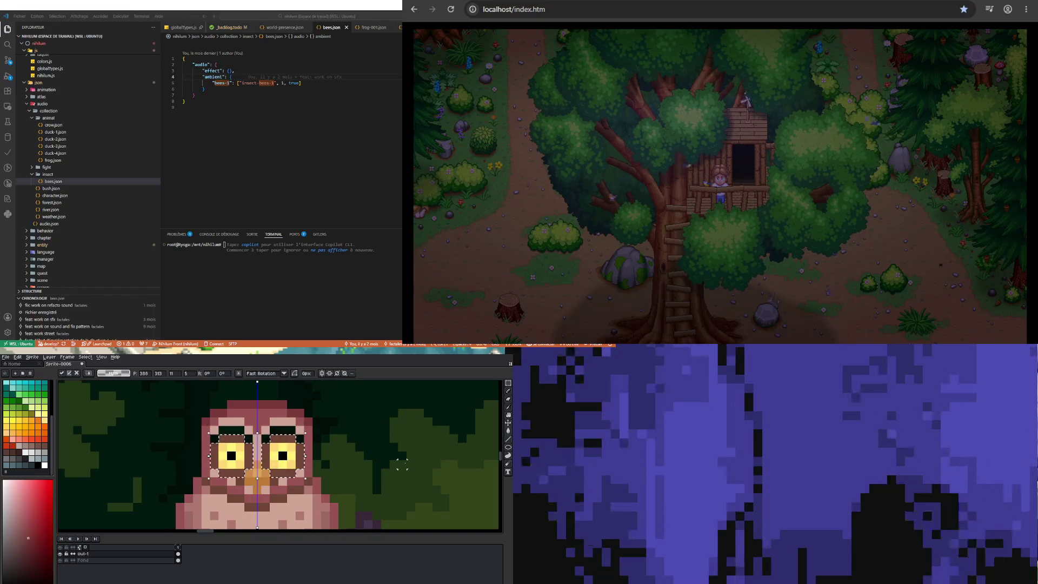
scroll(309, 440, down, 3)
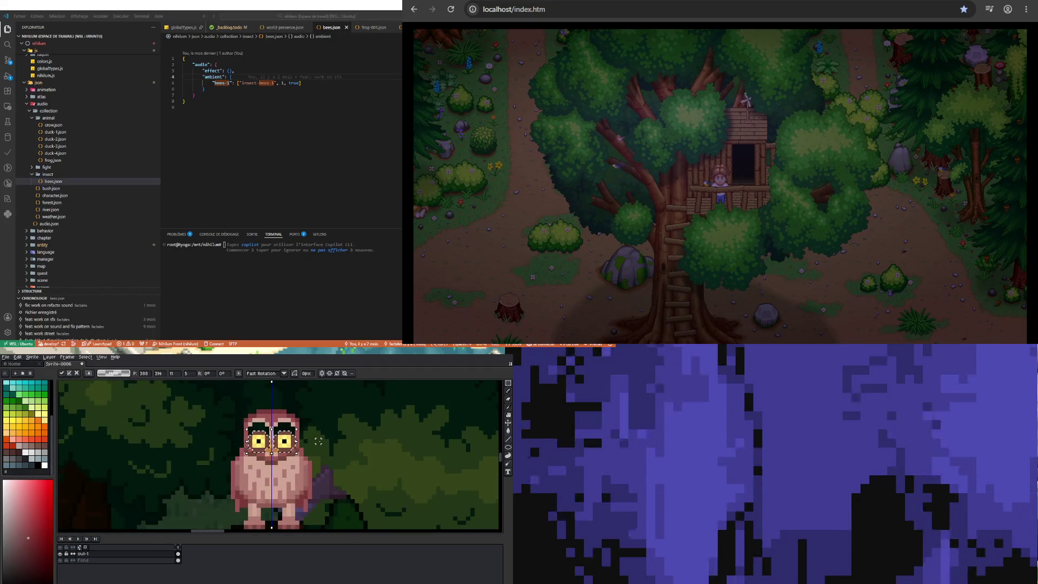
scroll(294, 443, down, 1)
scroll(295, 443, up, 3)
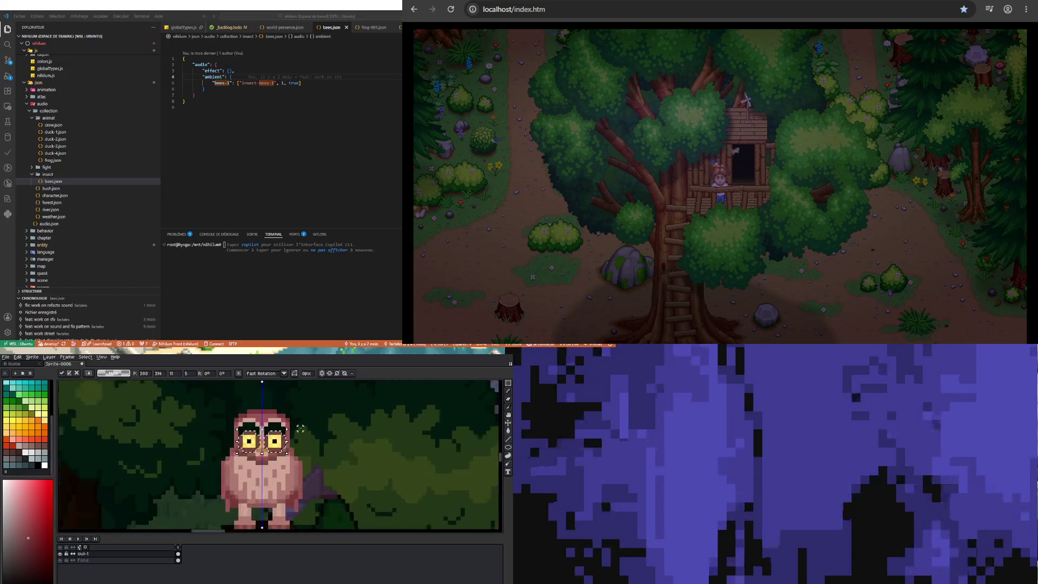
key(ctrl+d)
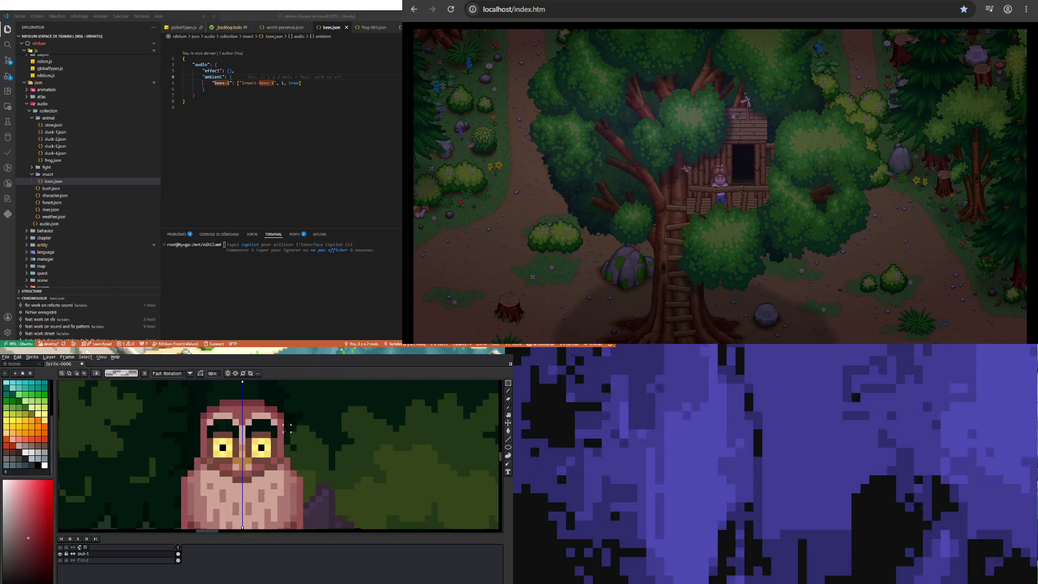
Pick the owl's light pink and paint over the dark eyebrow band
scroll(241, 408, up, 1)
key(i)
click(220, 416)
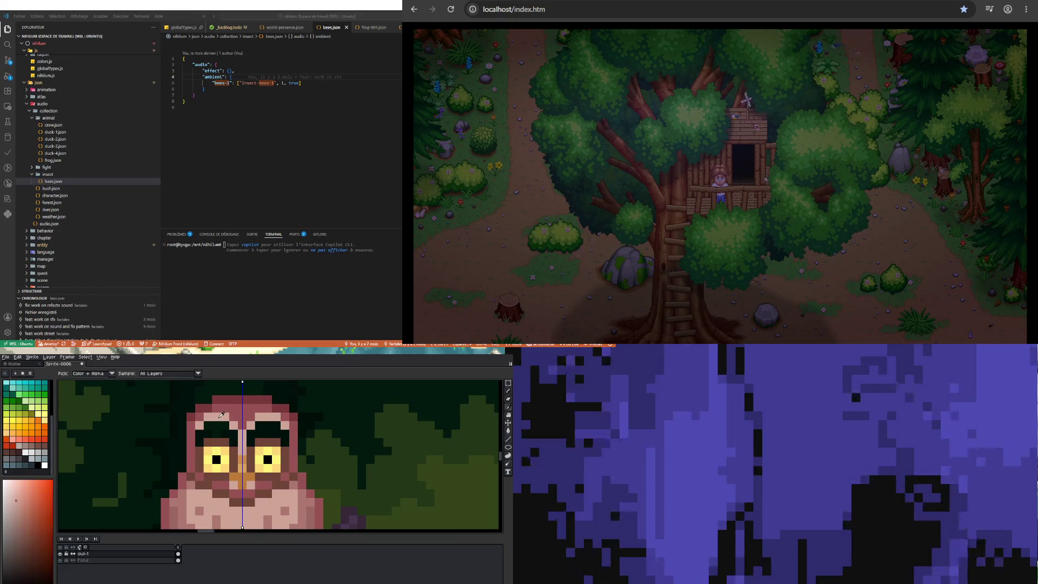
key(b)
mouse_move(207, 433)
mouse_down()
mouse_move(231, 440)
mouse_move(228, 424)
mouse_move(206, 417)
mouse_move(225, 416)
mouse_up()
click(200, 433)
Pick the darker red from the owl and dot it across the forehead
key(i)
click(232, 409)
key(b)
click(234, 425)
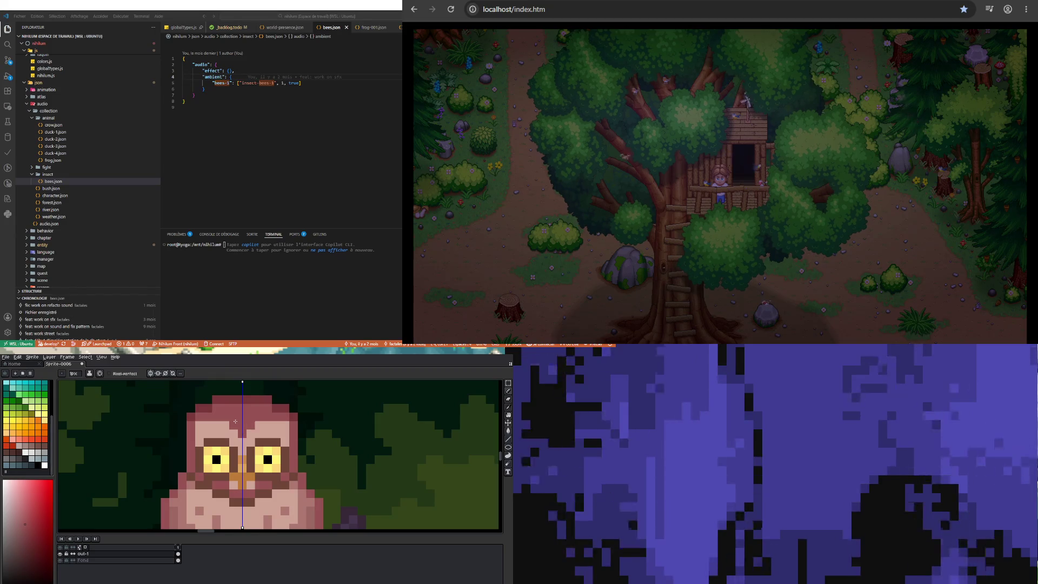
click(207, 425)
scroll(206, 454, down, 4)
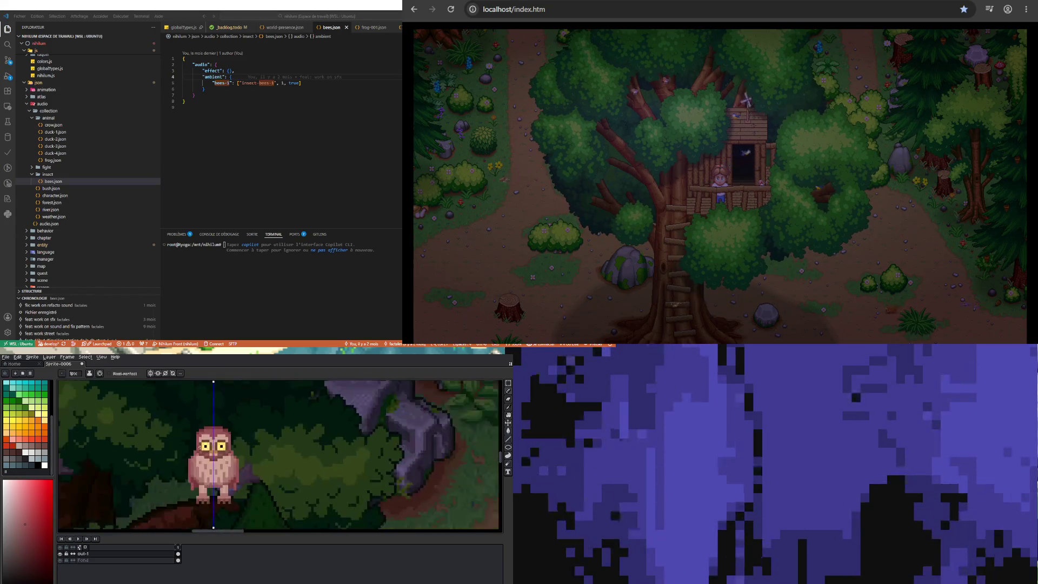
scroll(207, 463, up, 4)
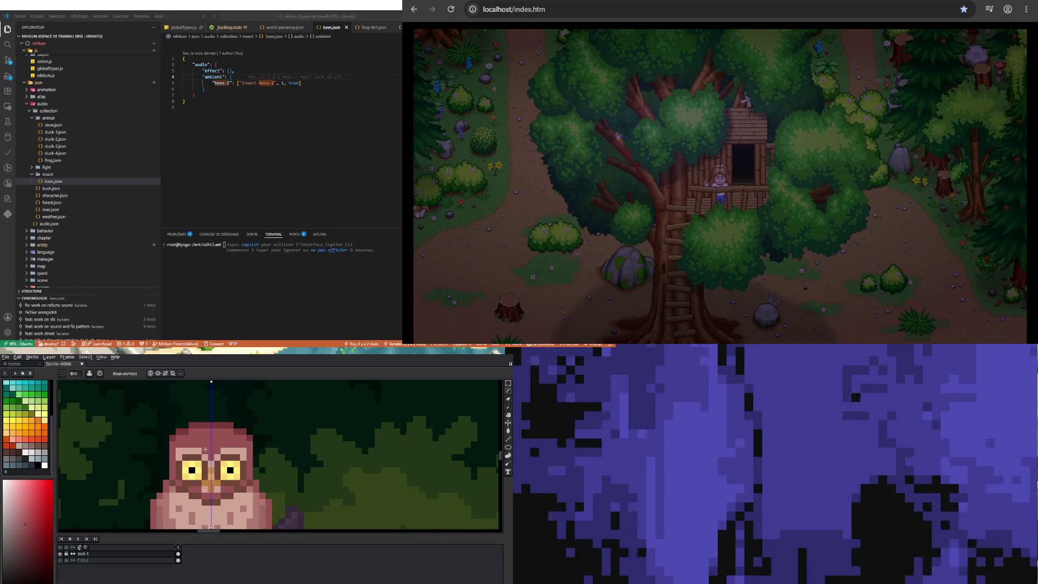
Sample the light pink from the owl's face
scroll(209, 432, down, 4)
scroll(215, 478, up, 2)
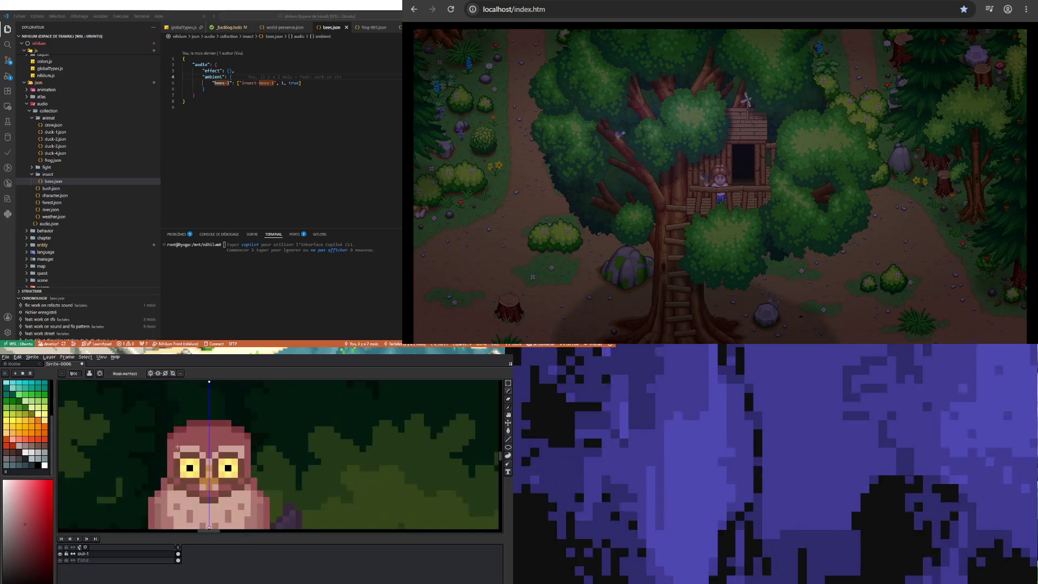
scroll(219, 485, down, 4)
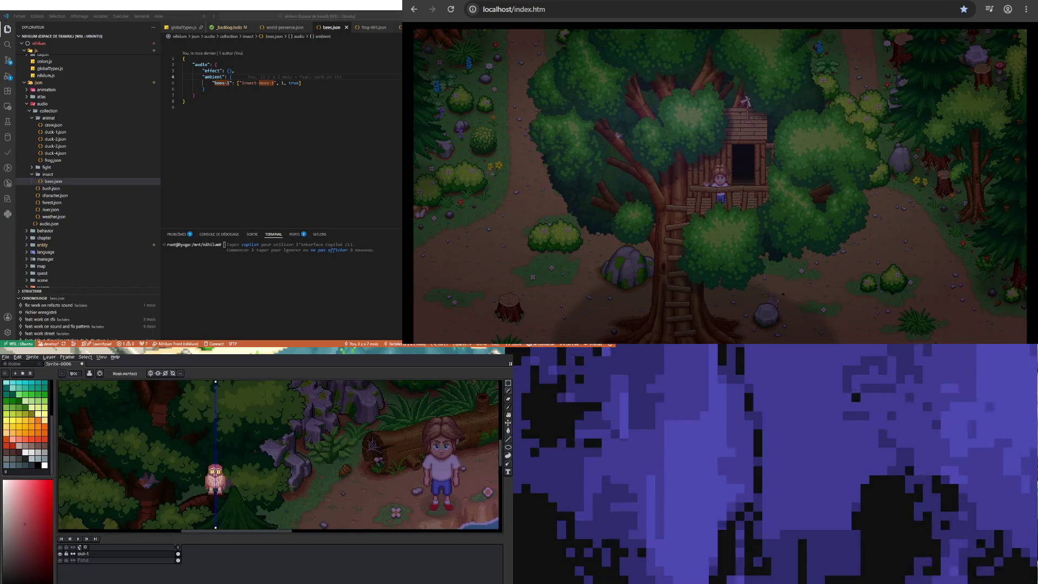
scroll(216, 481, up, 5)
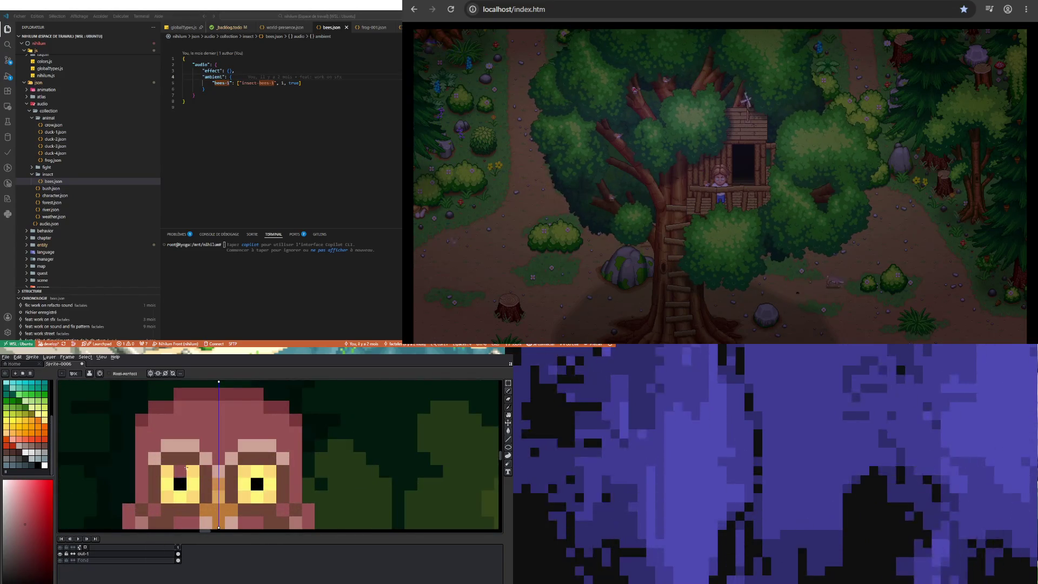
scroll(198, 471, down, 4)
scroll(192, 471, up, 3)
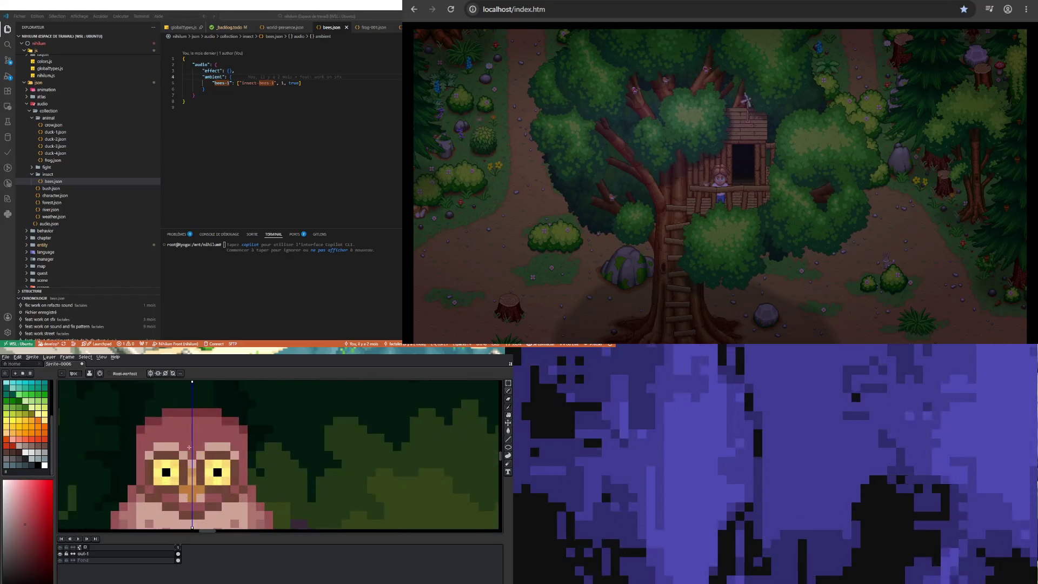
alt+click(170, 444)
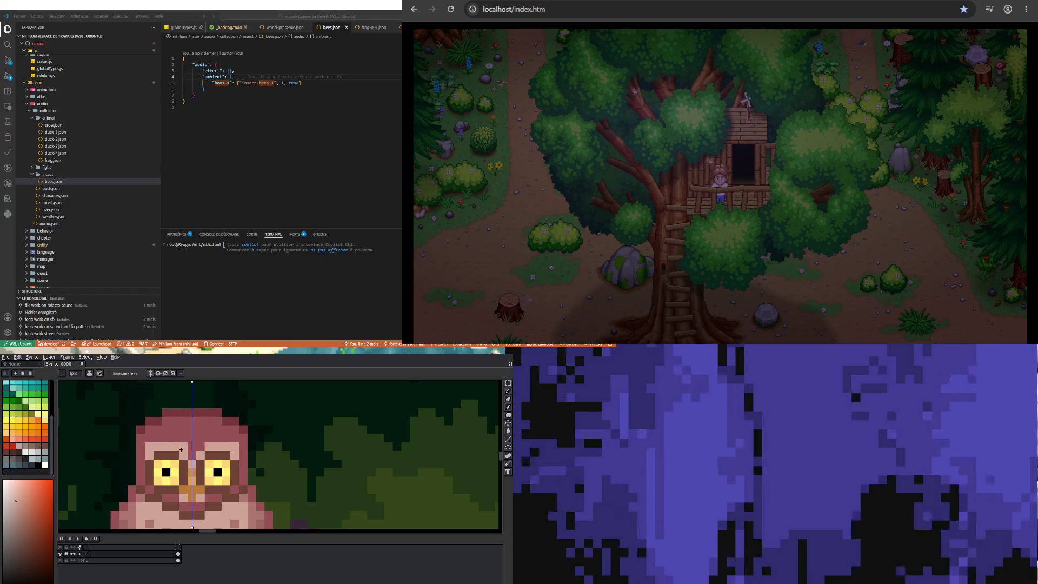
Sample the beak's orange, choose a brighter orange, and paint it over the beak
scroll(192, 454, down, 3)
scroll(194, 469, down, 1)
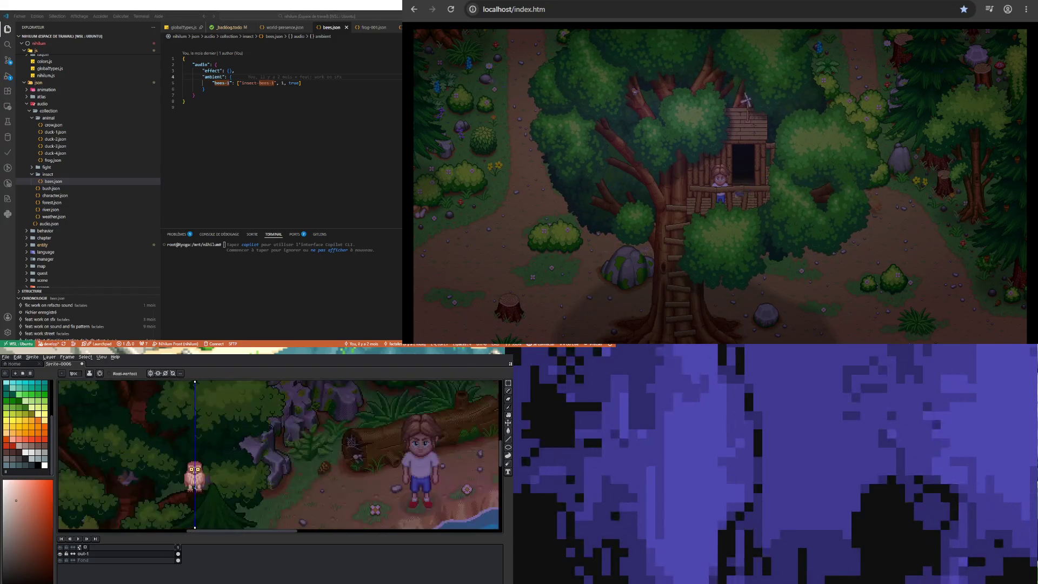
scroll(194, 469, up, 2)
scroll(194, 469, up, 3)
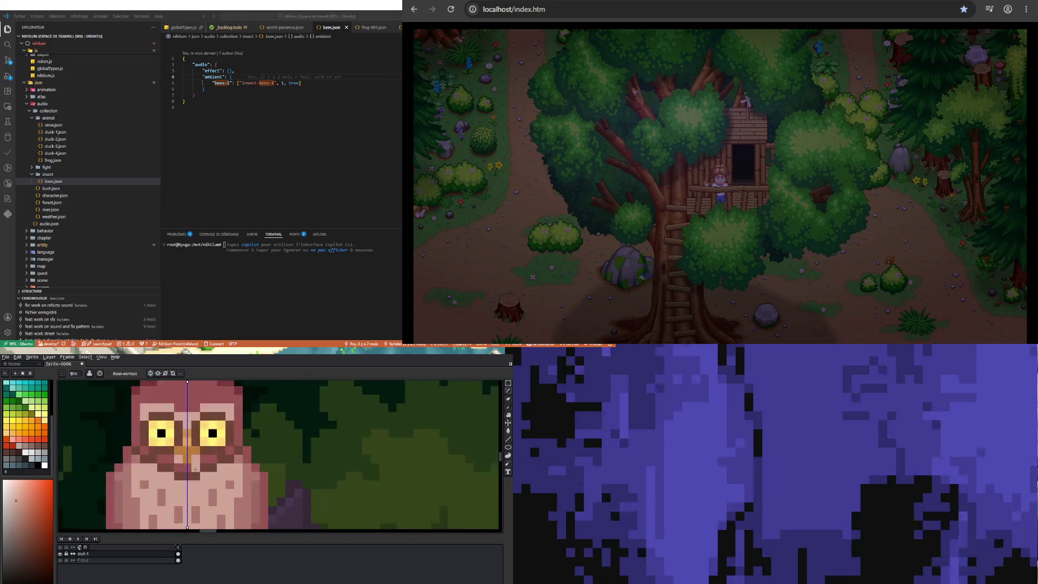
key(i)
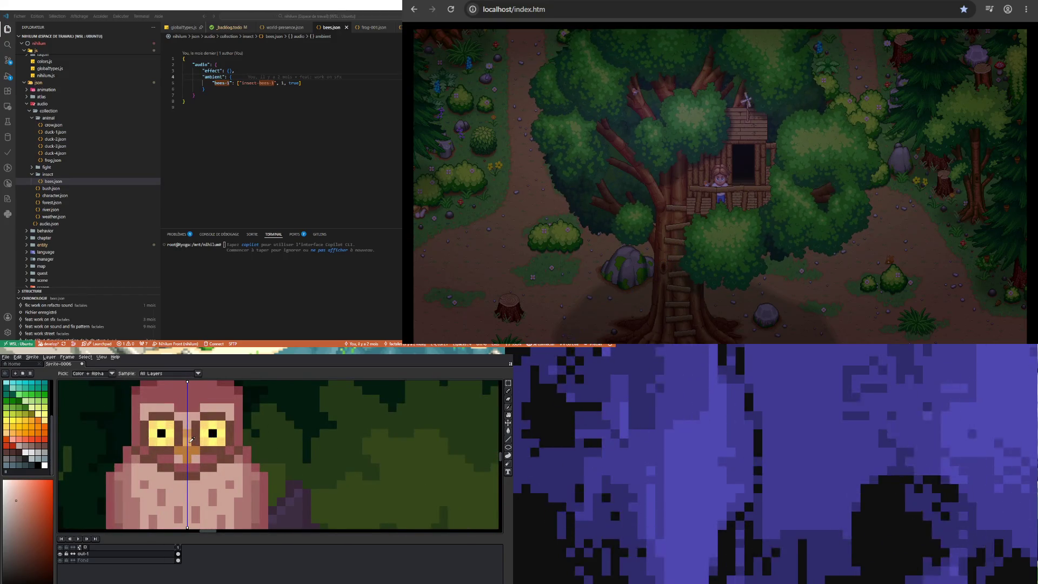
click(192, 441)
click(32, 429)
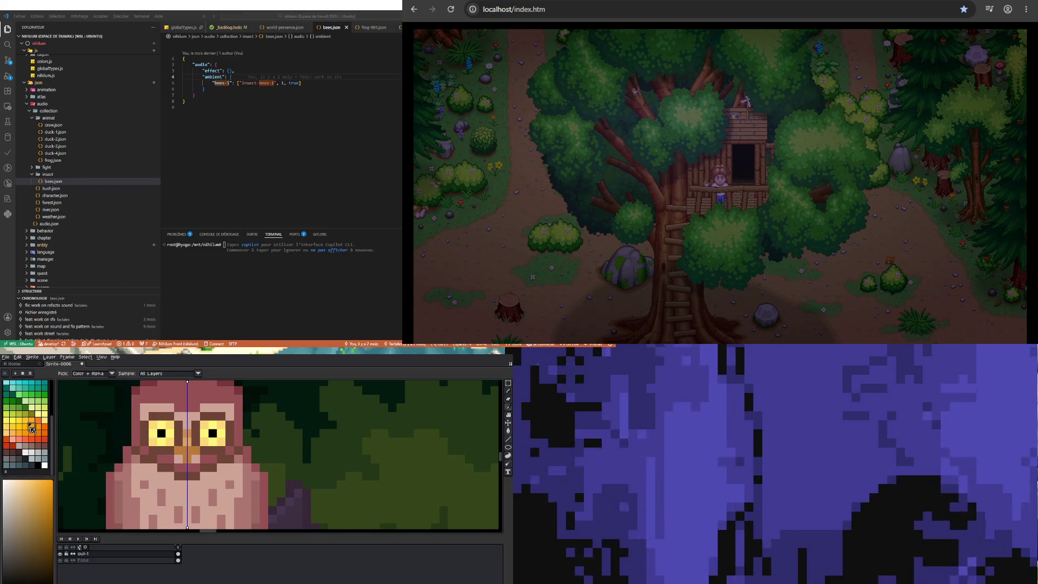
key(b)
click(187, 449)
drag(186, 439, 188, 451)
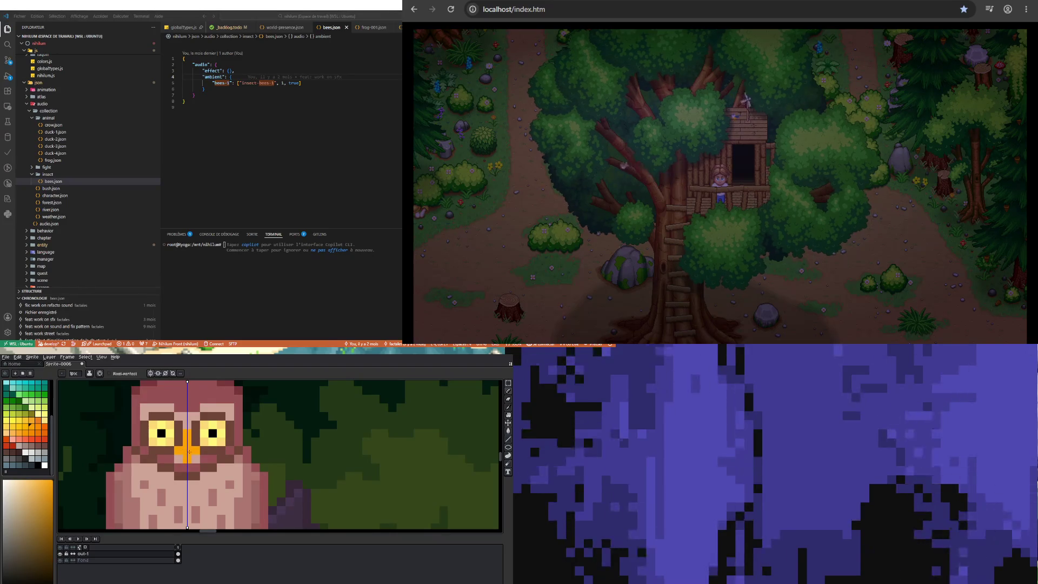
Choose a new orange-red colour for the beak
key(i)
click(45, 432)
key(b)
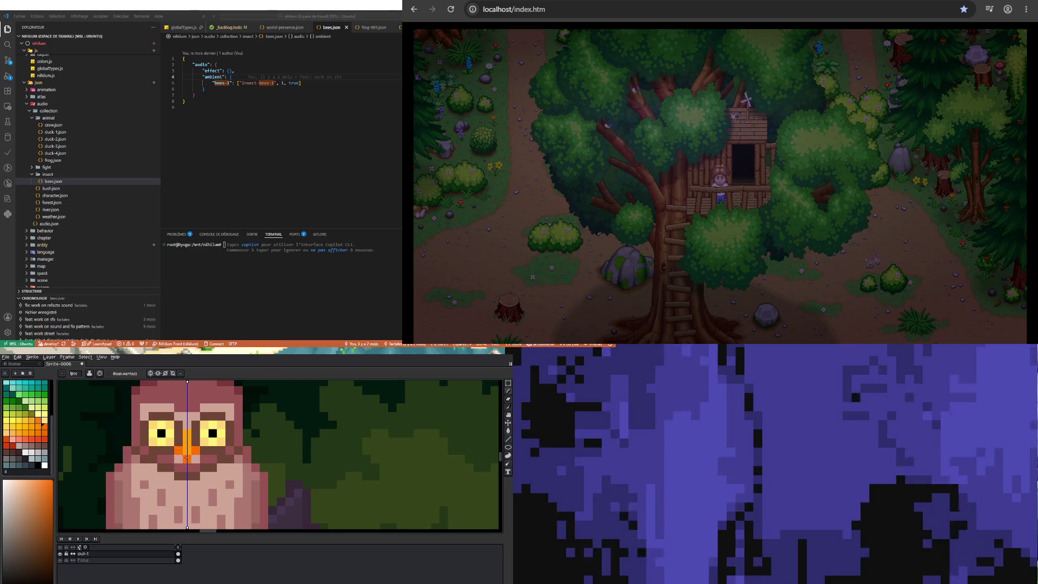
scroll(205, 485, down, 4)
scroll(205, 485, up, 2)
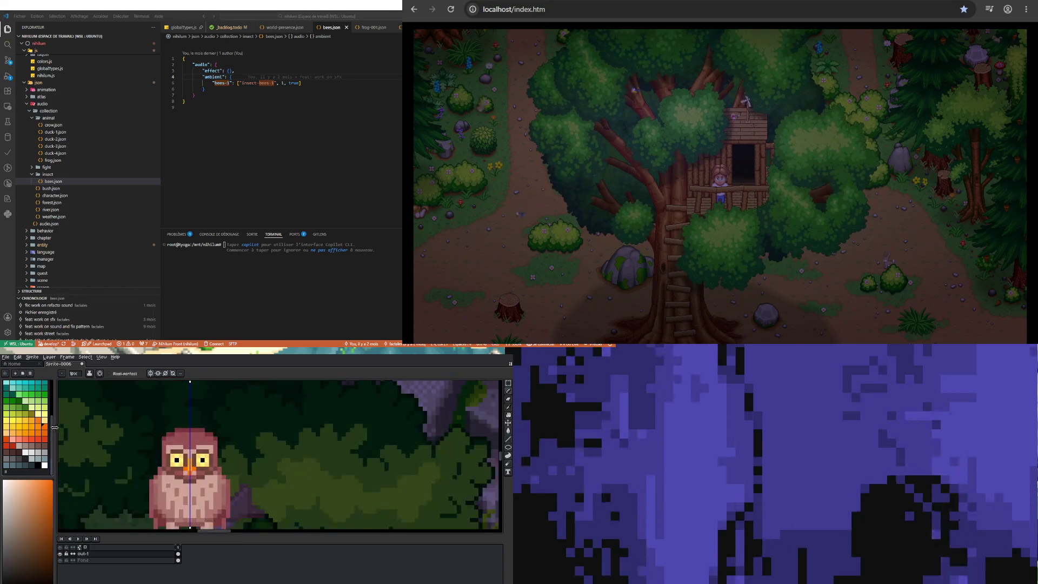
alt+click(185, 471)
scroll(185, 470, up, 3)
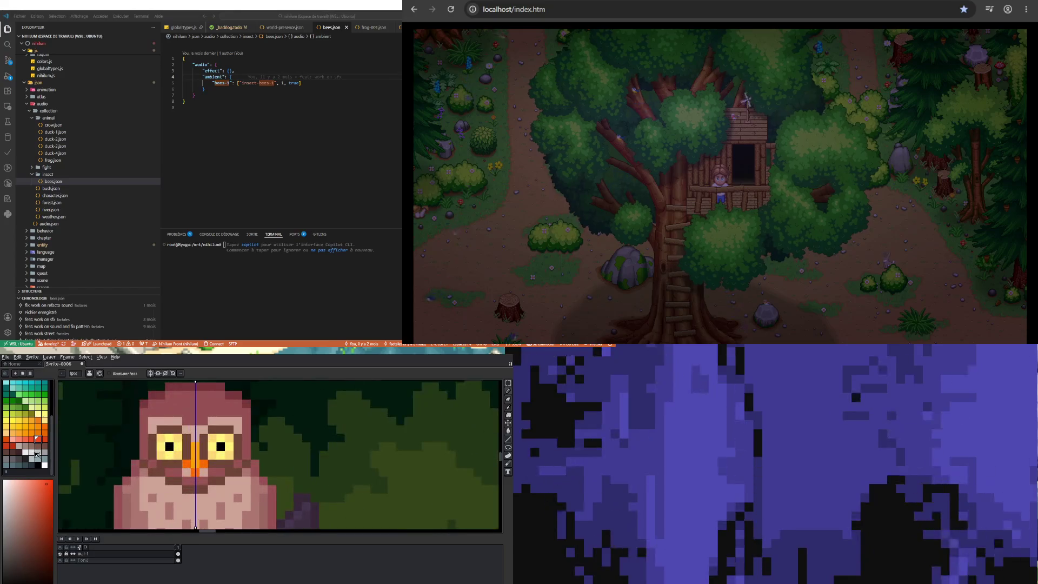
Switch to a saturated orange, paint a beak pixel, then shift toward redder orange
click(46, 432)
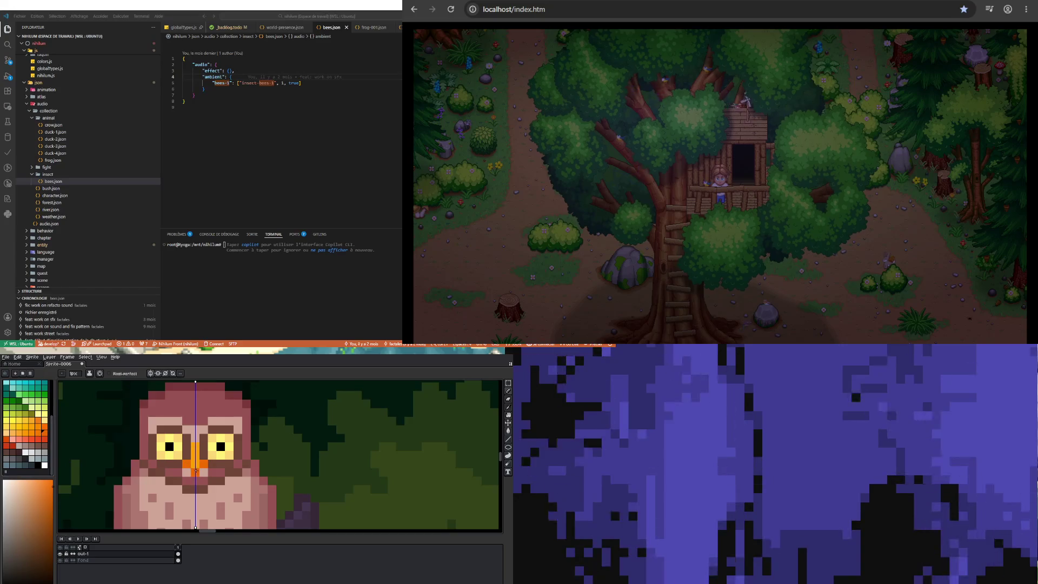
click(37, 434)
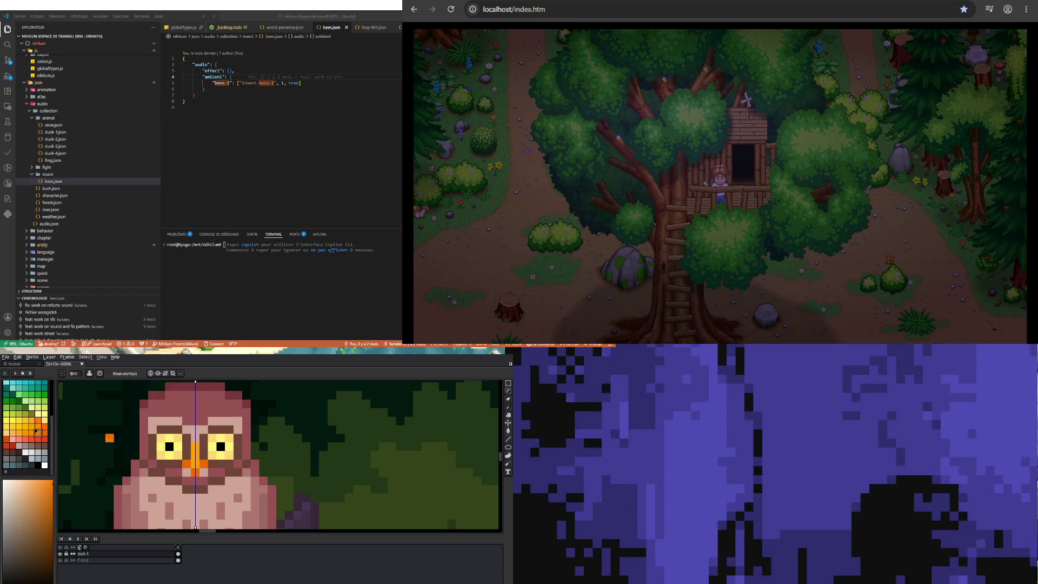
click(35, 443)
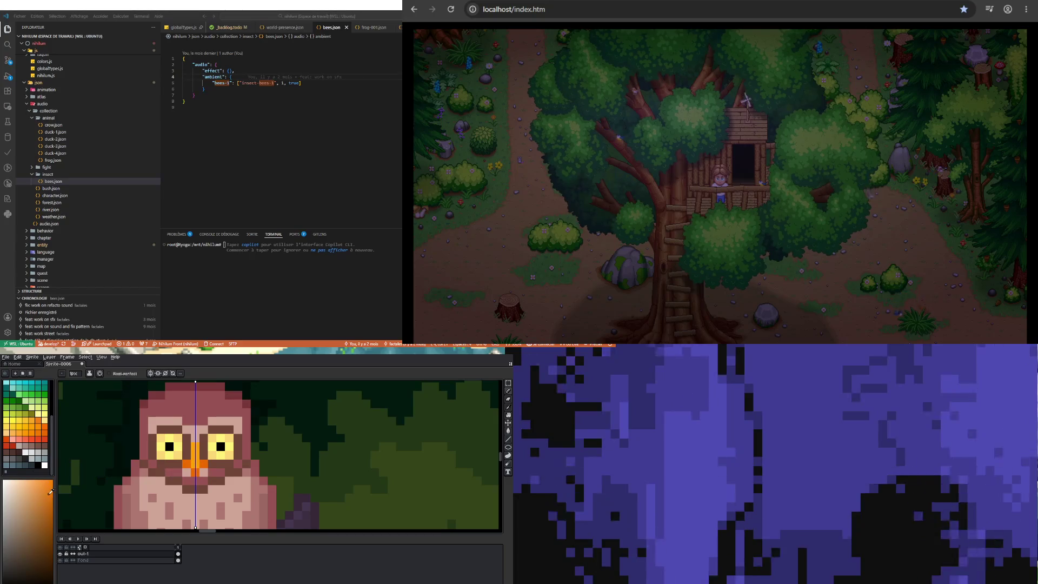
click(190, 463)
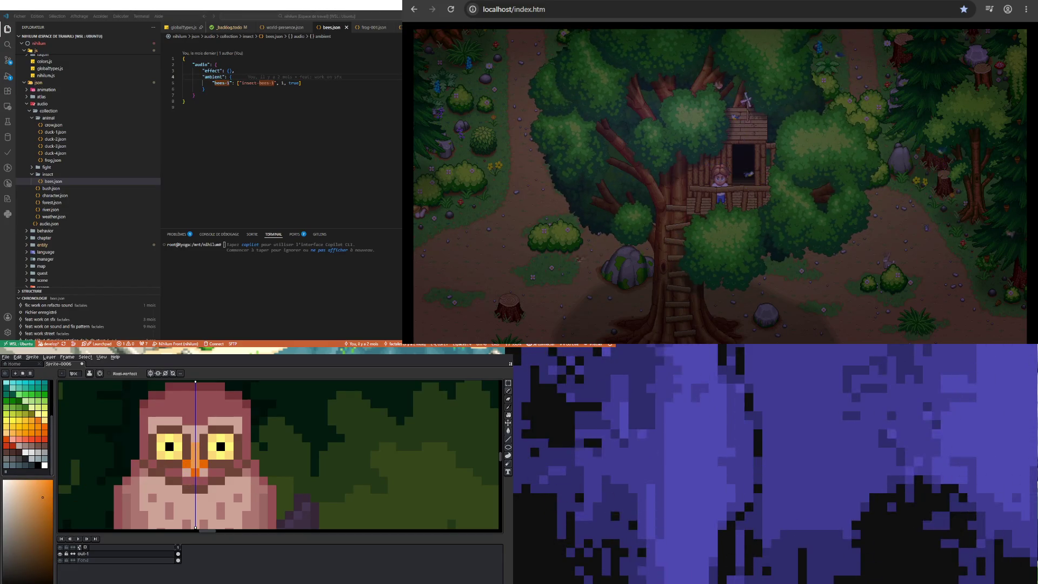
click(53, 486)
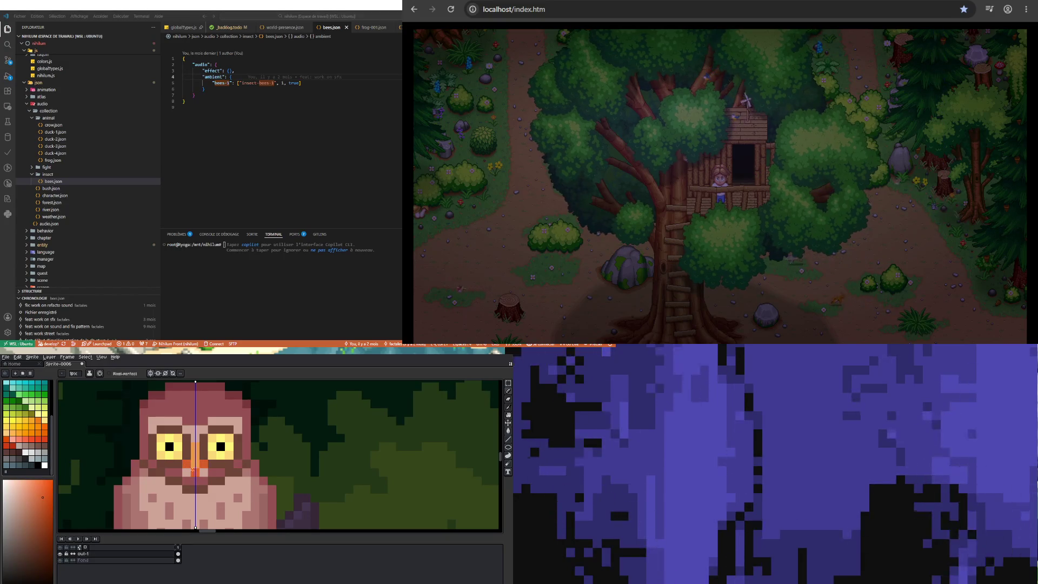
scroll(194, 470, down, 4)
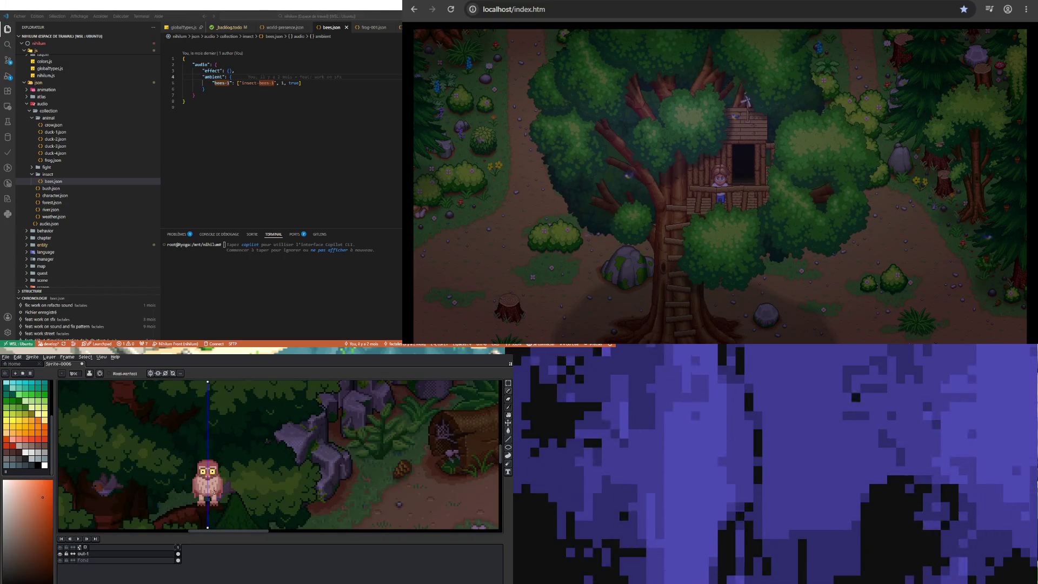
Sample the beak's orange and paint two more beak pixels with it
scroll(198, 466, up, 4)
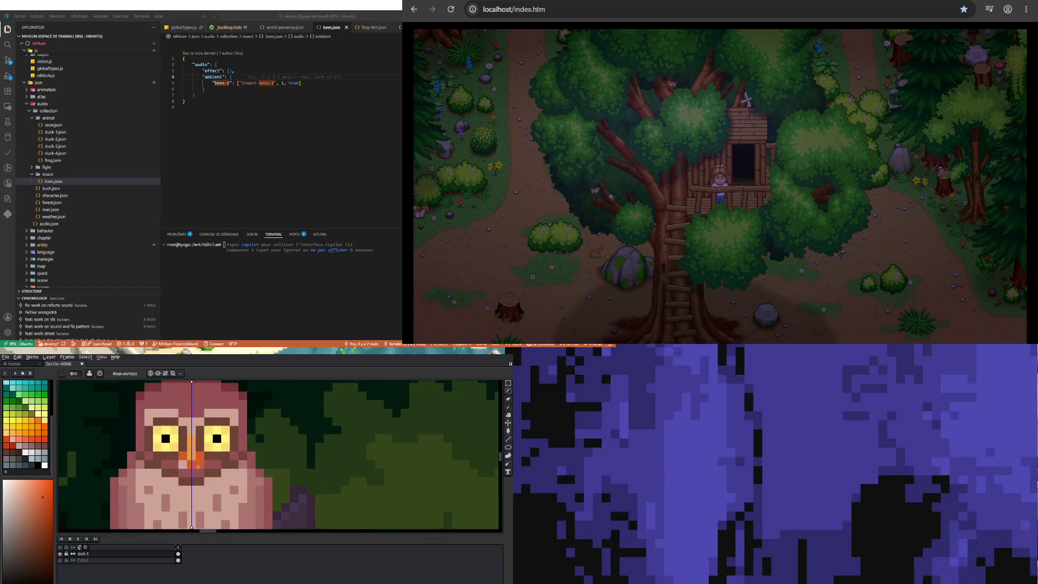
scroll(197, 466, up, 1)
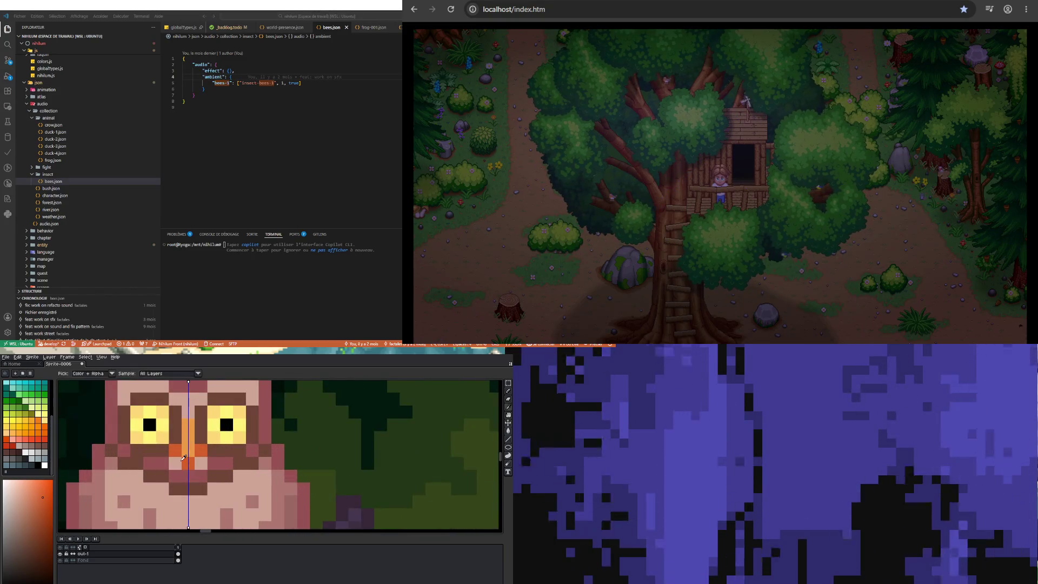
alt+click(164, 462)
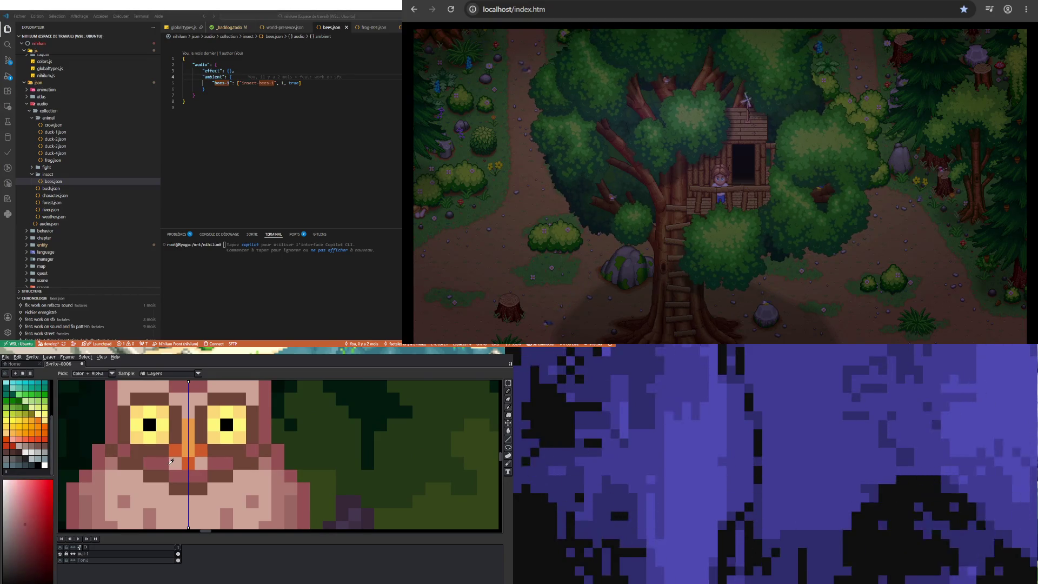
scroll(183, 465, down, 4)
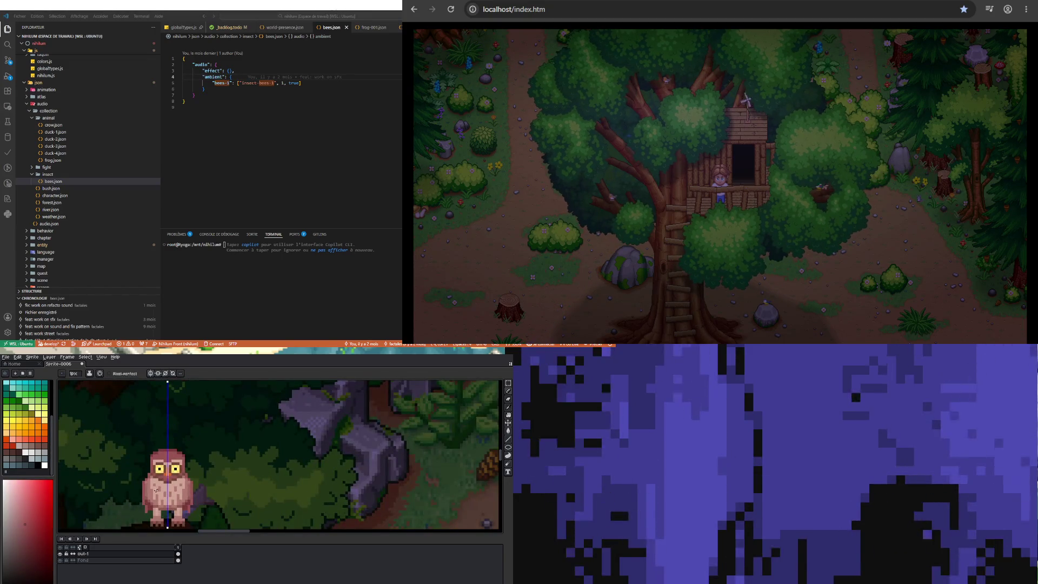
scroll(160, 486, up, 3)
scroll(183, 488, up, 2)
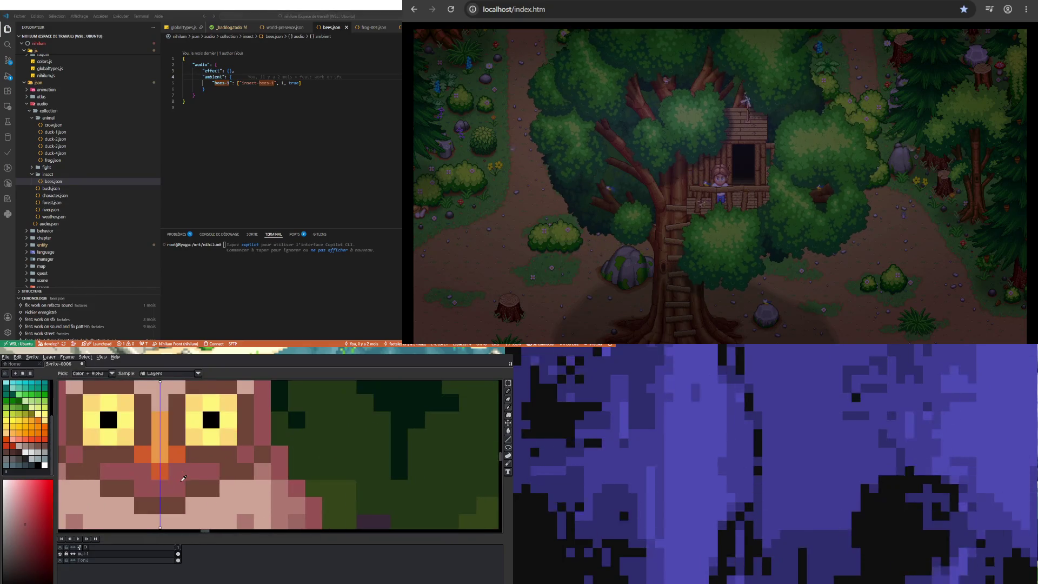
alt+click(166, 471)
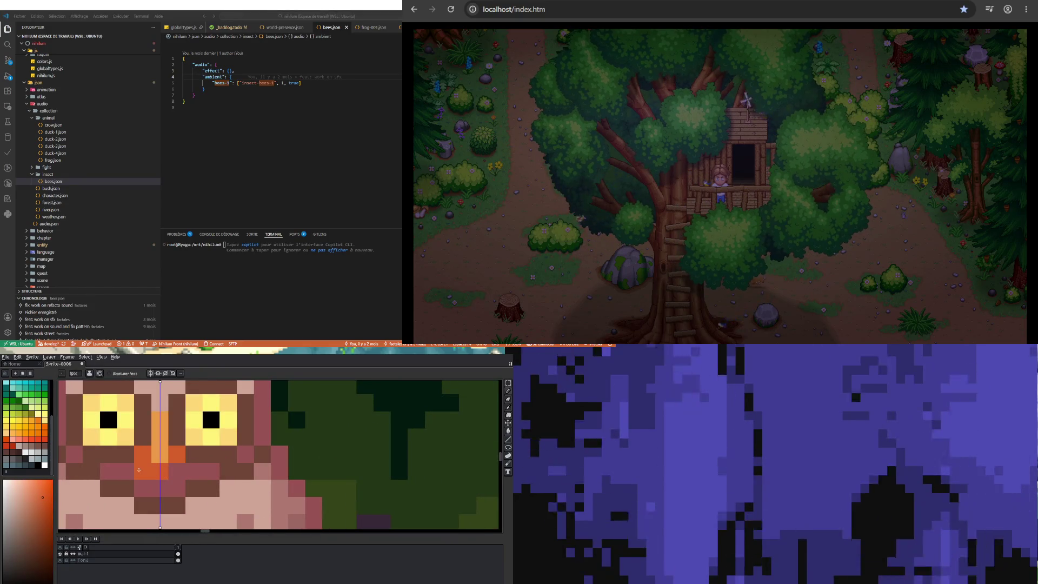
click(177, 471)
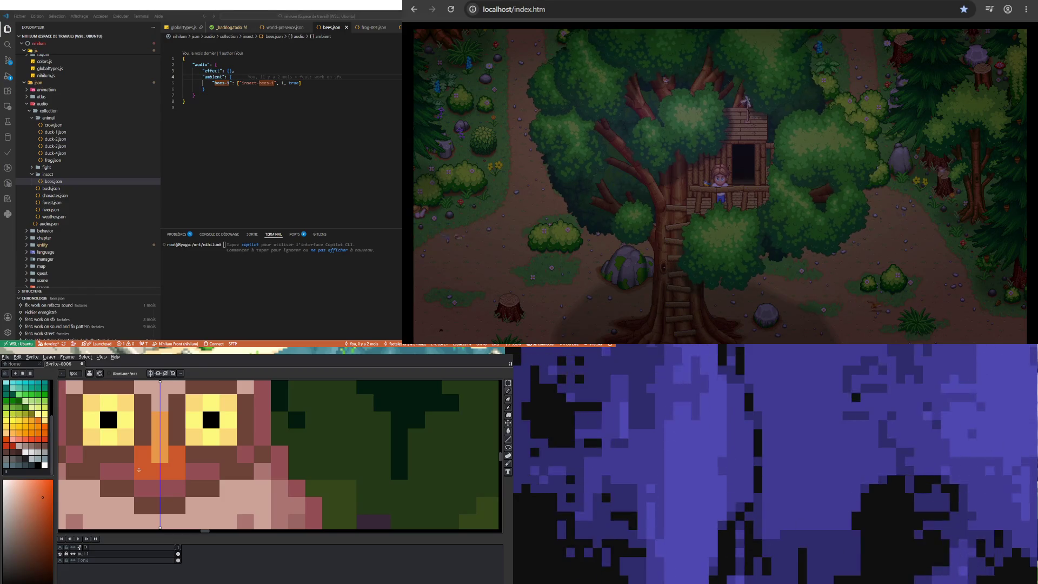
click(153, 486)
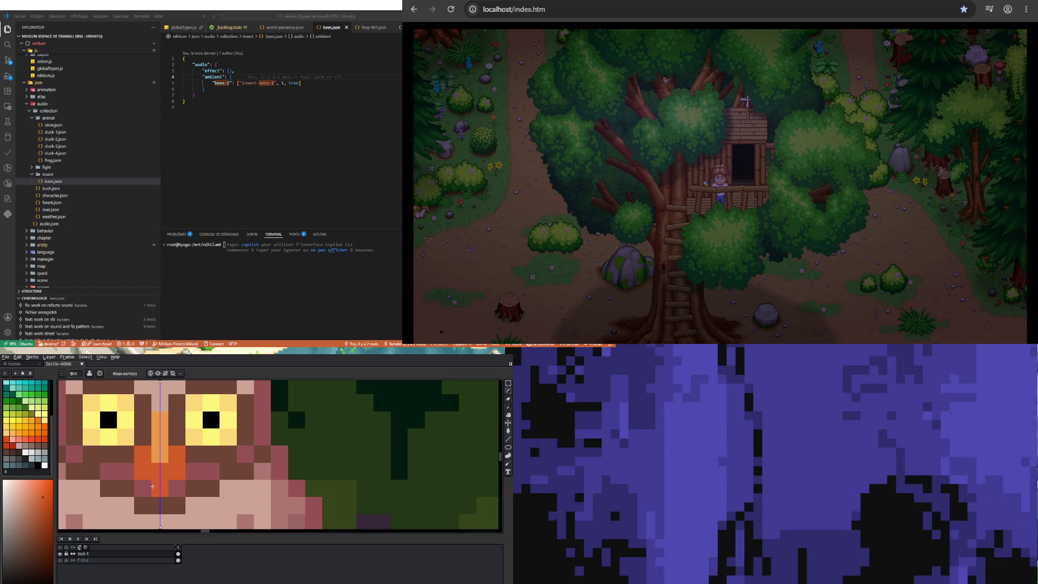
Add a light orange beak pixel, then sample the owl's pink feather colour
alt+click(166, 450)
click(159, 465)
scroll(159, 465, down, 4)
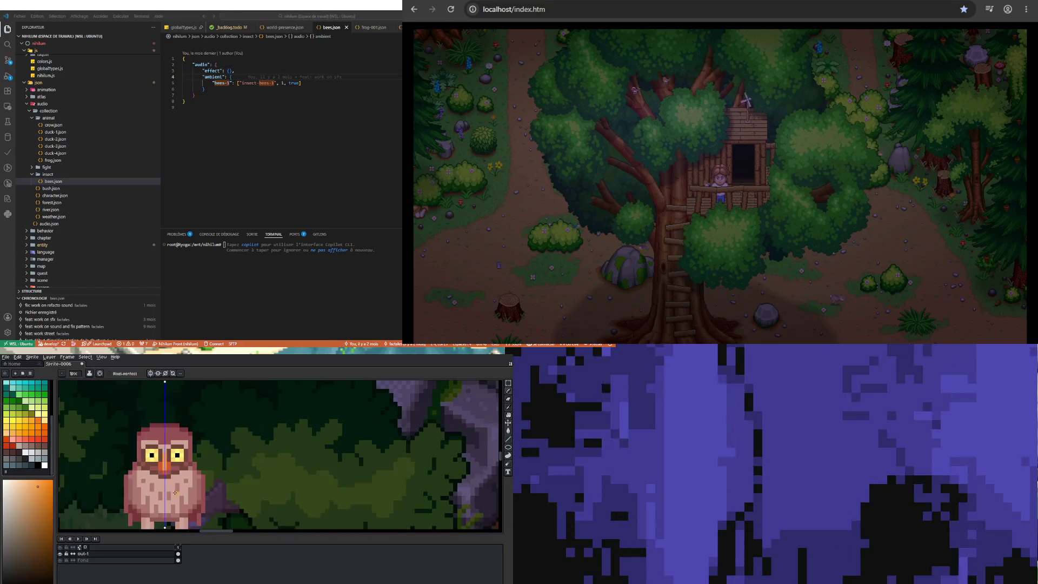
scroll(185, 493, down, 1)
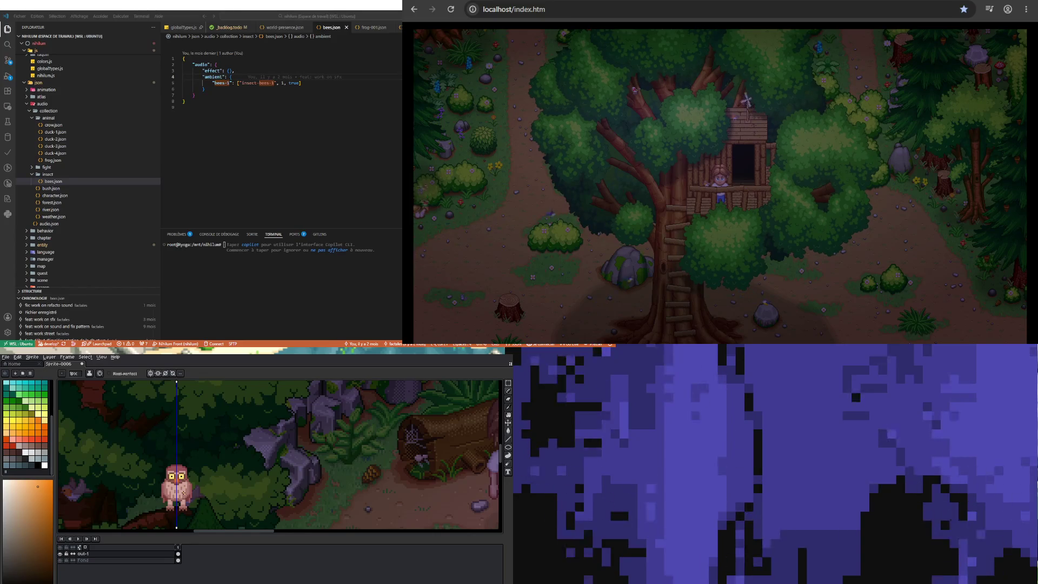
scroll(175, 451, up, 5)
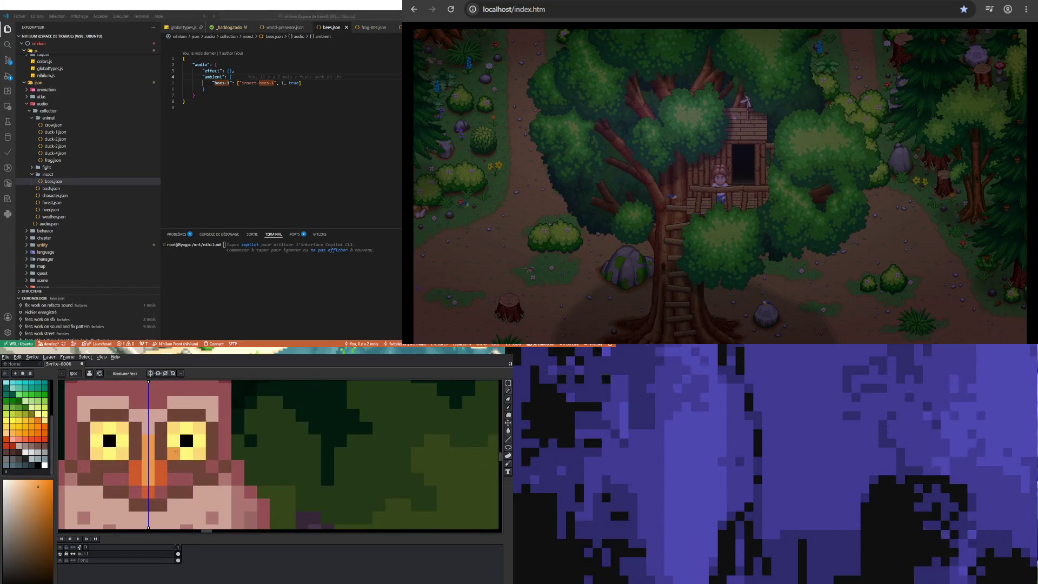
scroll(175, 451, down, 4)
scroll(168, 457, up, 2)
alt+click(163, 460)
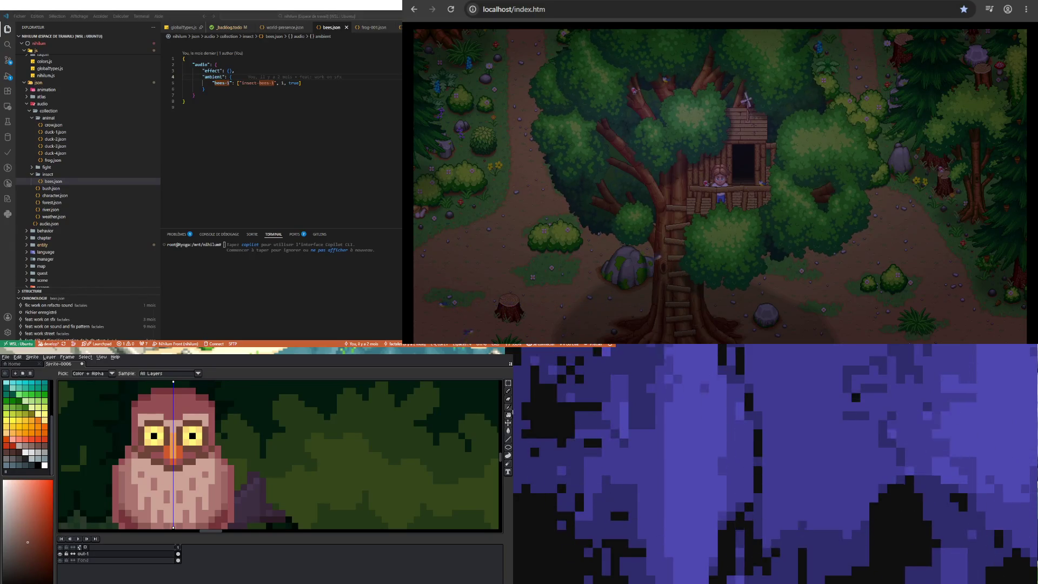
click(507, 413)
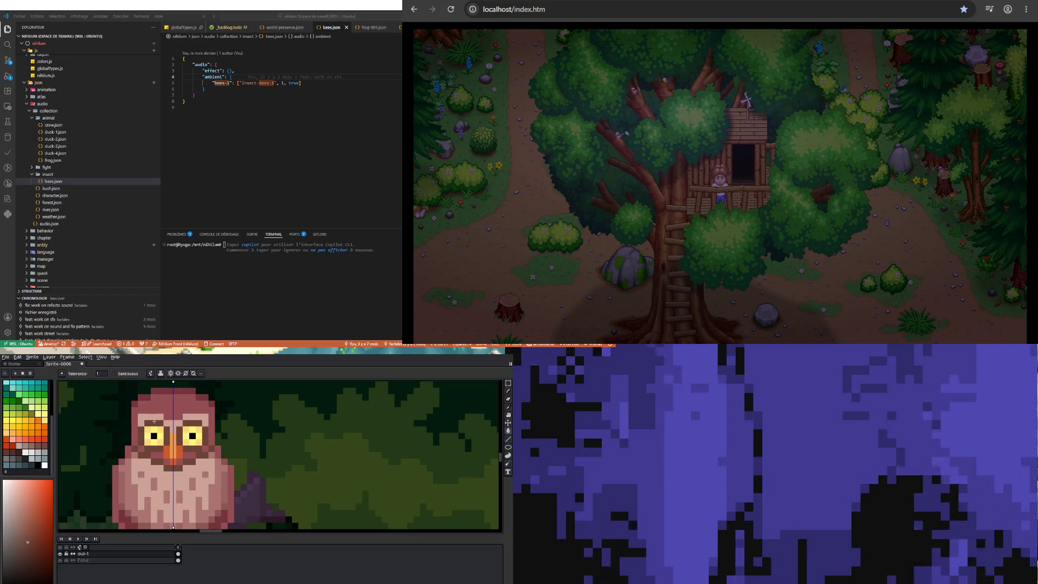
scroll(152, 423, down, 2)
scroll(164, 469, up, 1)
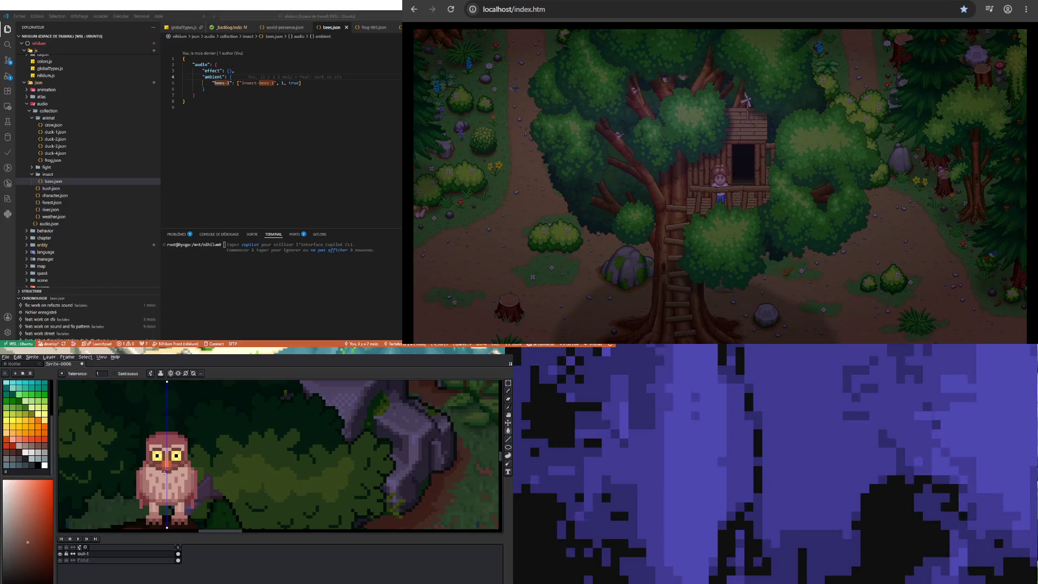
scroll(168, 474, down, 1)
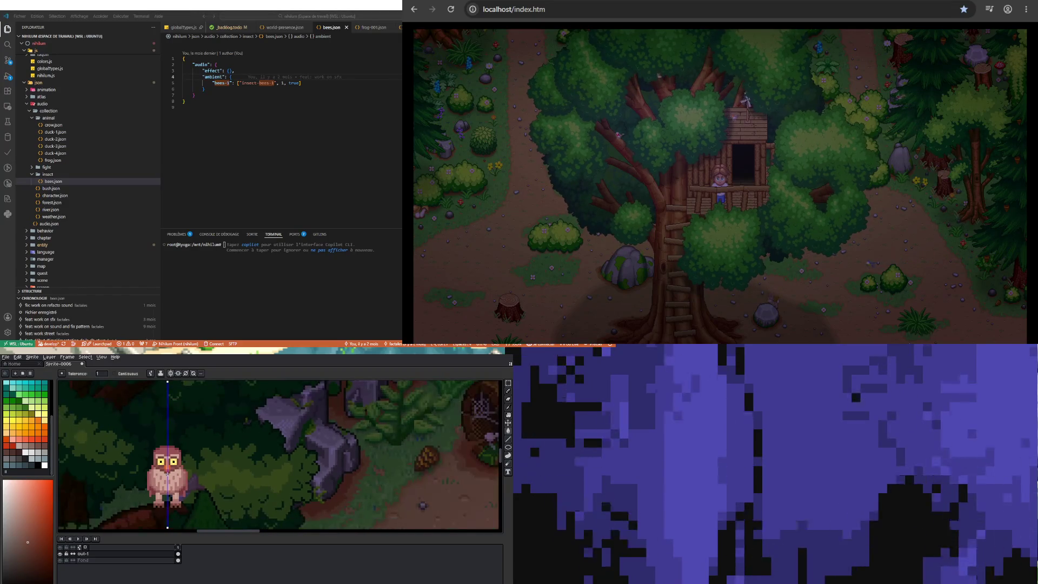
scroll(164, 443, up, 3)
key(i)
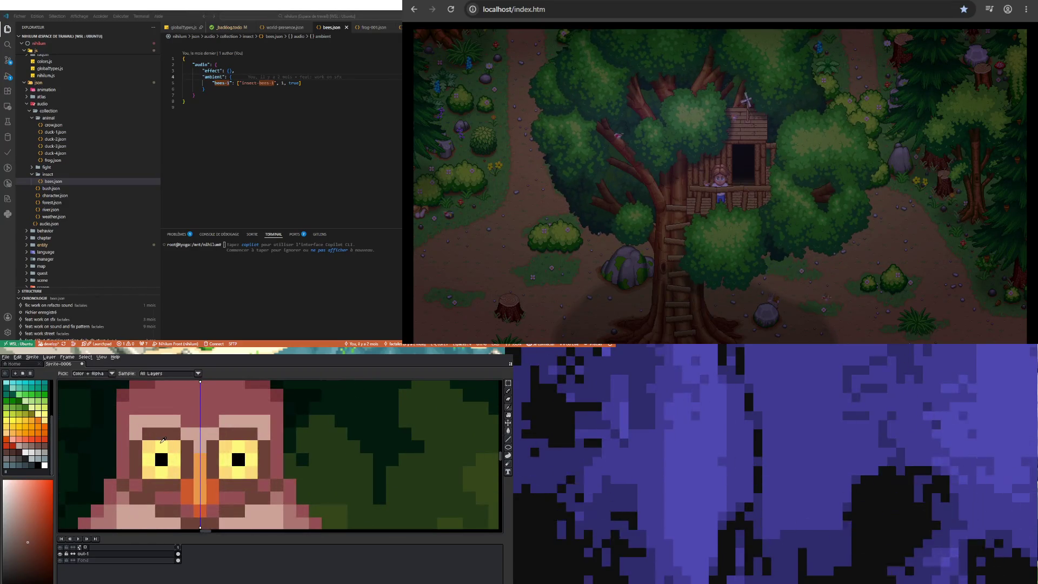
click(163, 443)
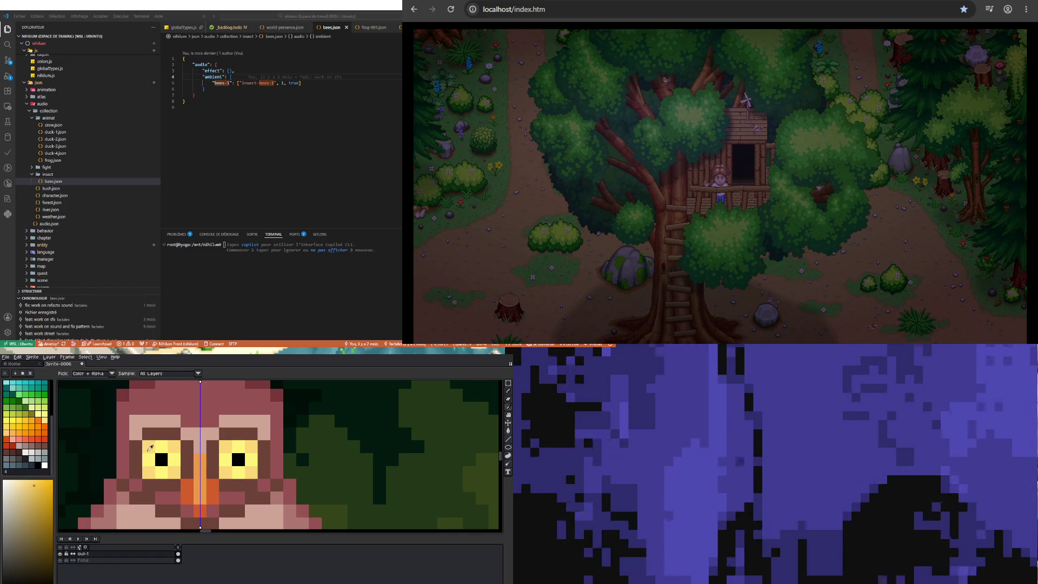
key(b)
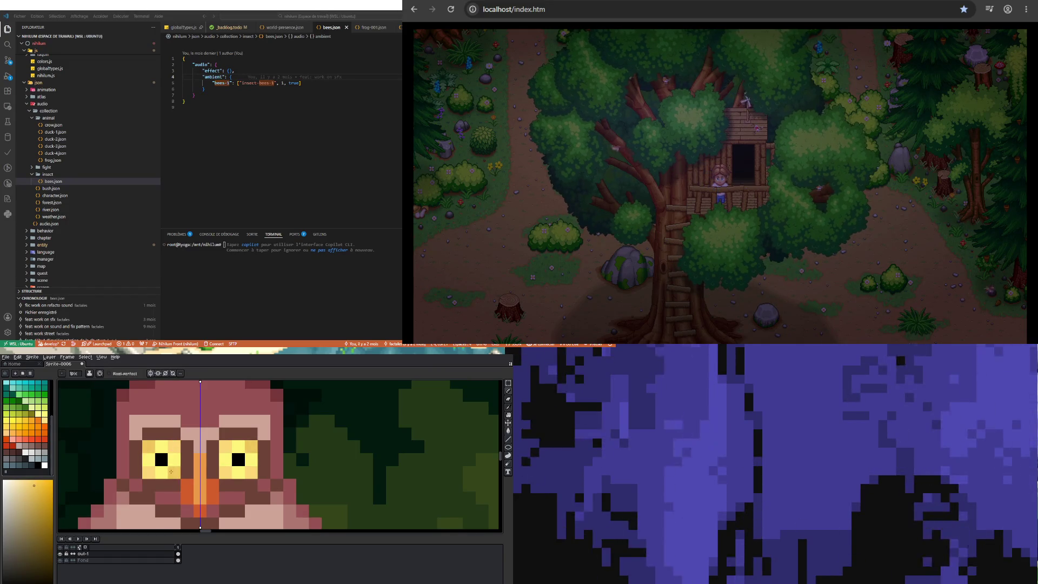
scroll(171, 471, down, 3)
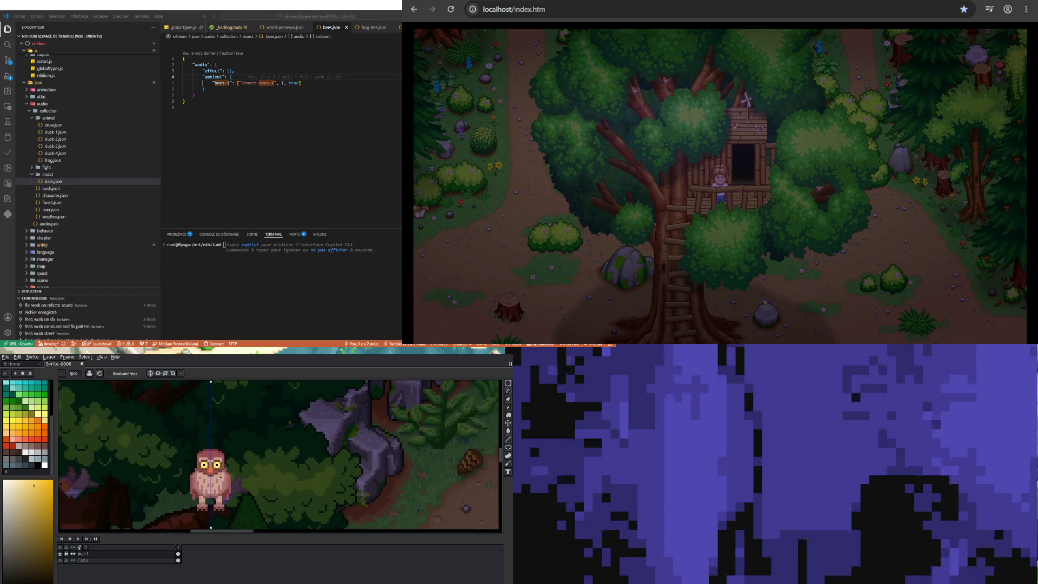
scroll(220, 485, down, 1)
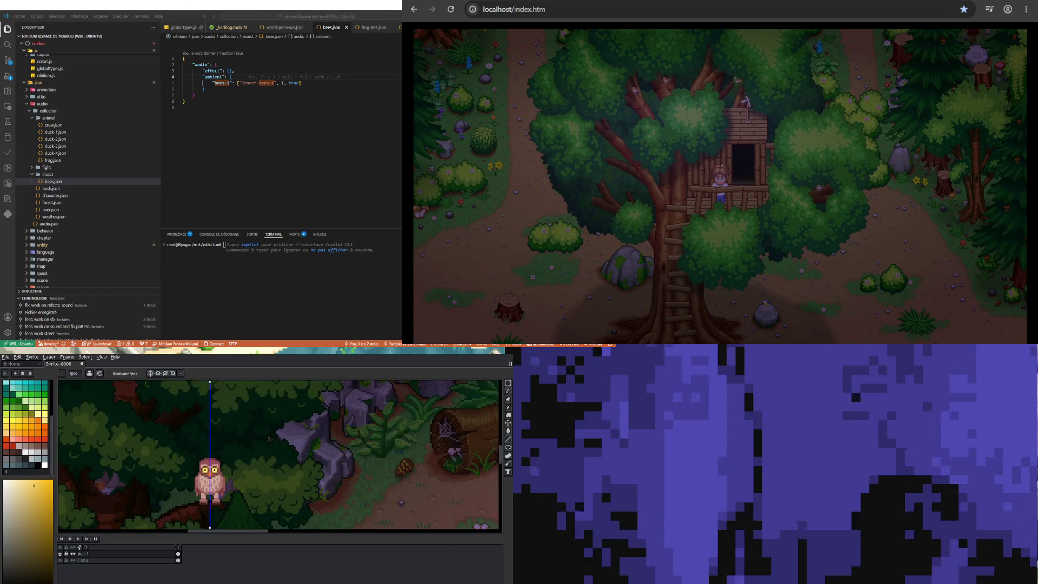
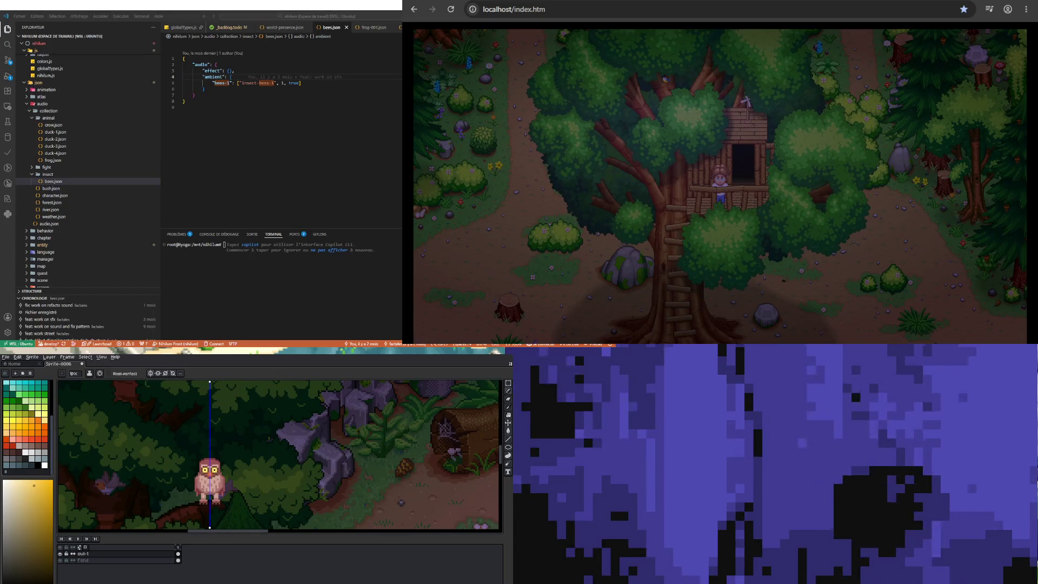
Create a new blank sprite and bring the owl photo in as Sprite-0007
click(6, 357)
click(13, 364)
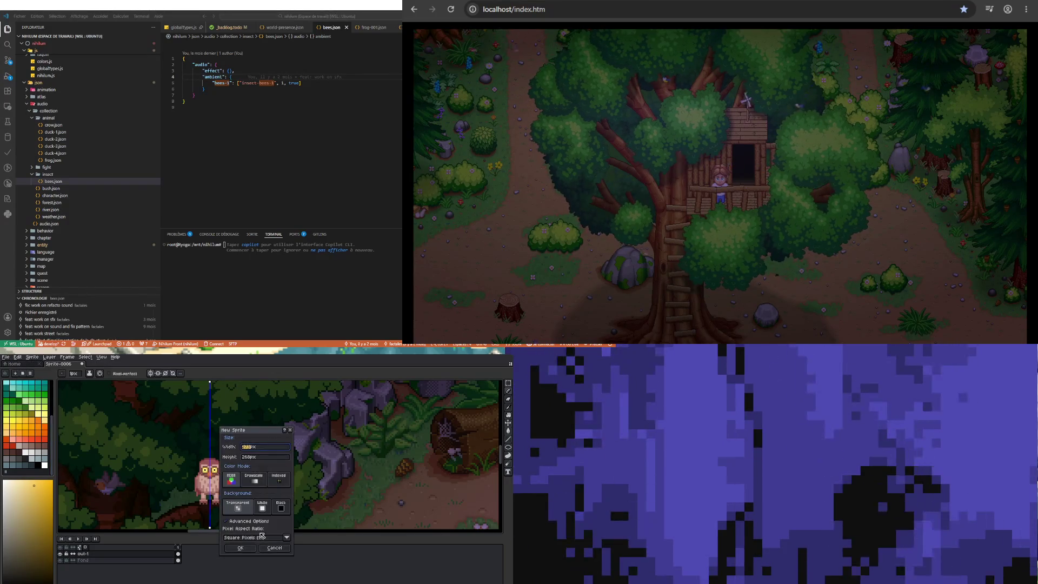
click(247, 550)
drag(247, 550, 287, 442)
scroll(287, 442, down, 5)
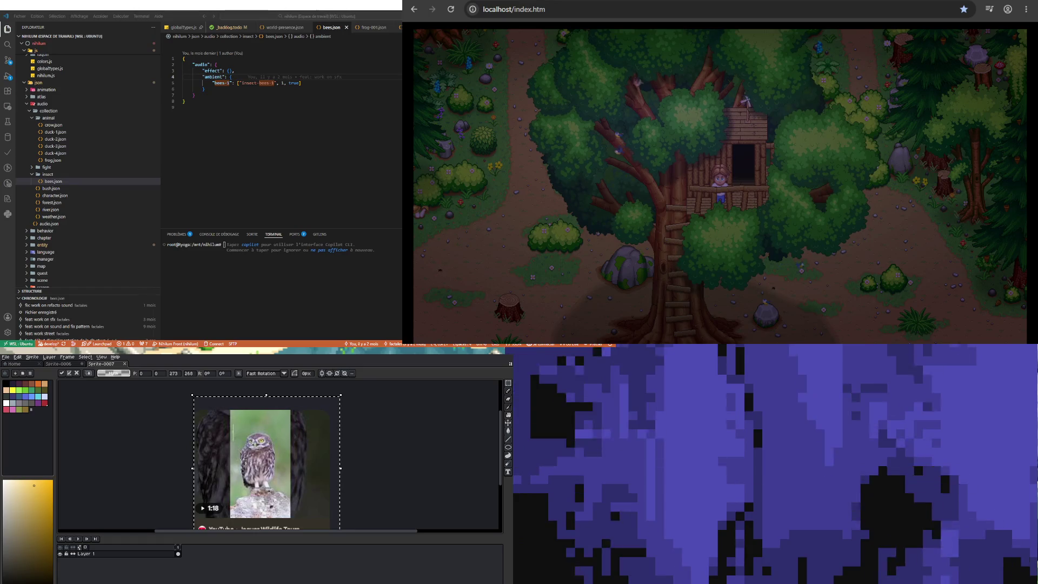
Move the Sprite-0007 owl photo tab to sit after the Sprite-0006 forest scene tab
click(67, 366)
scroll(211, 471, up, 3)
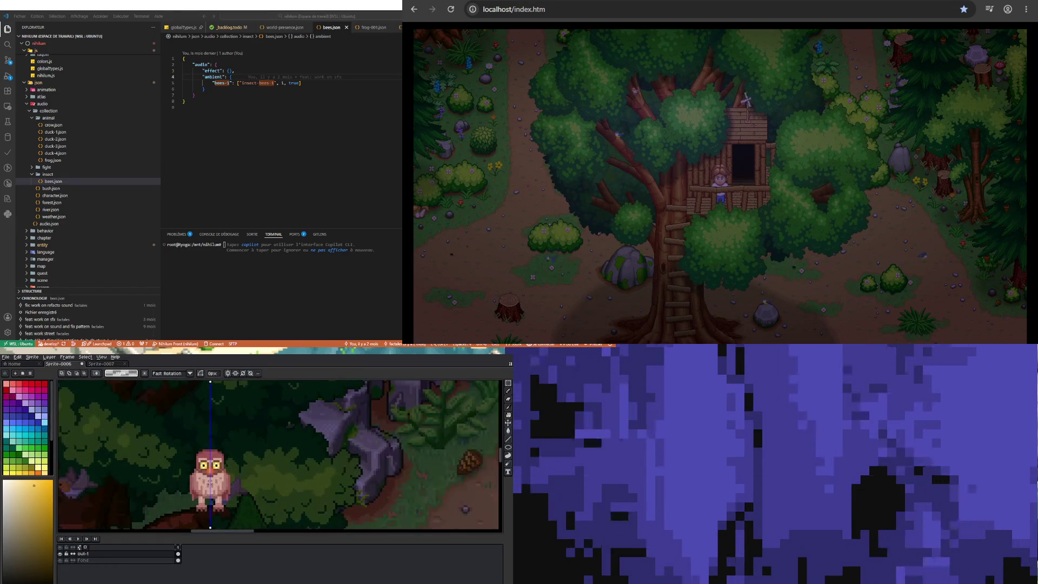
scroll(211, 470, down, 1)
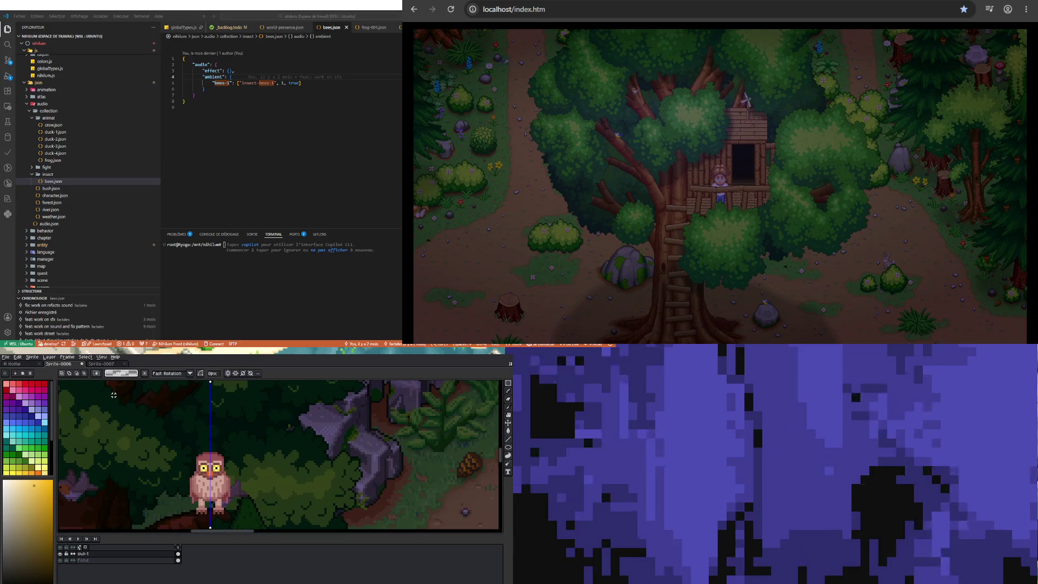
click(115, 365)
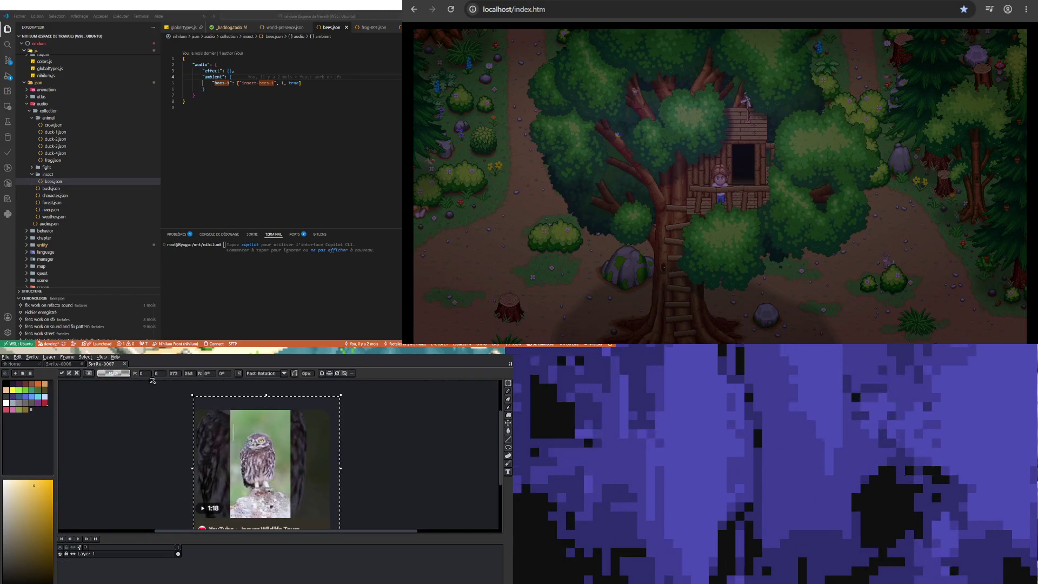
mouse_move(115, 366)
mouse_down()
mouse_move(501, 461)
mouse_move(375, 393)
mouse_move(494, 524)
mouse_move(497, 454)
mouse_move(414, 453)
mouse_move(124, 369)
mouse_move(78, 367)
mouse_move(105, 366)
mouse_up()
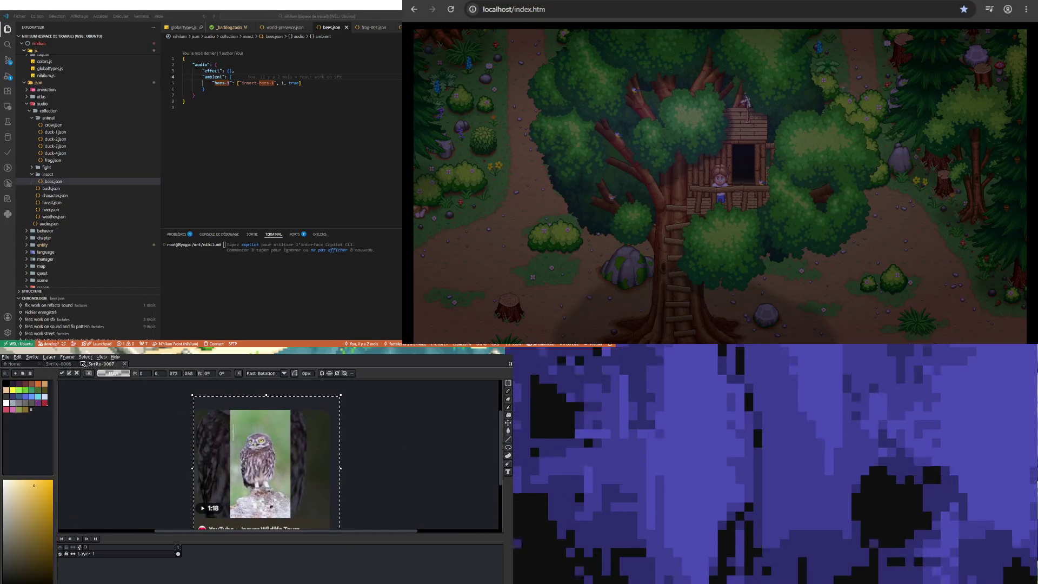
click(59, 363)
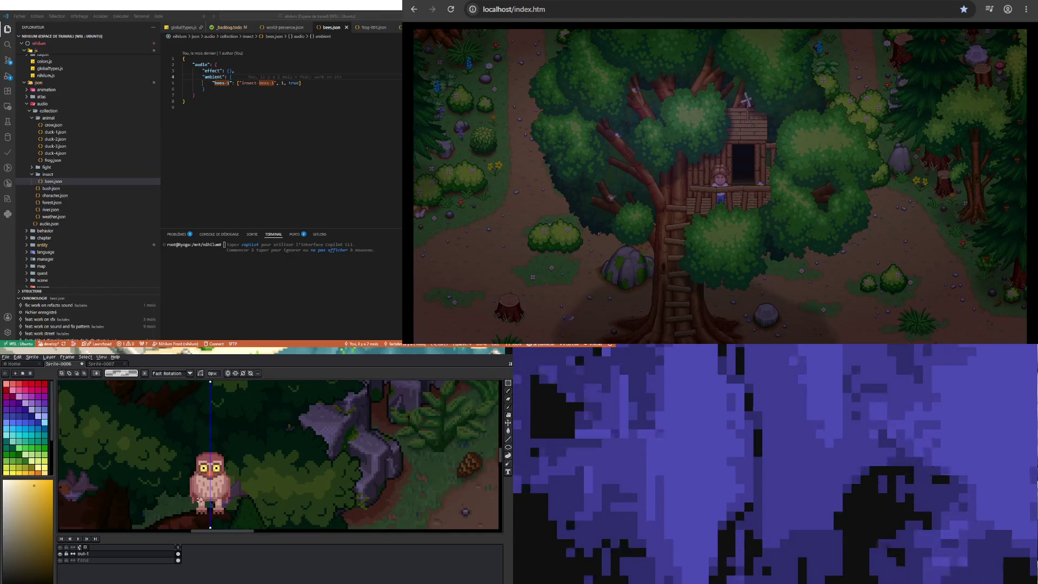
click(115, 365)
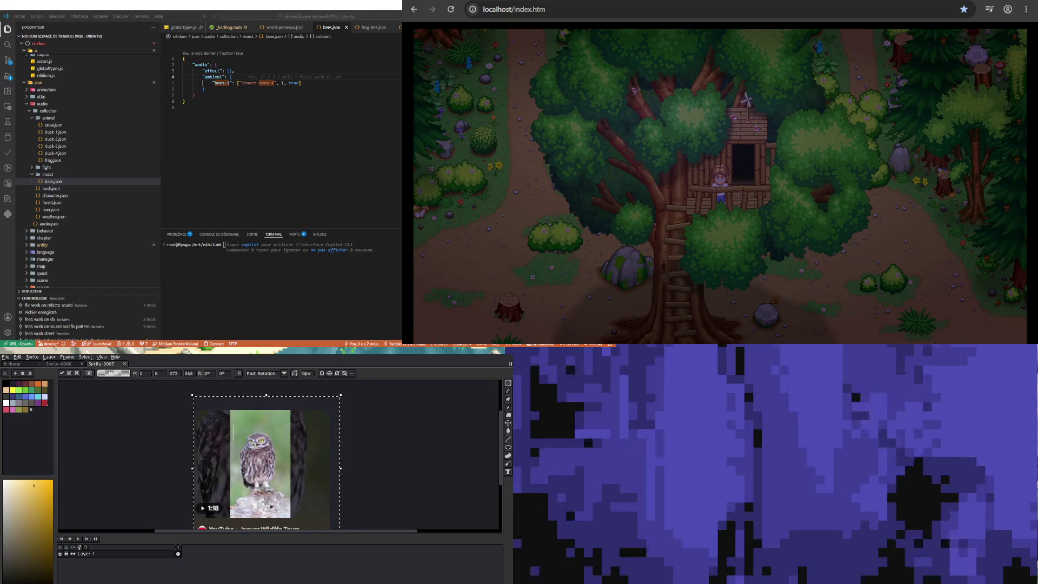
Switch back to the Sprite-0006 forest scene with the pixel-art owl
key(ctrl+shift+Tab)
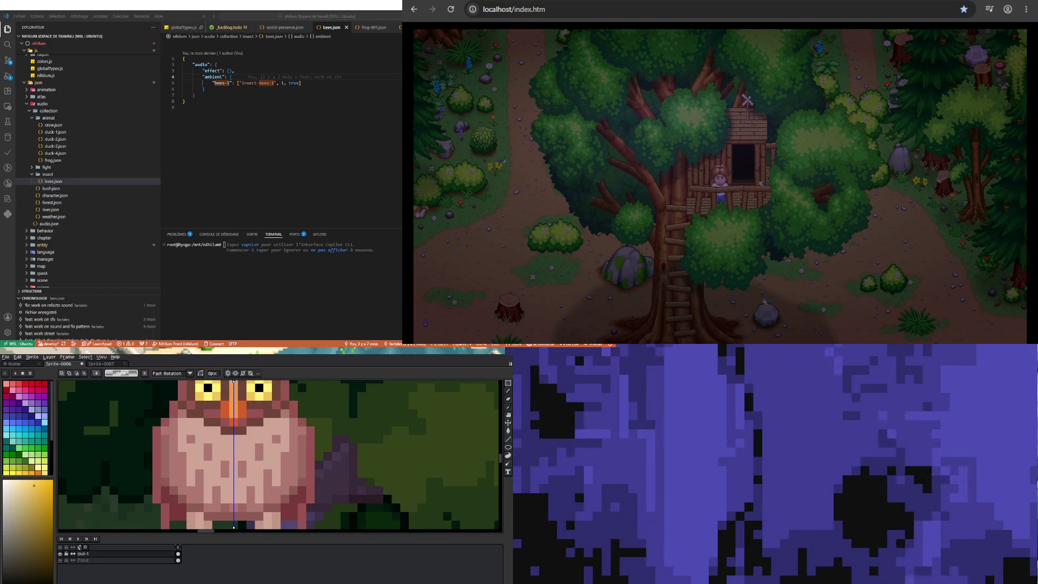
scroll(292, 519, down, 3)
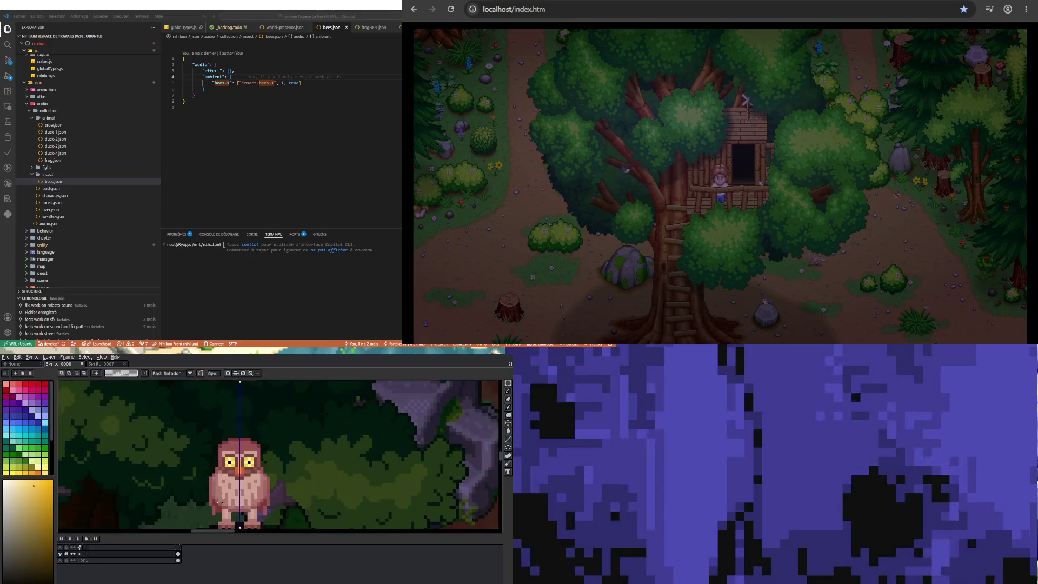
scroll(232, 423, up, 3)
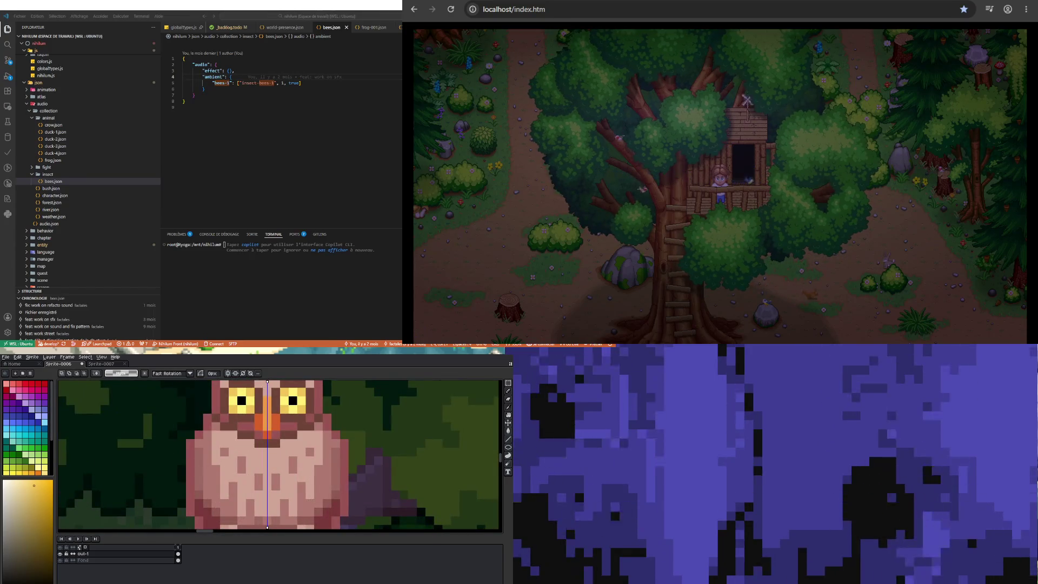
scroll(228, 423, down, 3)
scroll(254, 453, up, 3)
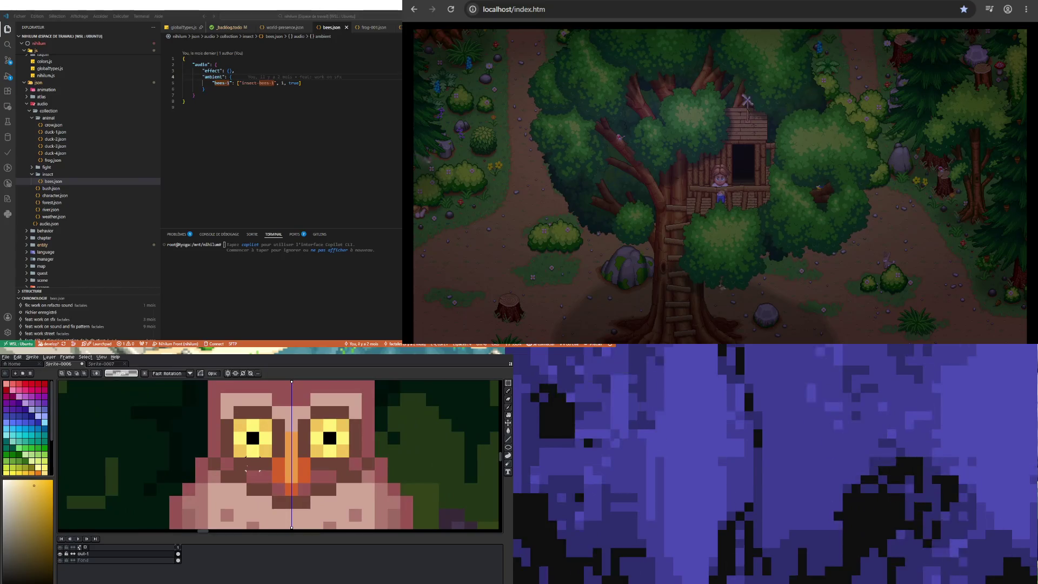
key(i)
click(233, 463)
key(b)
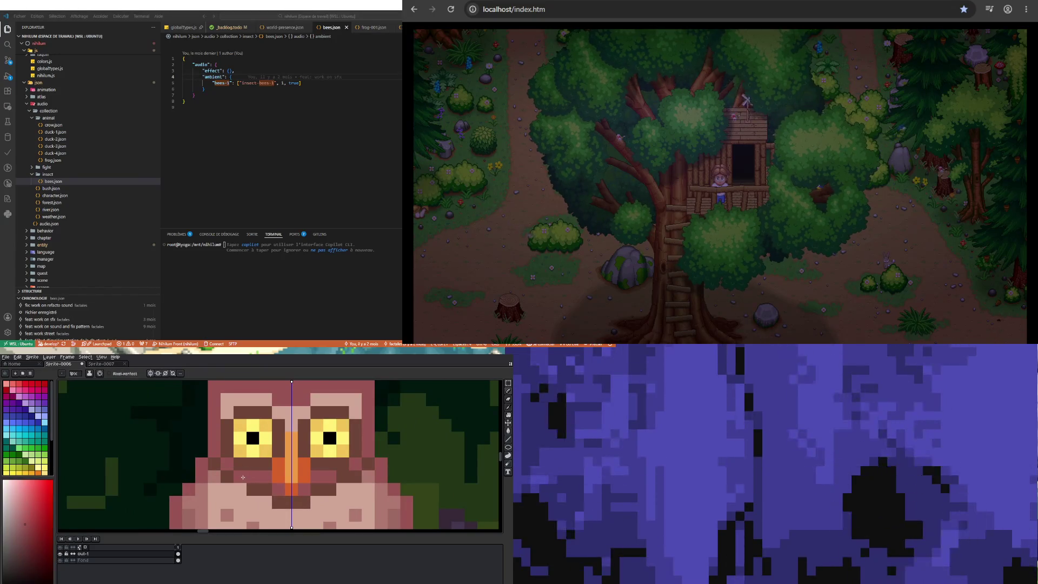
alt+click(238, 489)
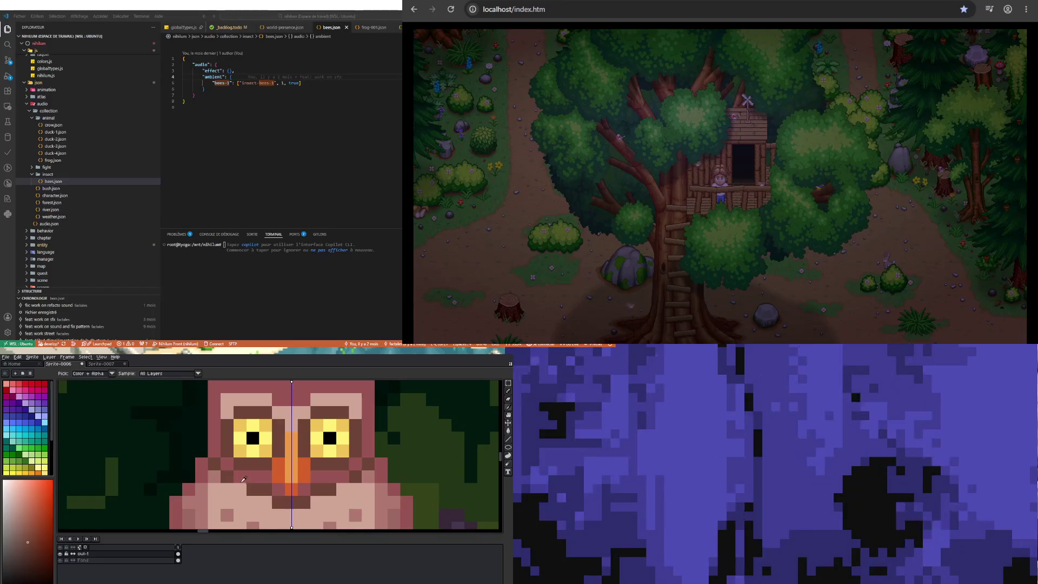
scroll(238, 490, down, 3)
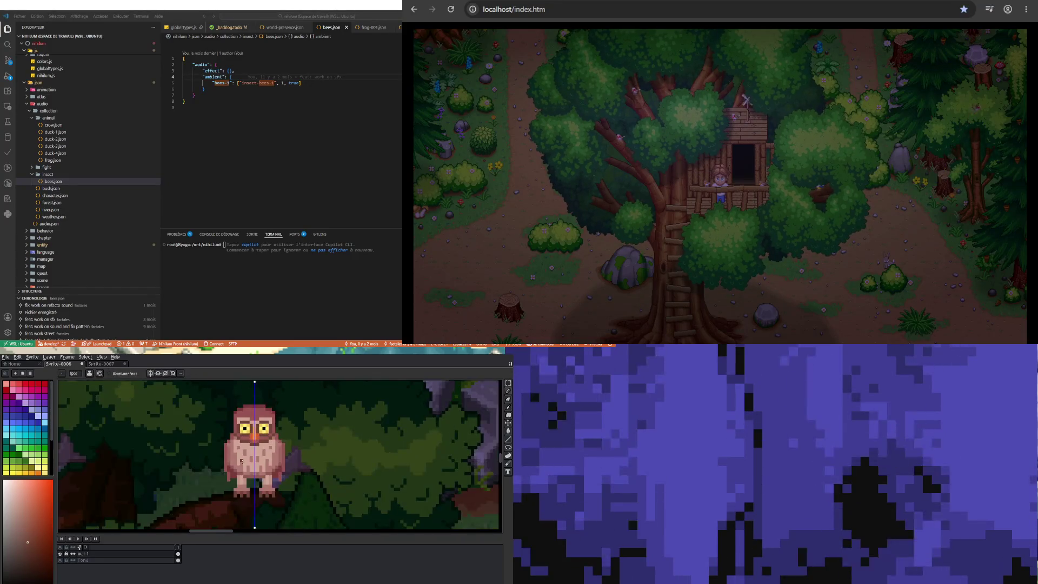
scroll(242, 476, down, 2)
scroll(243, 466, up, 3)
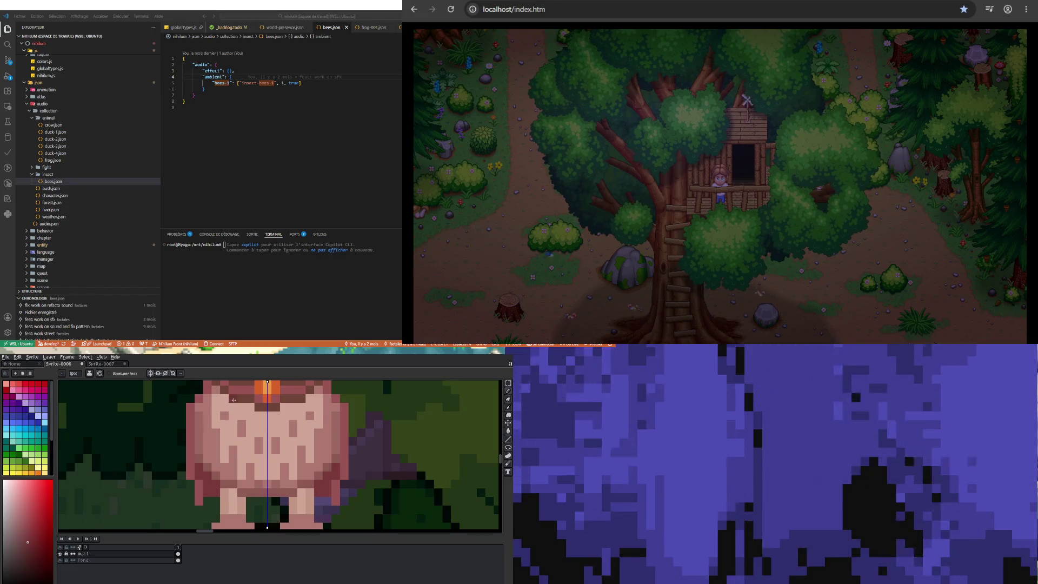
scroll(203, 470, down, 1)
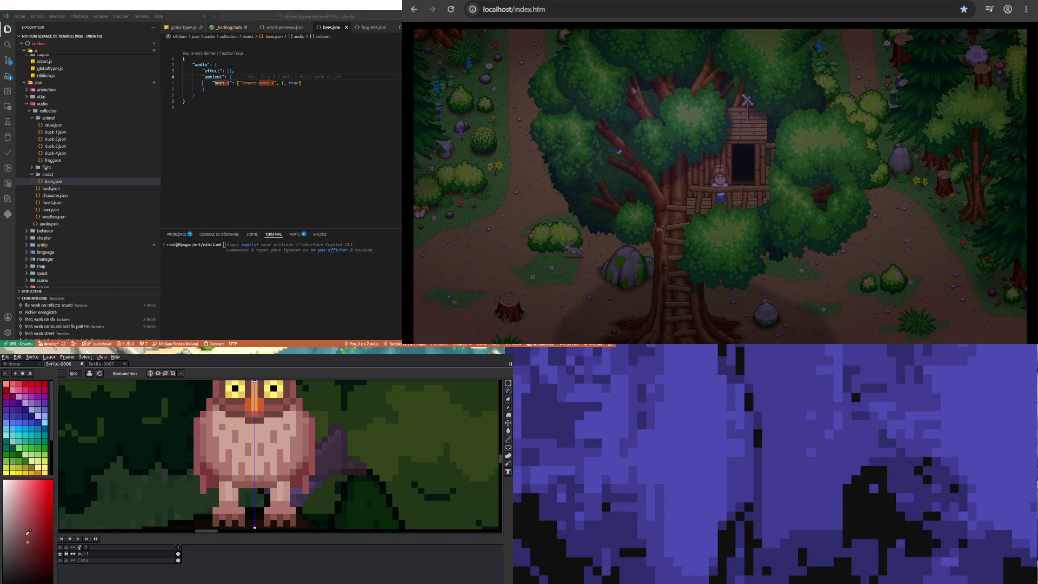
scroll(281, 457, down, 2)
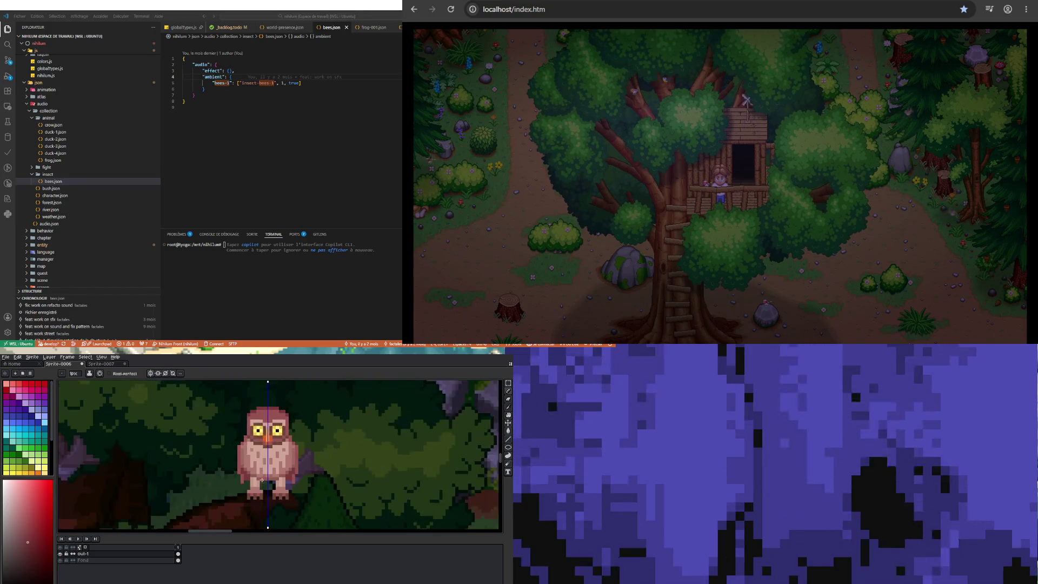
scroll(281, 457, up, 3)
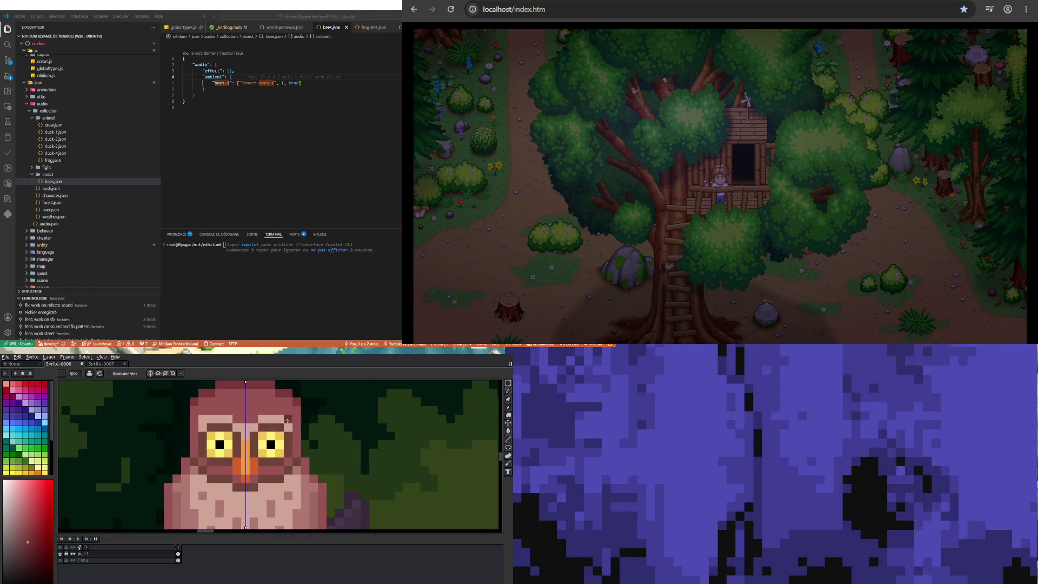
click(509, 431)
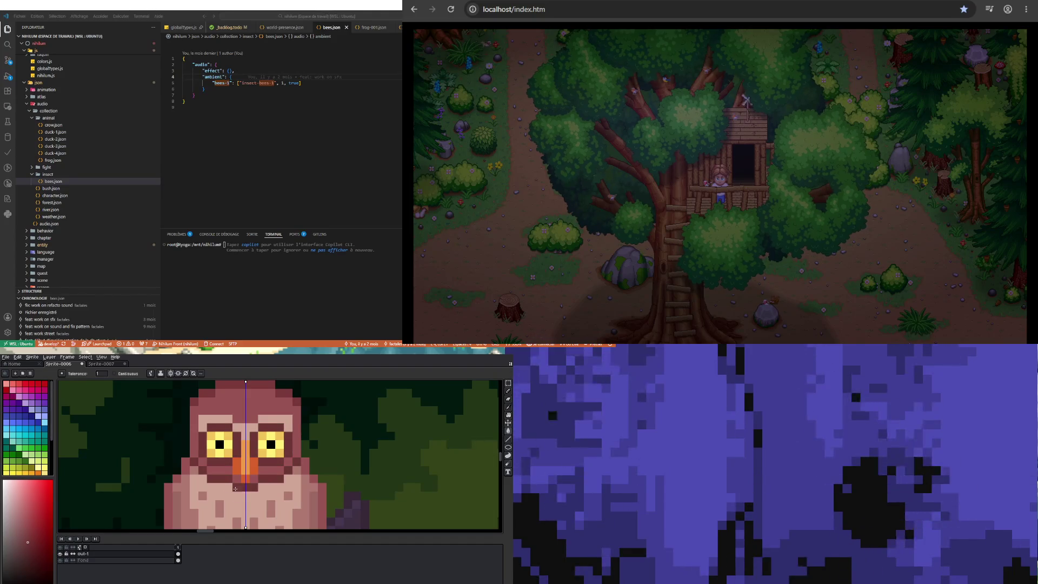
scroll(236, 492, down, 4)
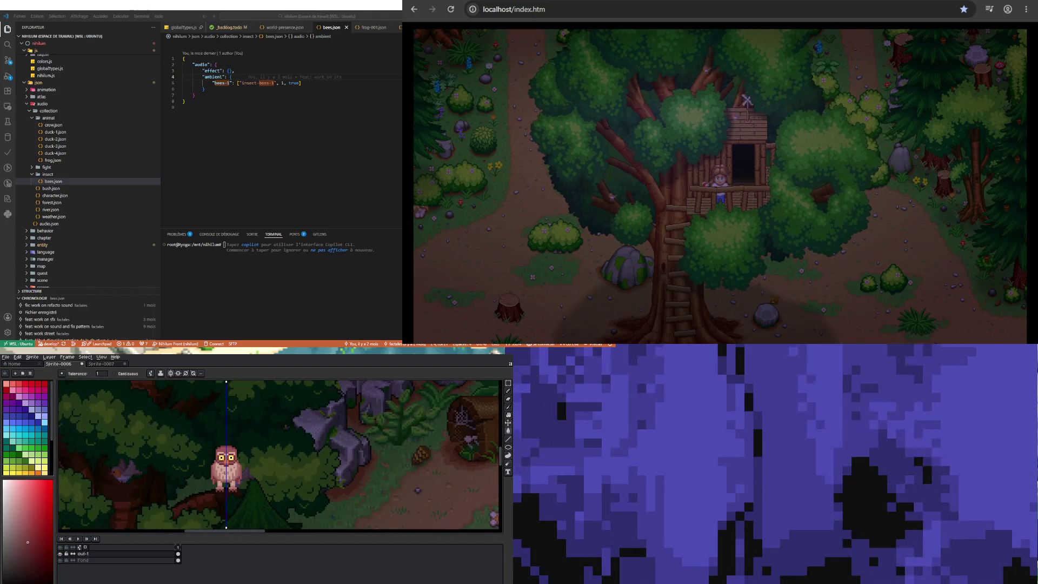
scroll(225, 479, up, 2)
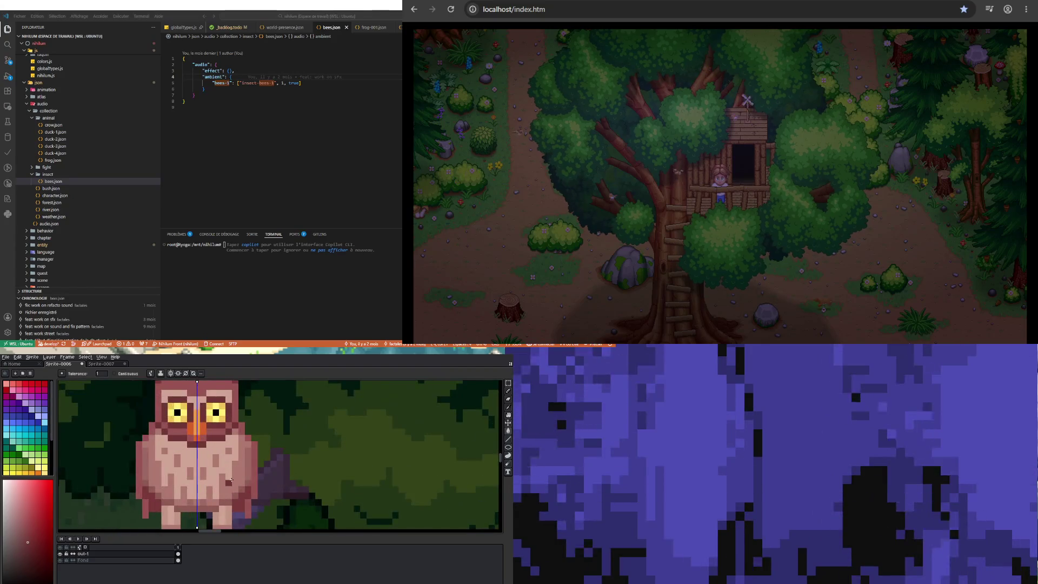
scroll(190, 487, down, 3)
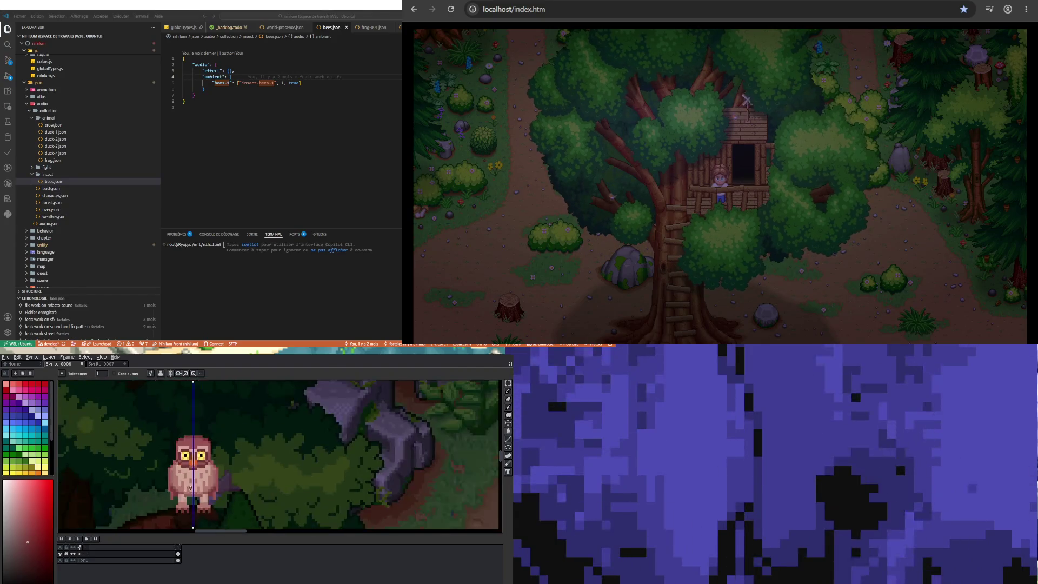
scroll(175, 483, up, 3)
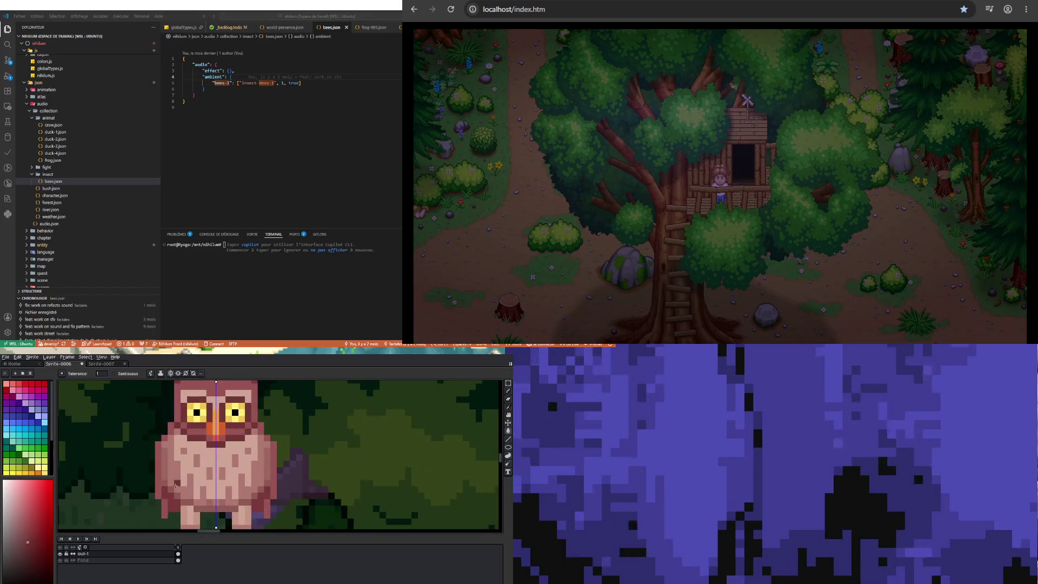
key(i)
scroll(172, 465, down, 3)
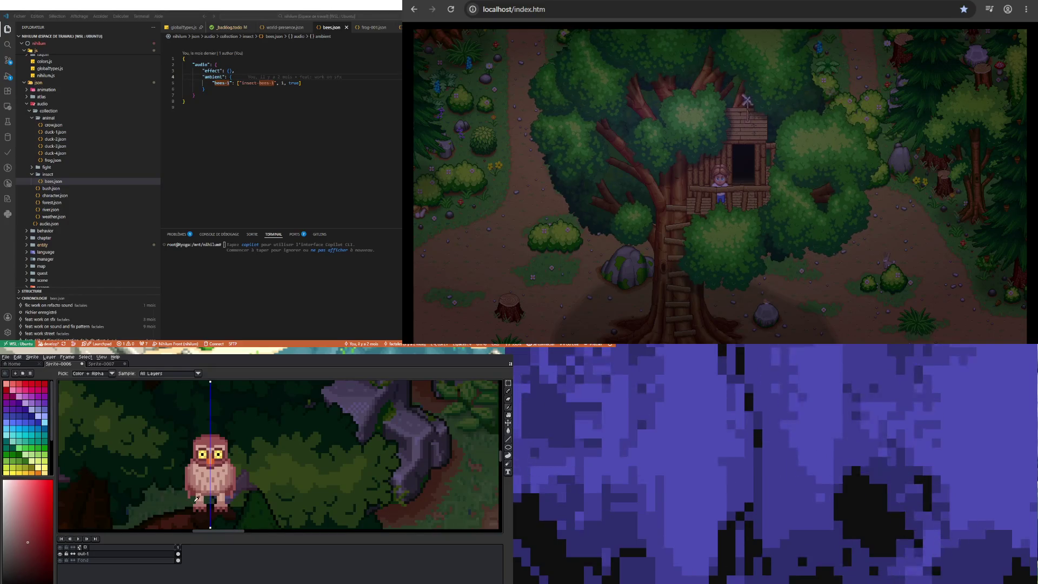
scroll(196, 498, down, 2)
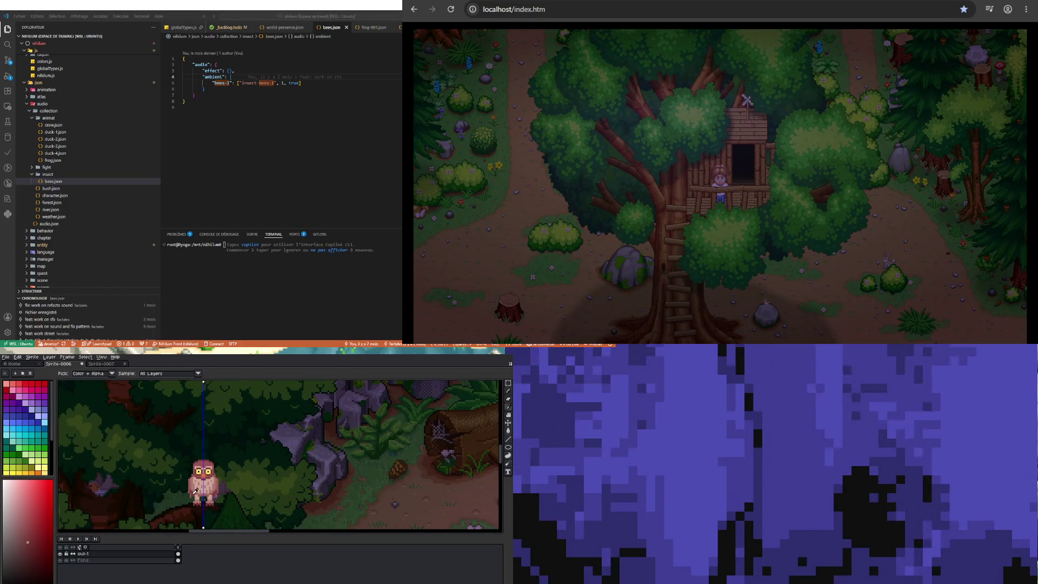
scroll(195, 491, up, 3)
scroll(195, 492, down, 1)
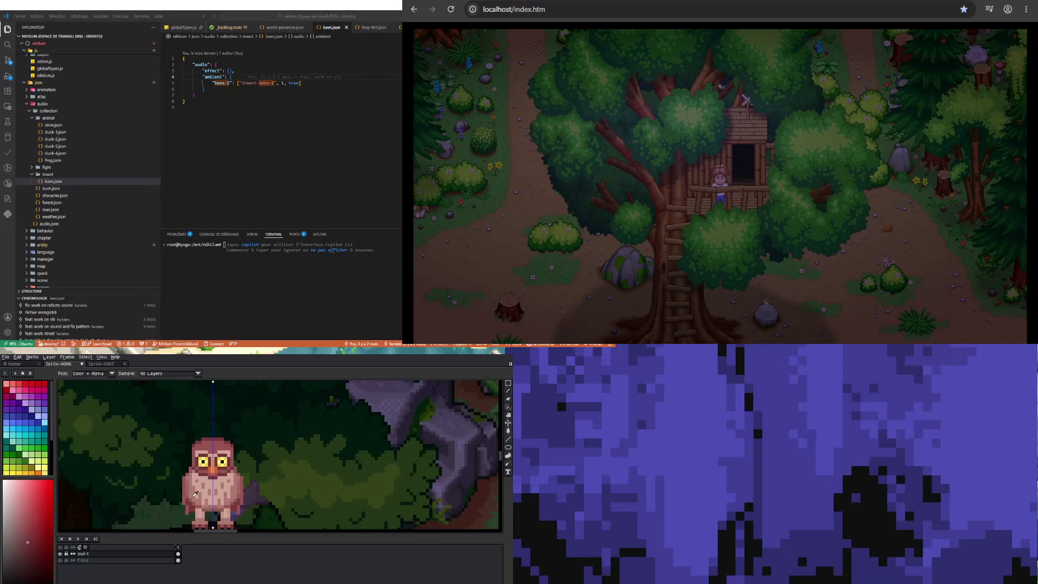
scroll(195, 492, up, 2)
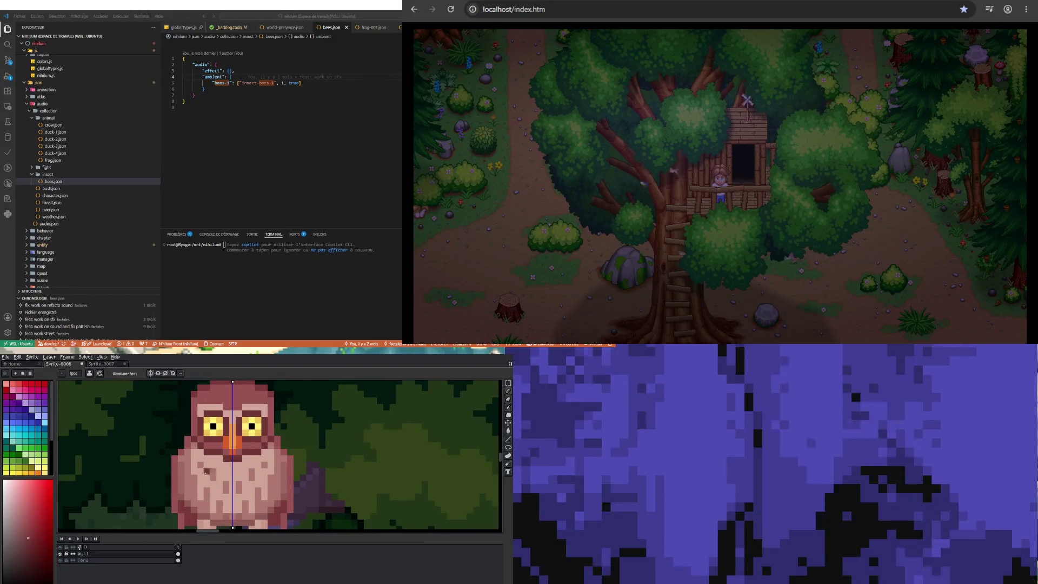
scroll(198, 437, up, 2)
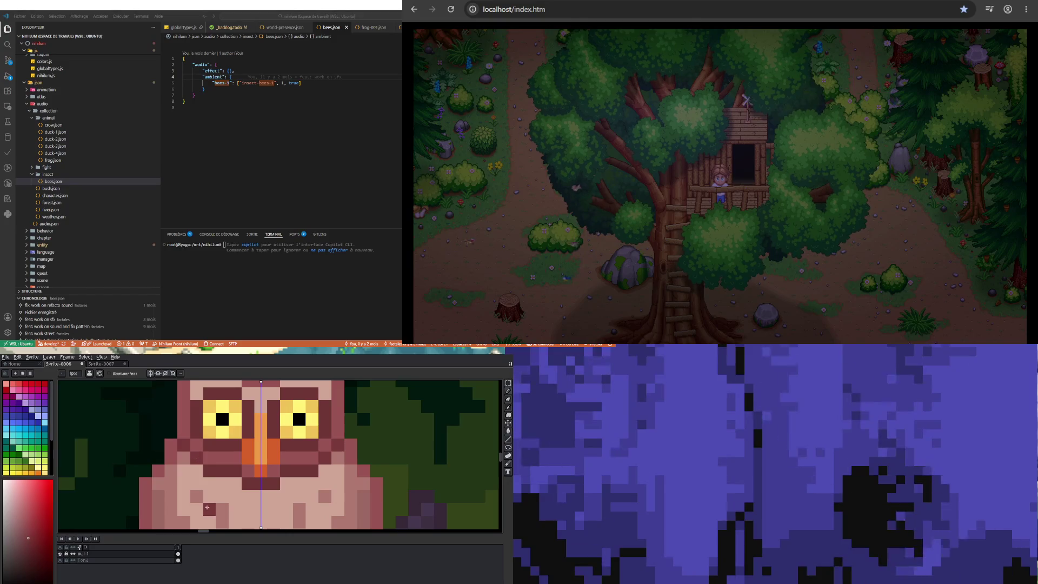
scroll(207, 507, down, 3)
scroll(213, 492, up, 3)
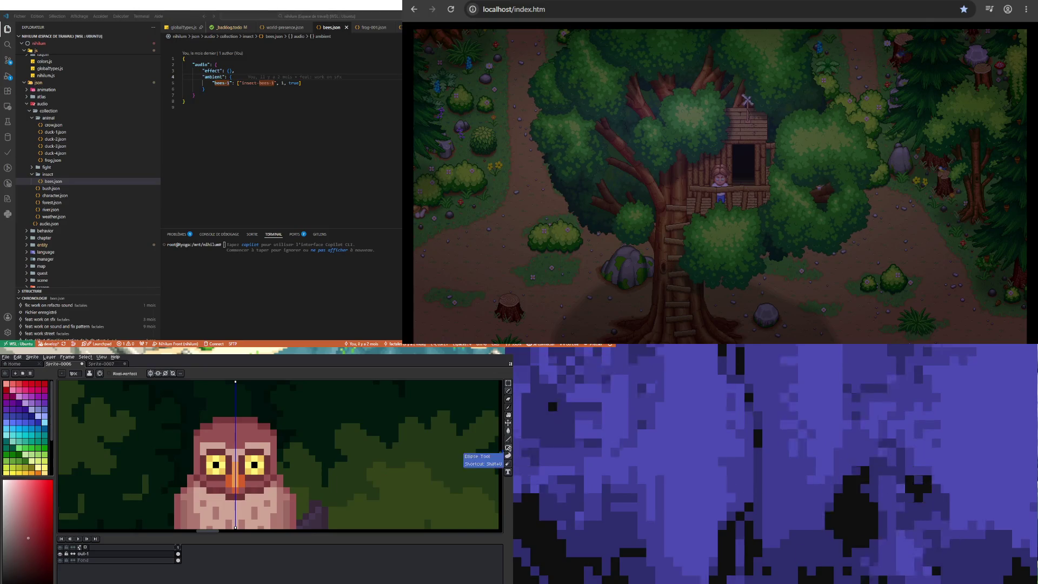
click(508, 430)
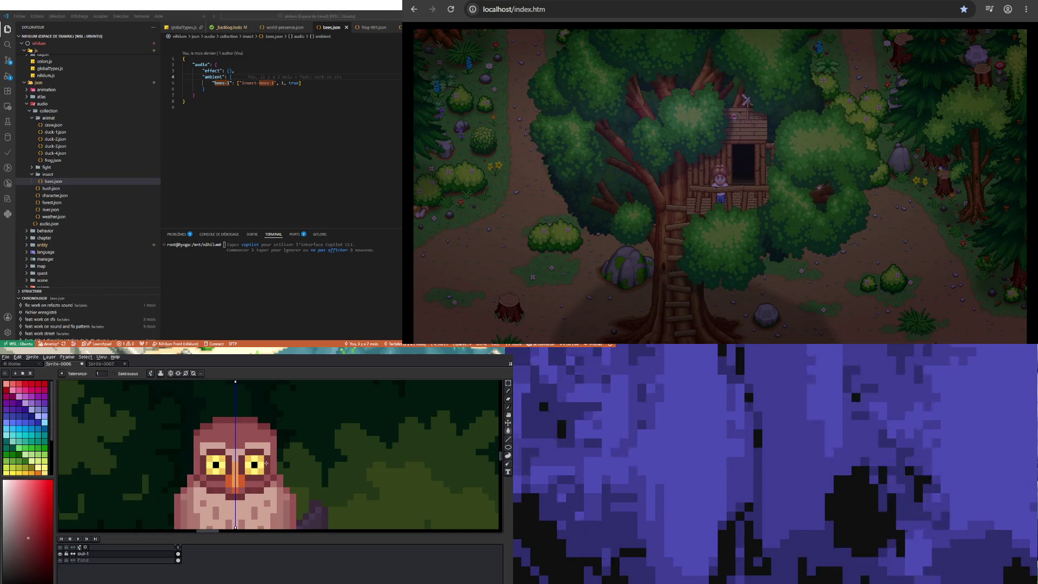
scroll(266, 462, down, 3)
scroll(241, 462, up, 3)
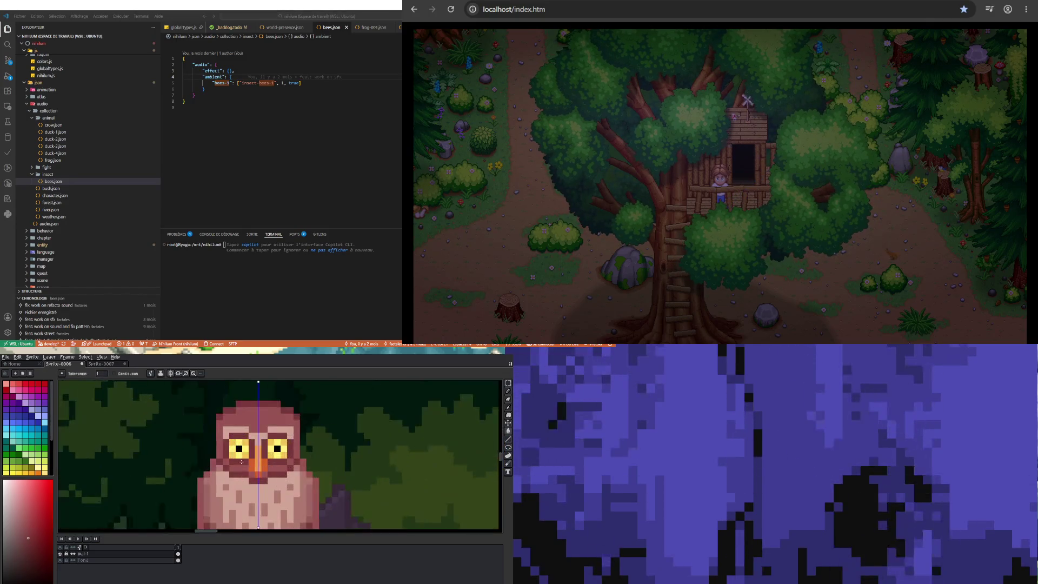
scroll(241, 462, down, 3)
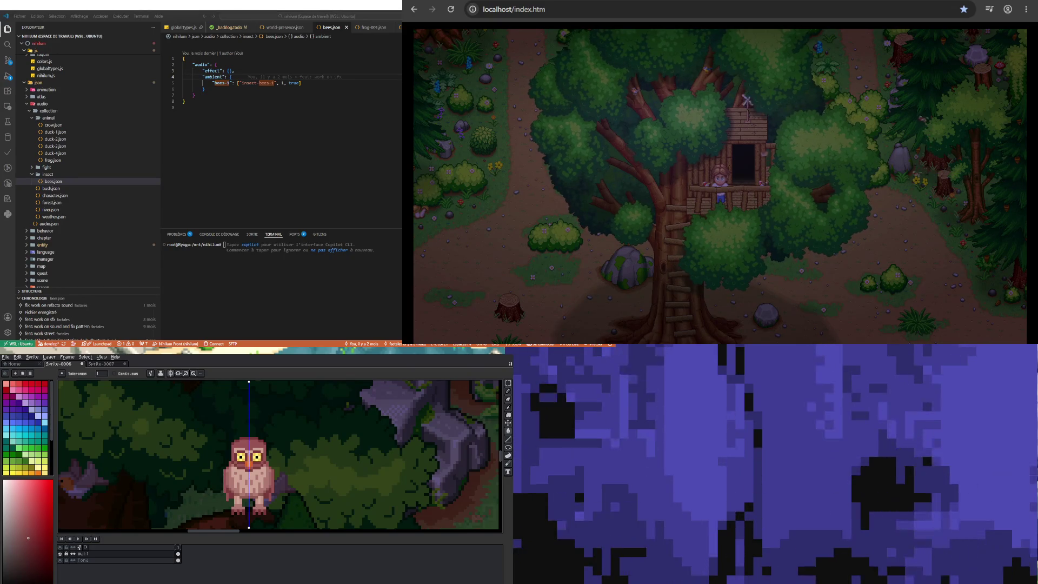
Sample the owl's light-pink body colour, then choose a slightly different pink shade
scroll(234, 480, up, 3)
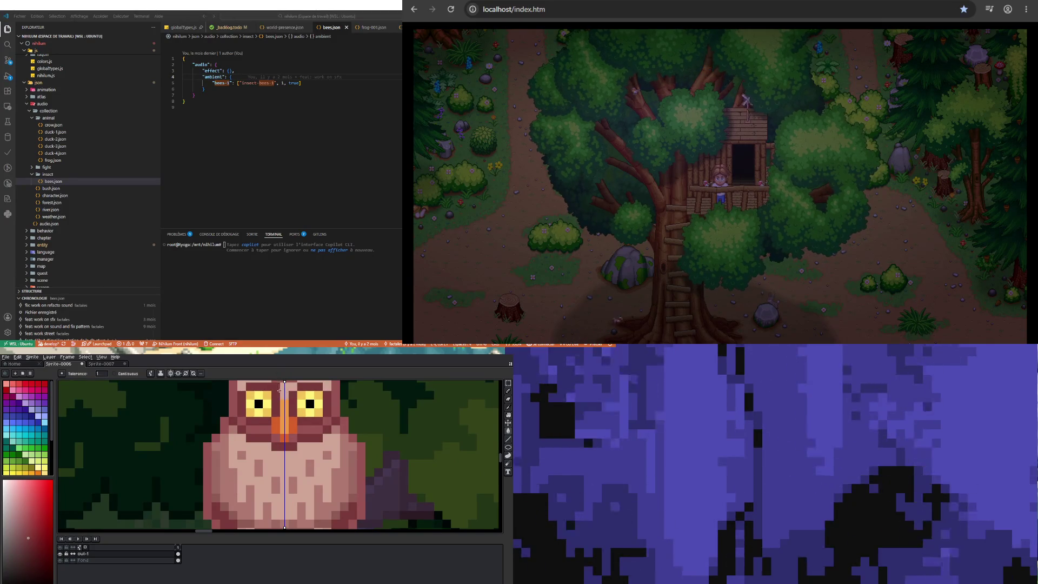
key(i)
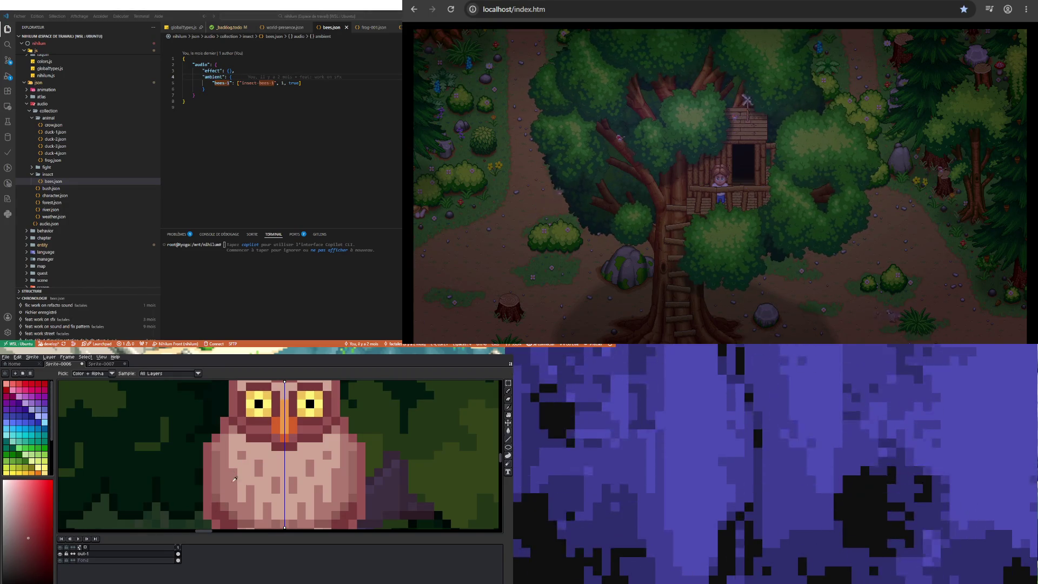
click(231, 478)
key(b)
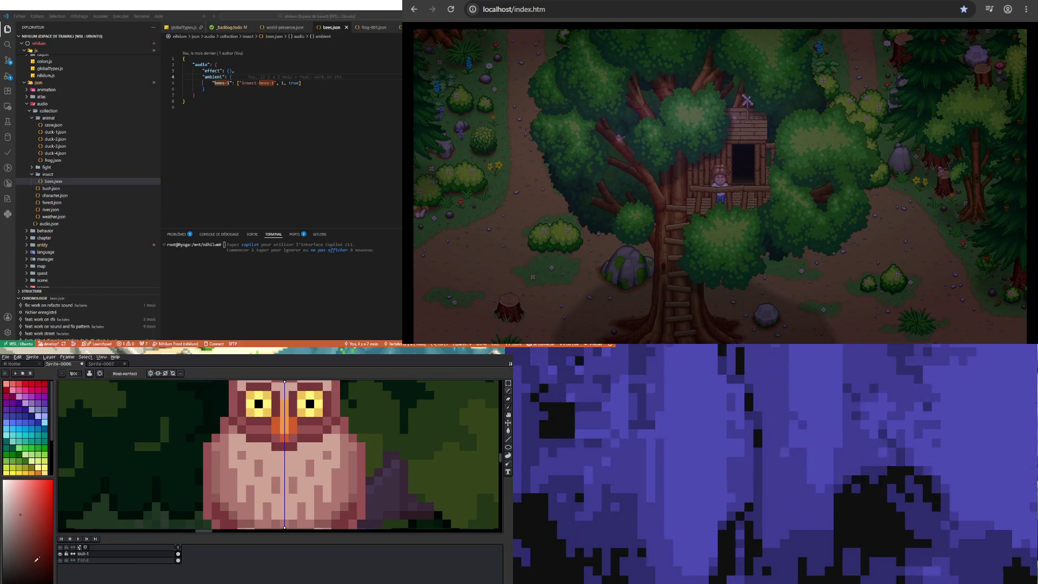
click(24, 522)
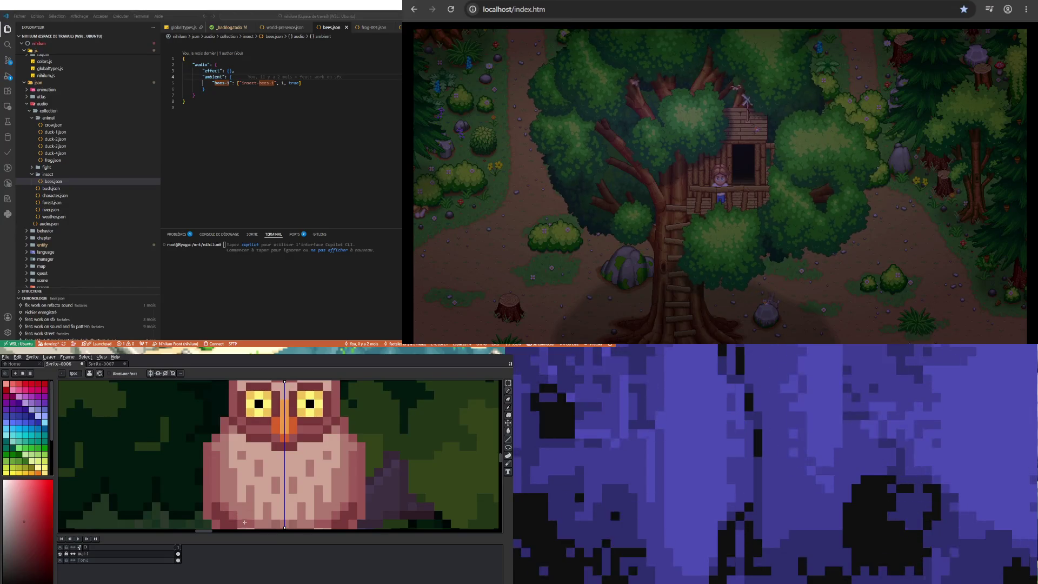
scroll(254, 513, down, 2)
scroll(263, 508, up, 2)
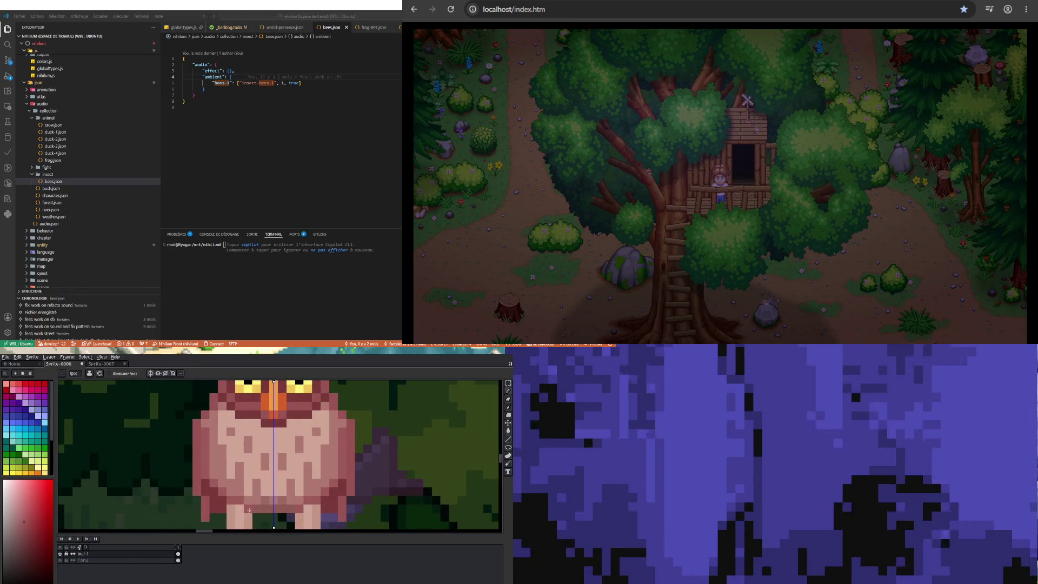
scroll(263, 486, down, 3)
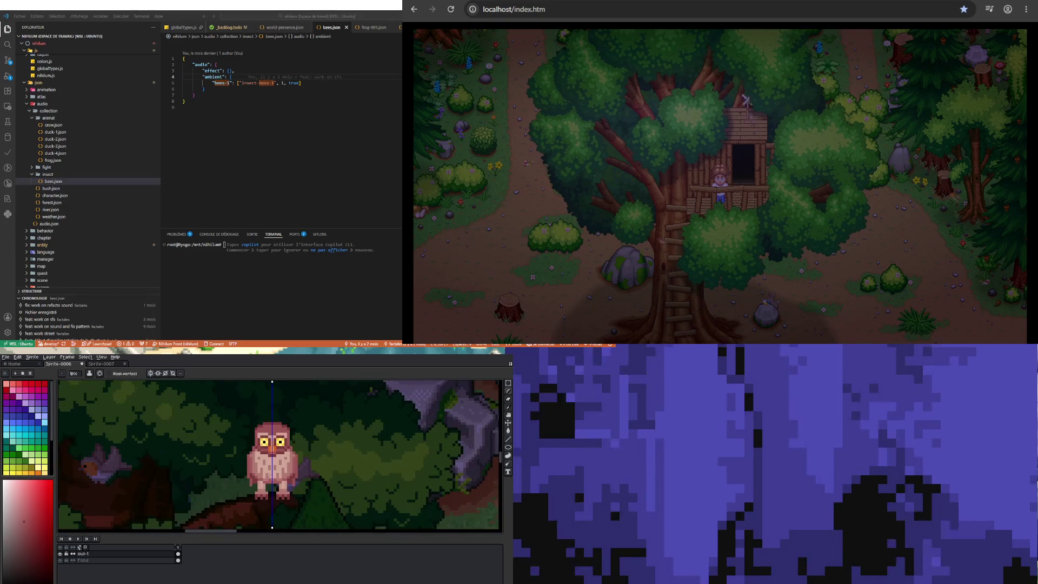
scroll(262, 464, up, 2)
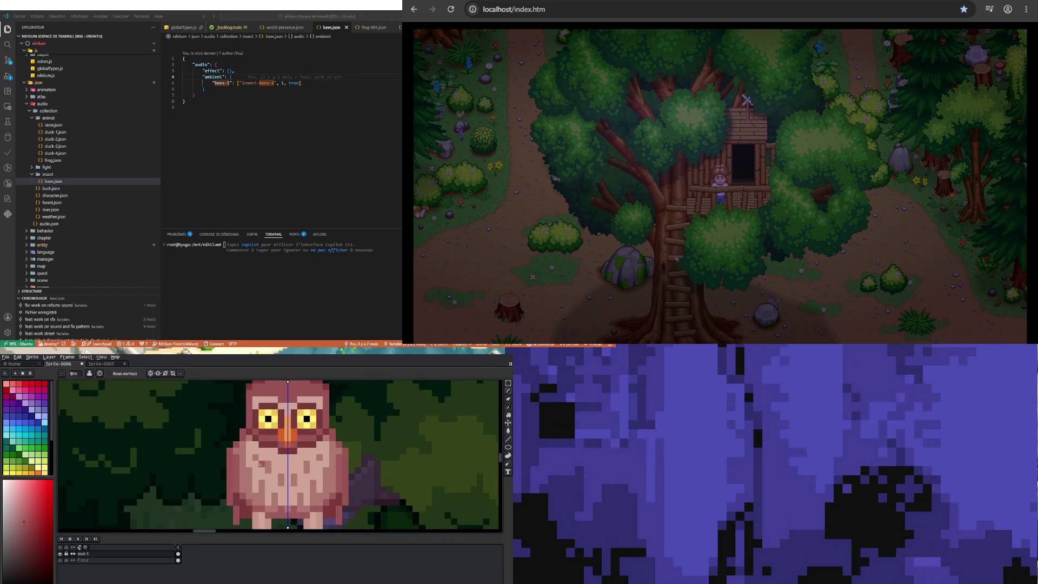
Sample a body pink and redraw the owl's left edge, mirrored on the right
key(i)
click(227, 488)
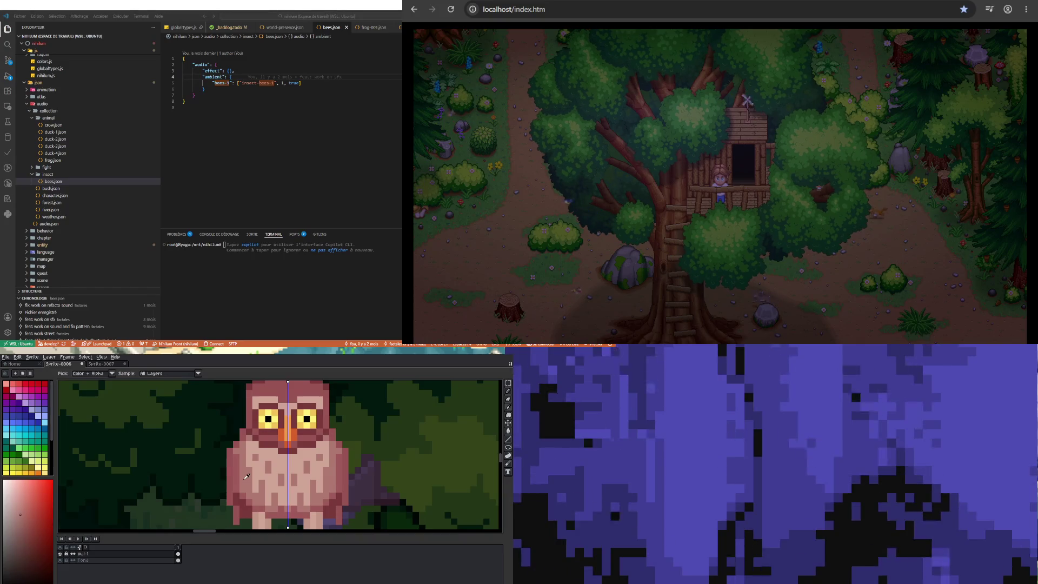
key(b)
drag(229, 466, 229, 451)
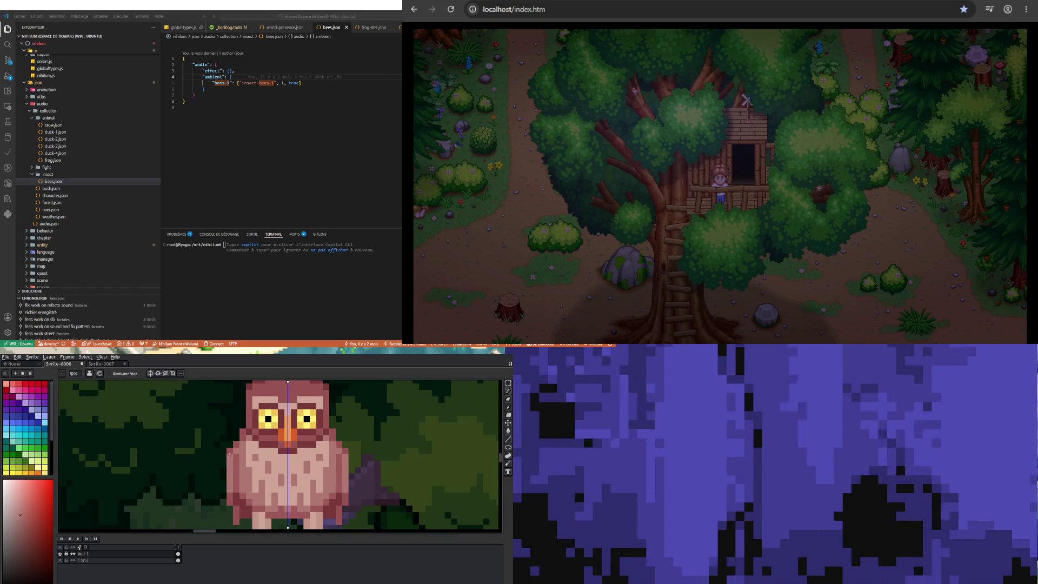
scroll(229, 452, down, 1)
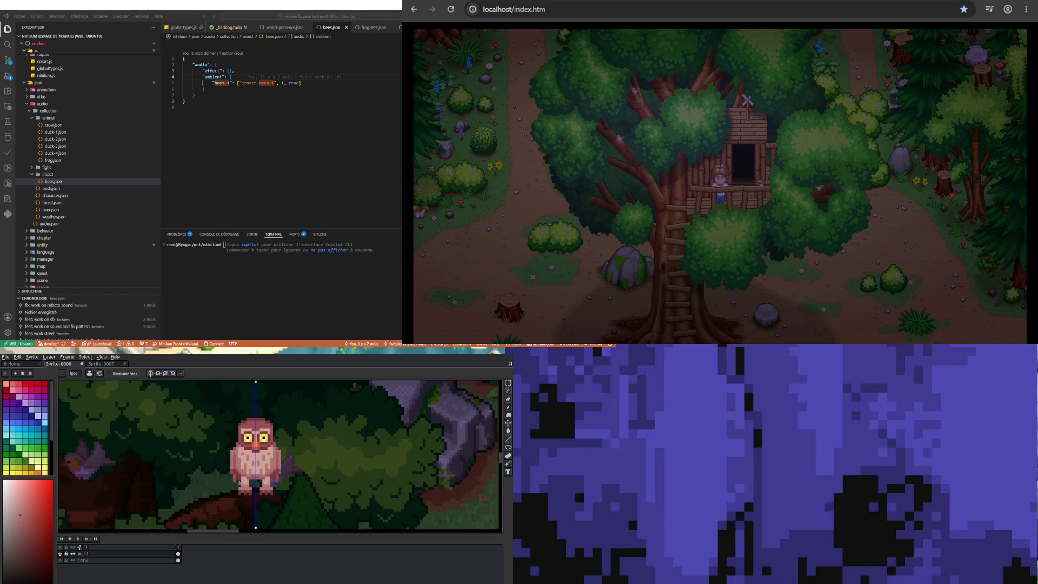
scroll(231, 455, up, 1)
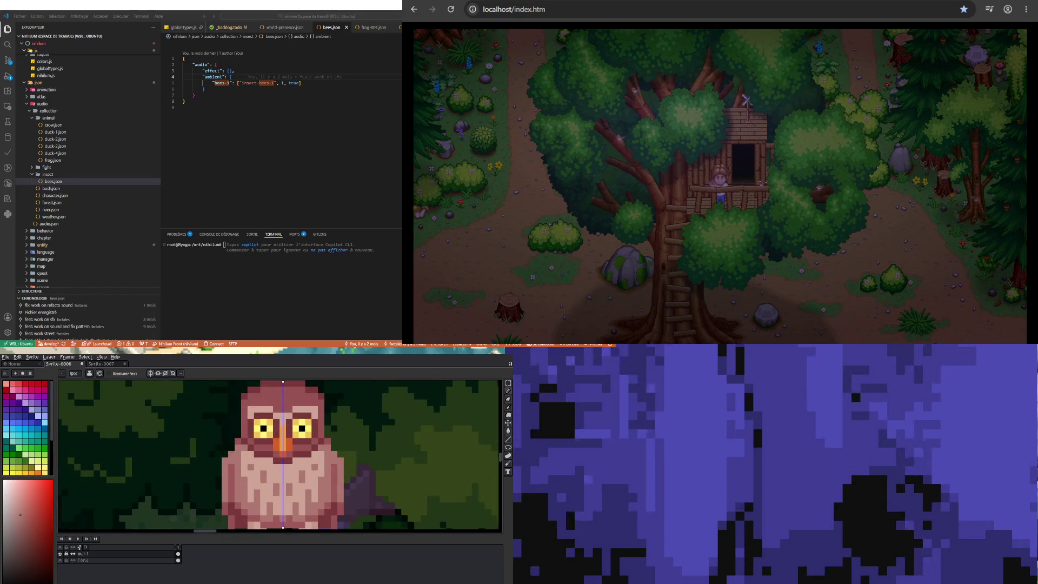
scroll(230, 460, down, 2)
scroll(231, 471, up, 3)
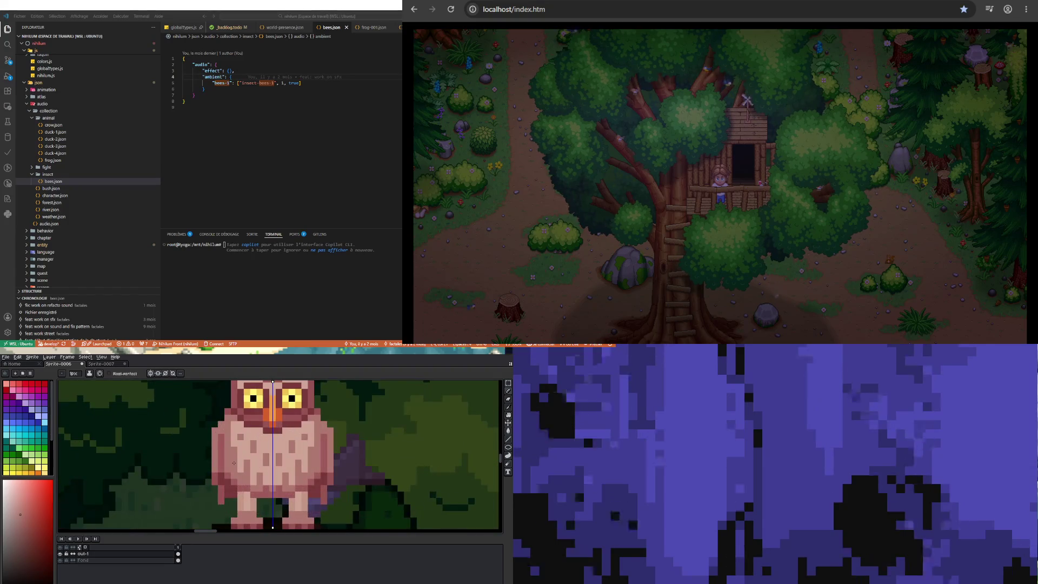
scroll(231, 467, up, 1)
Sample another pink from the owl's body as the drawing colour
key(i)
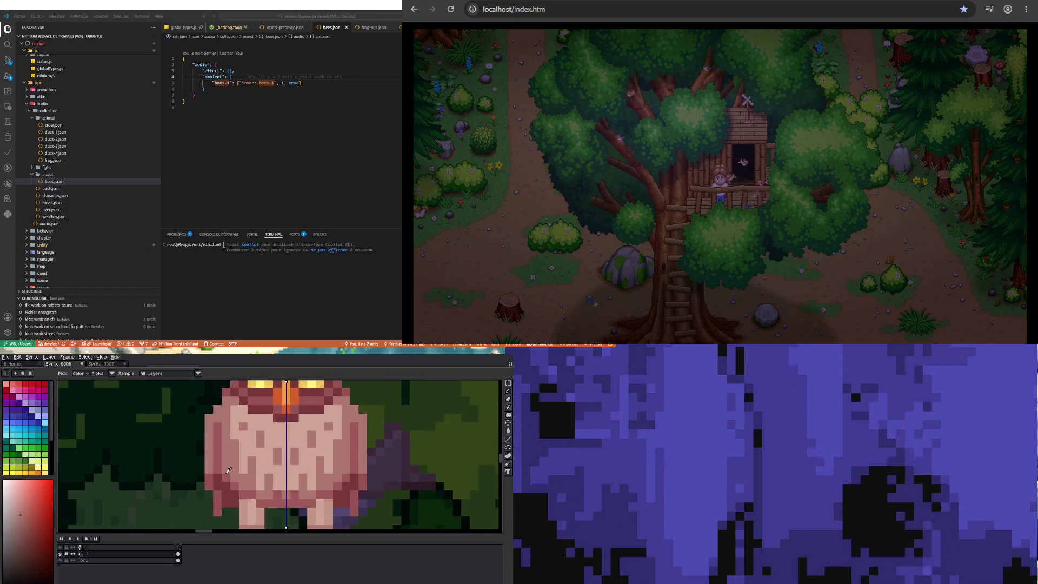
click(219, 424)
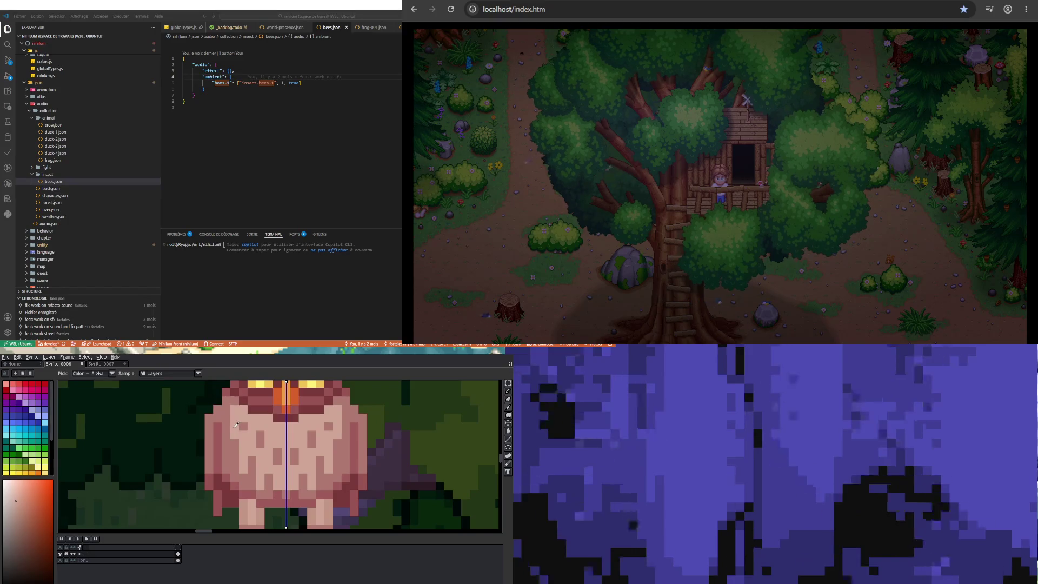
key(b)
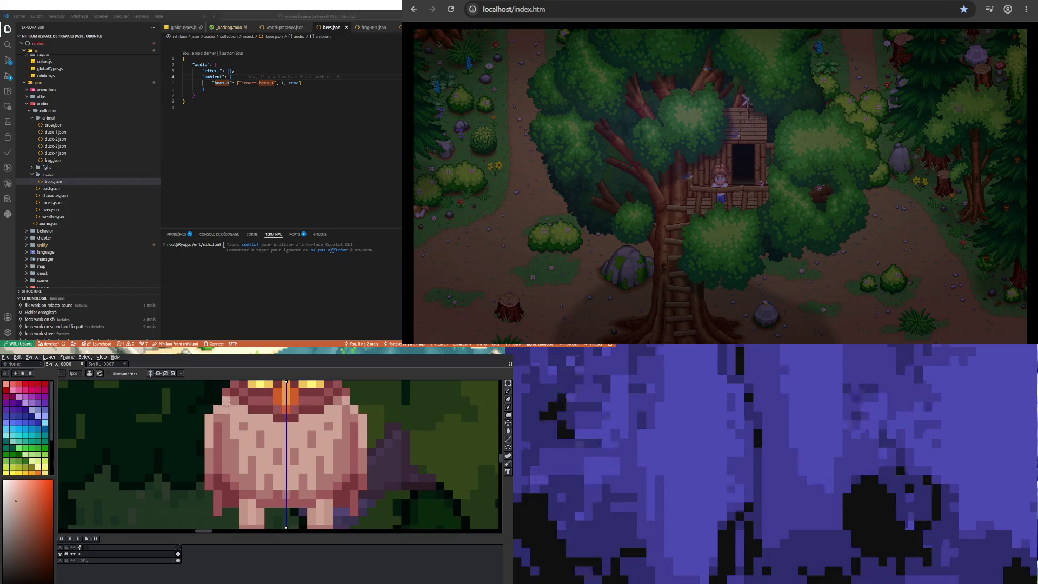
scroll(221, 460, down, 4)
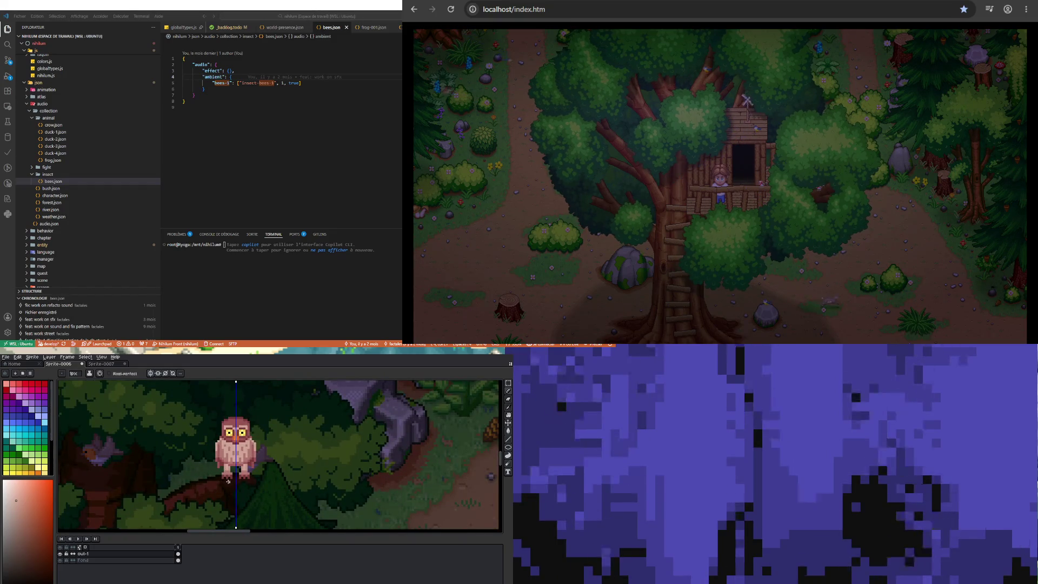
scroll(221, 460, down, 2)
scroll(231, 460, up, 3)
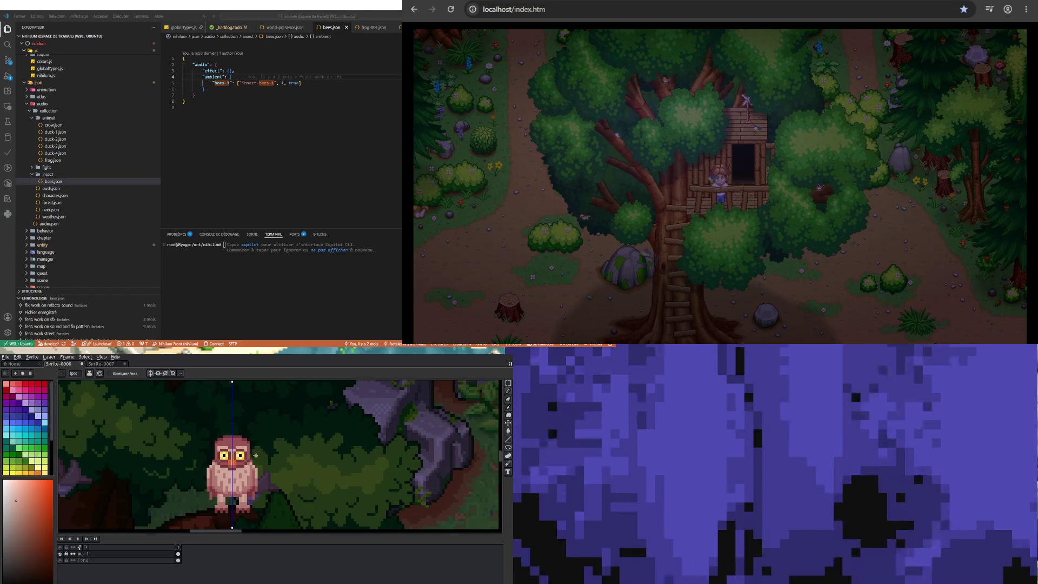
scroll(229, 490, up, 2)
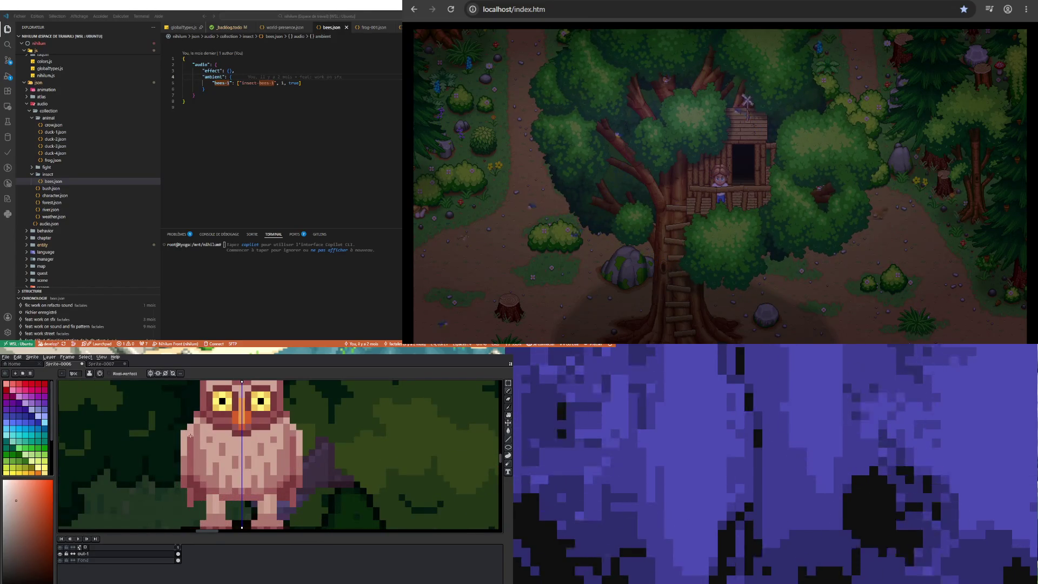
scroll(195, 430, up, 2)
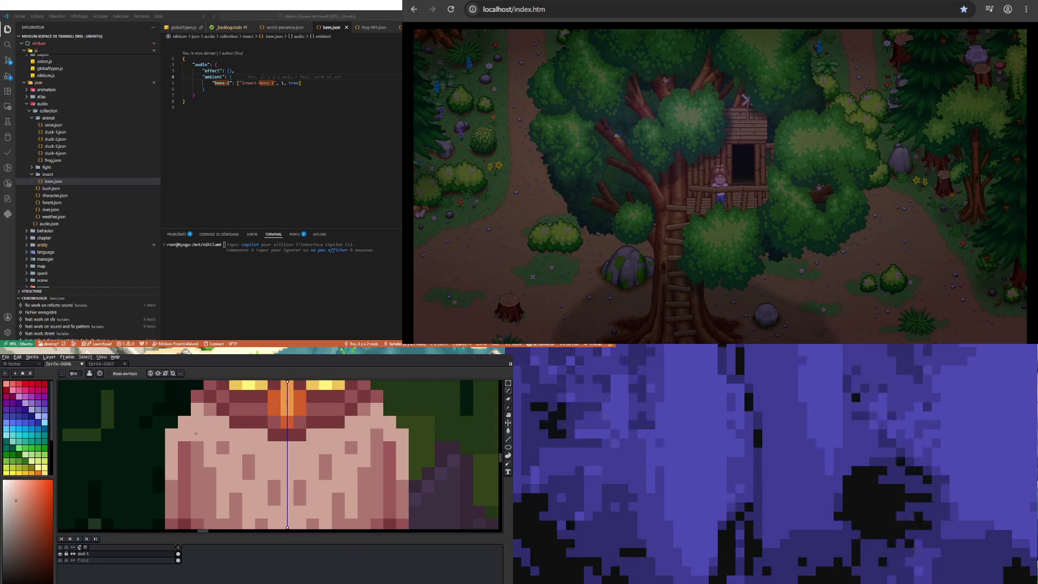
Pick darker body shades sampled from the owl
alt+click(196, 454)
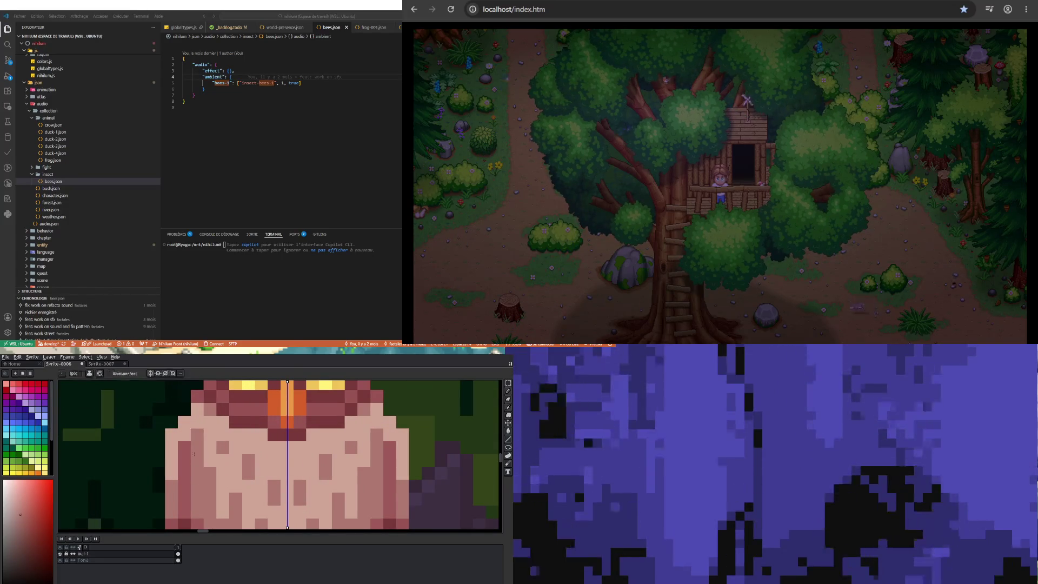
scroll(188, 446, down, 4)
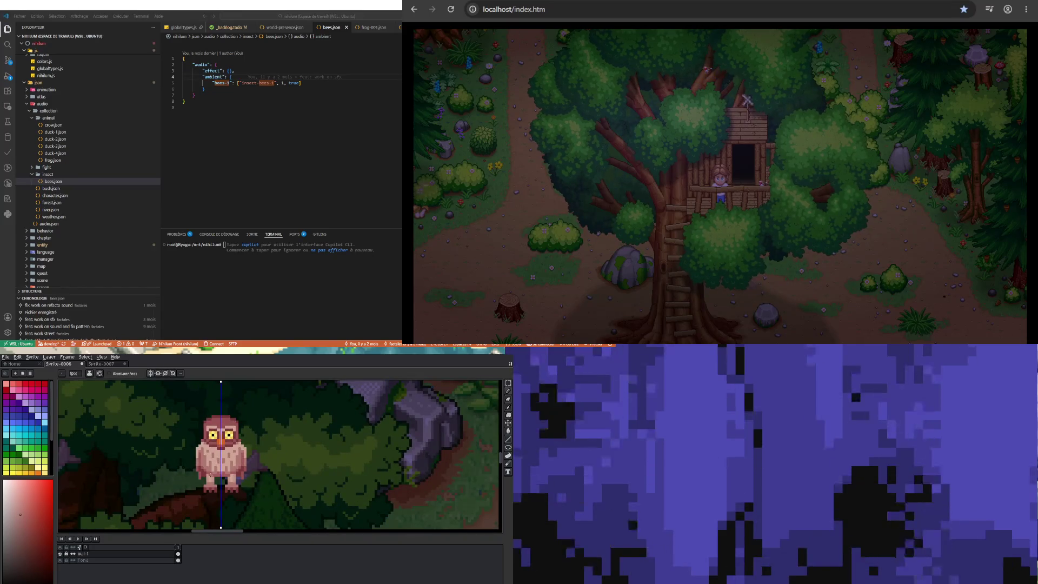
scroll(210, 475, up, 3)
alt+click(193, 465)
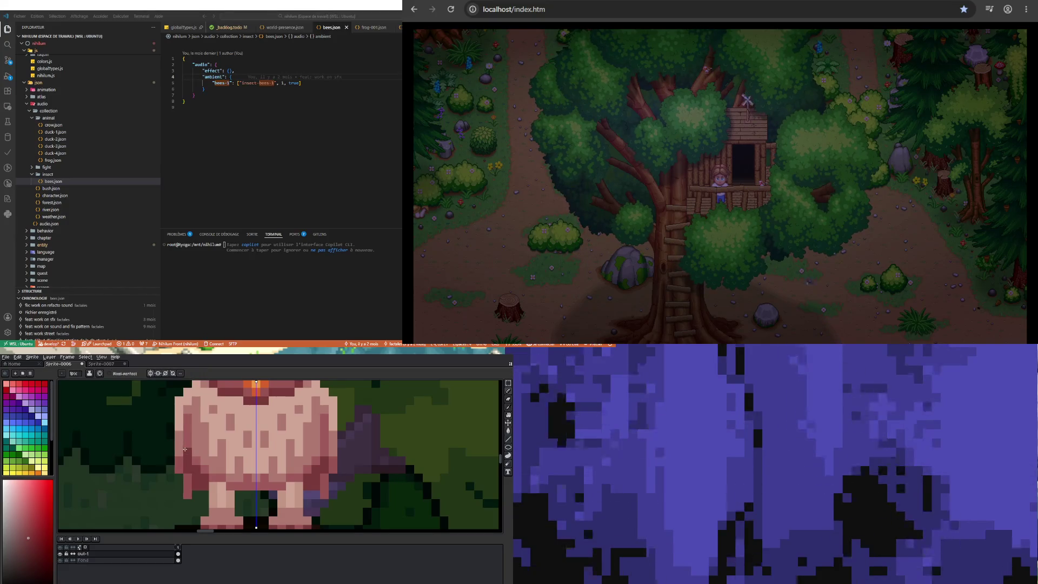
scroll(223, 467, down, 3)
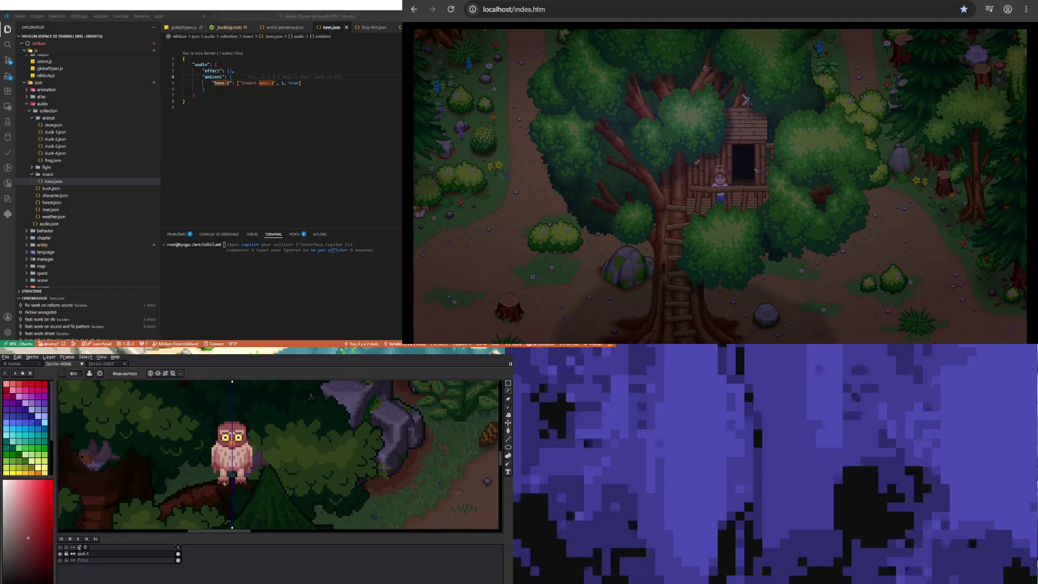
scroll(223, 481, up, 3)
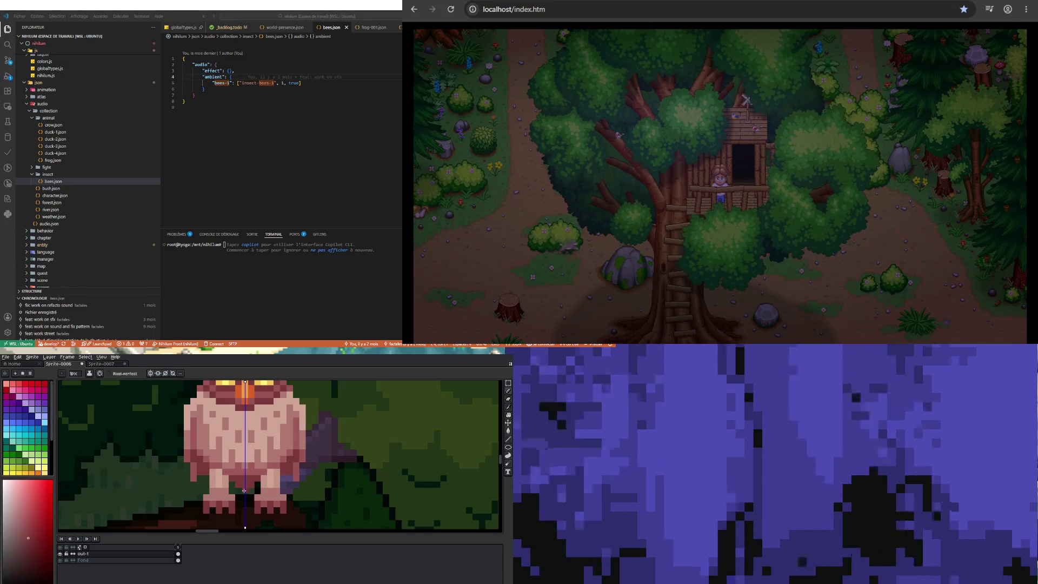
scroll(248, 486, down, 3)
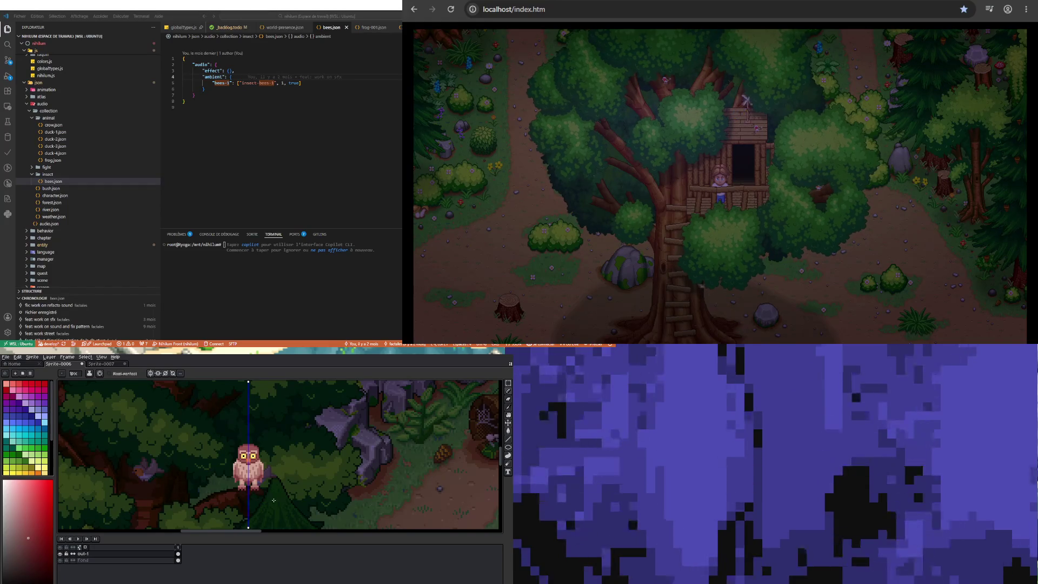
scroll(235, 487, up, 3)
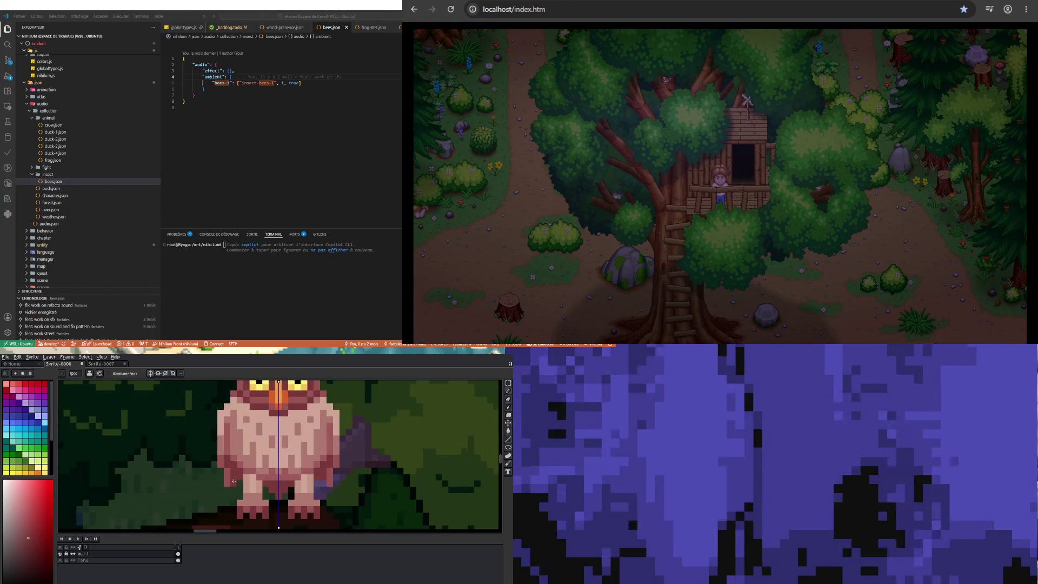
scroll(233, 481, down, 3)
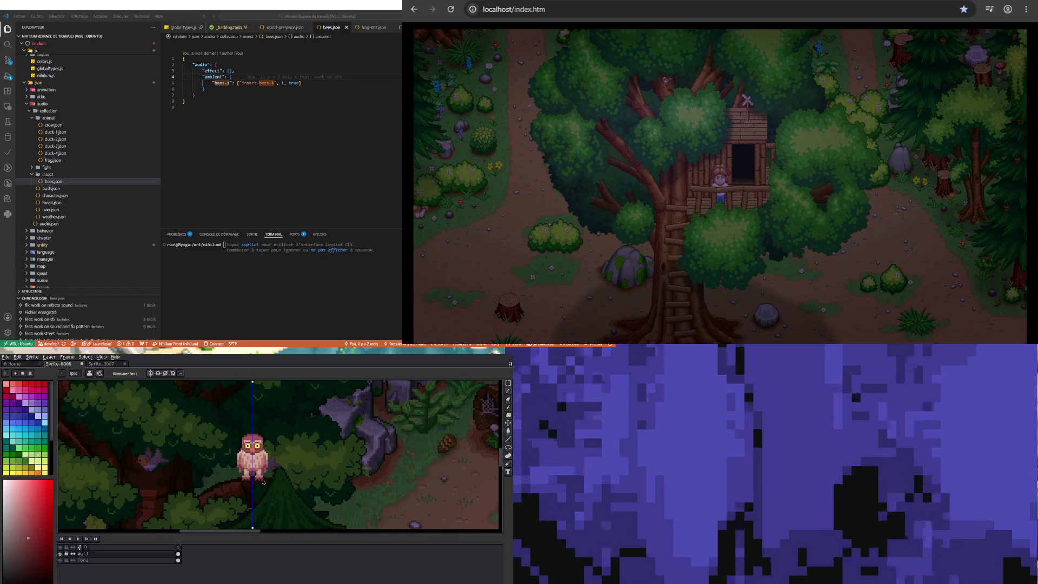
scroll(264, 479, up, 5)
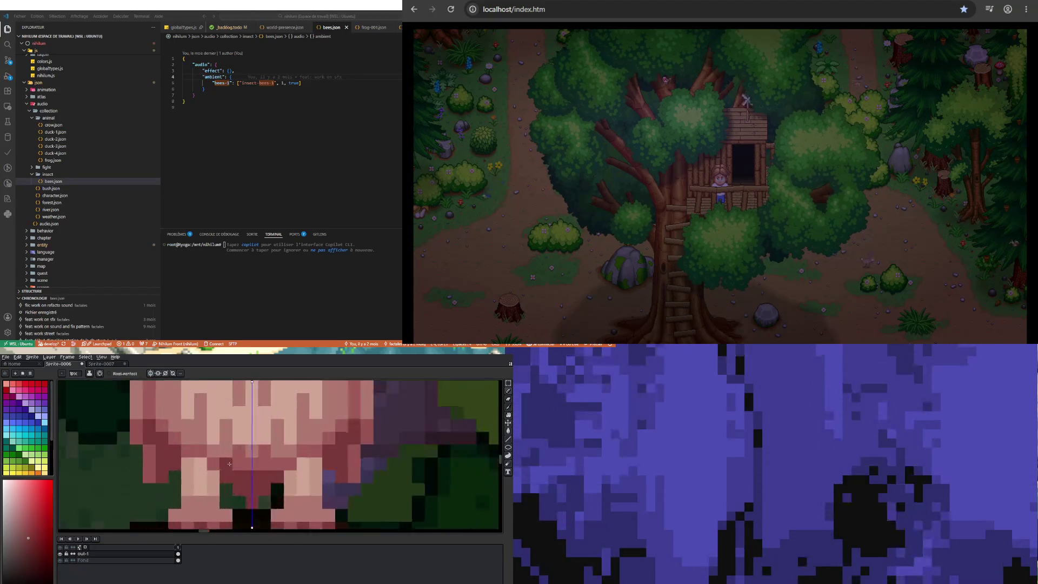
Sample the owl's light pink and another body shade for the Pencil
key(i)
click(176, 461)
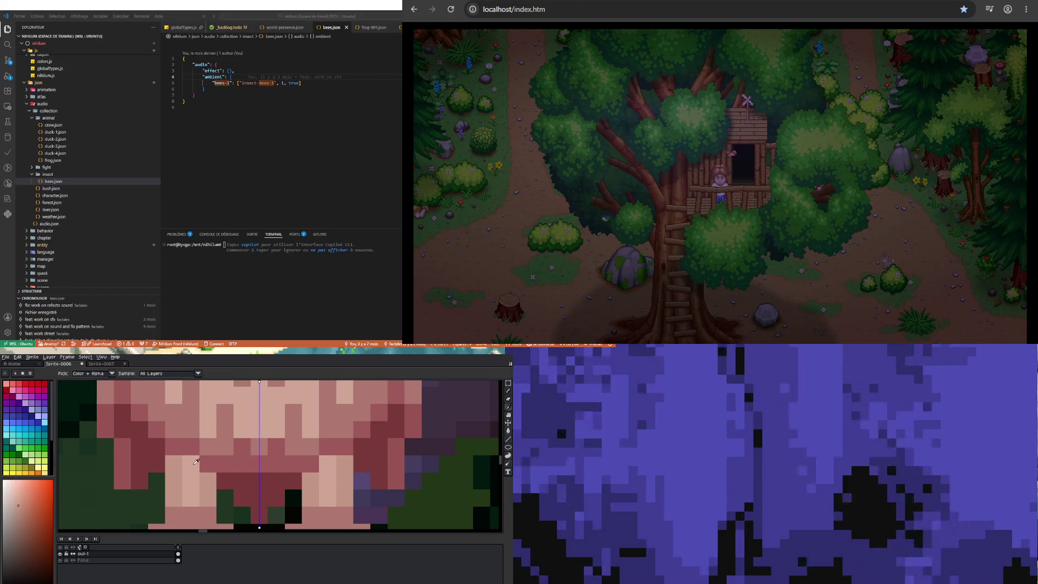
key(b)
scroll(198, 462, down, 4)
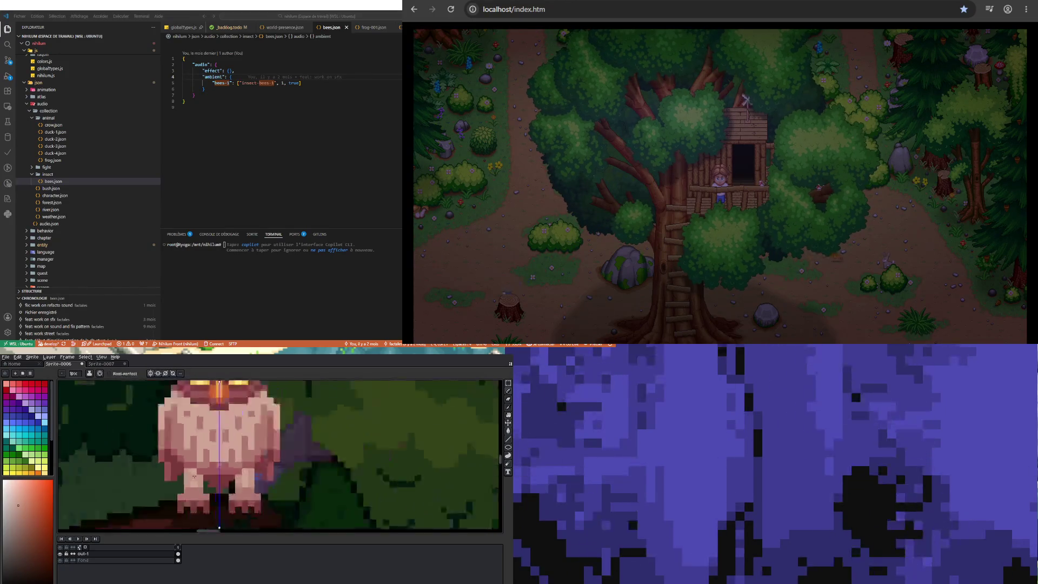
scroll(194, 474, up, 1)
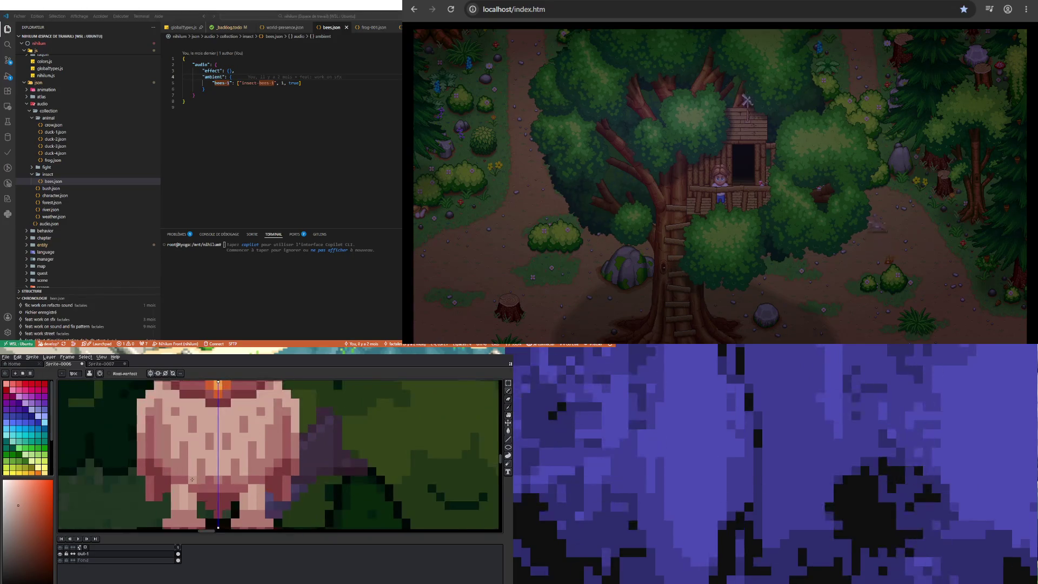
alt+click(182, 492)
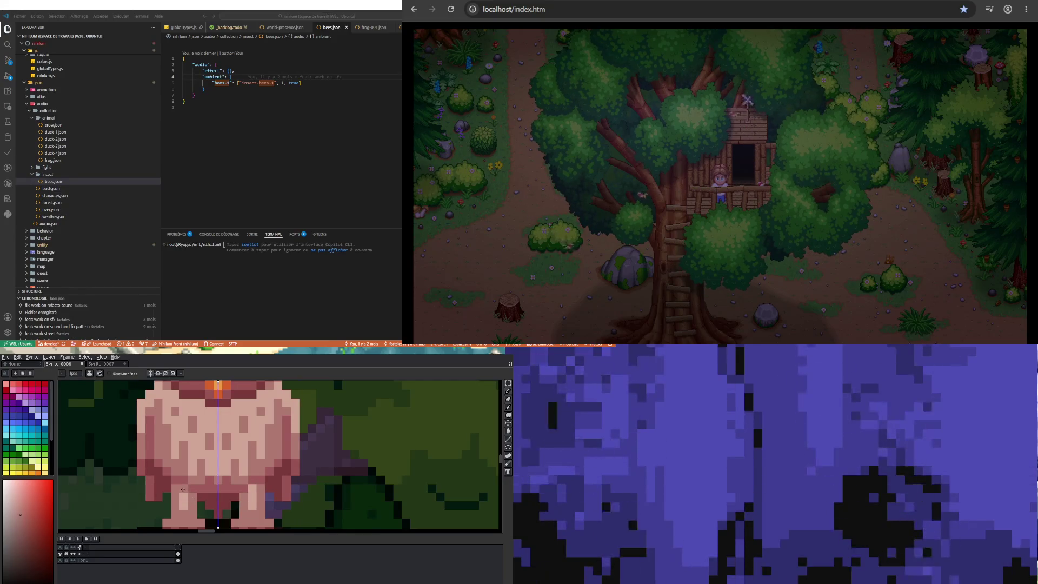
scroll(218, 463, down, 3)
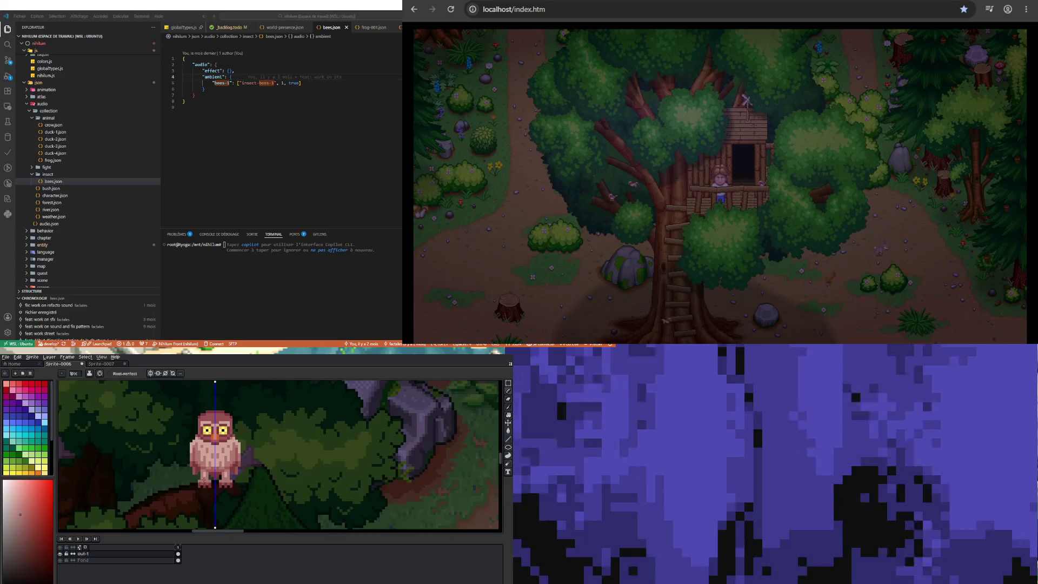
scroll(208, 476, up, 5)
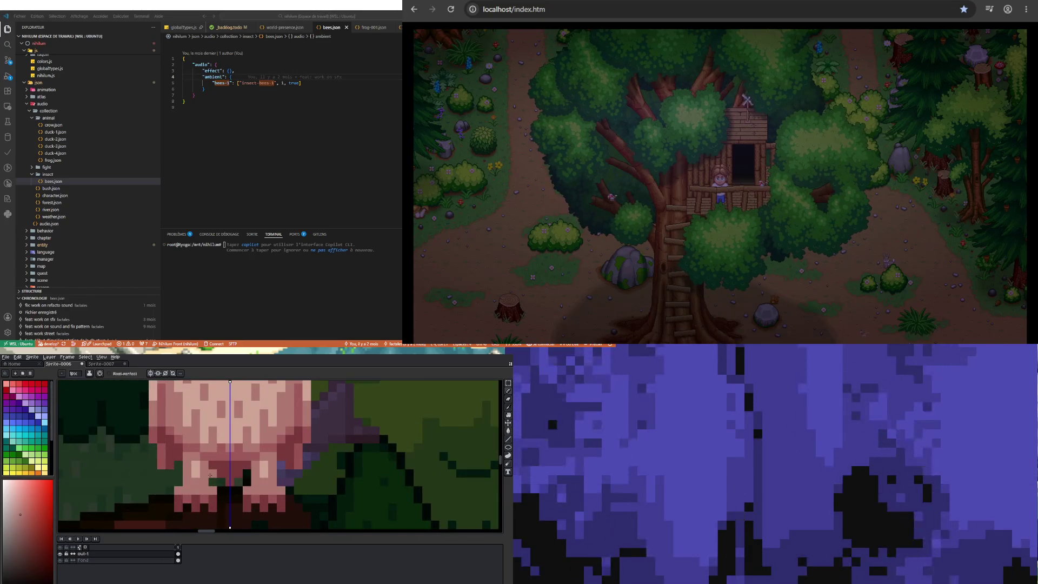
scroll(210, 475, down, 5)
scroll(209, 474, up, 5)
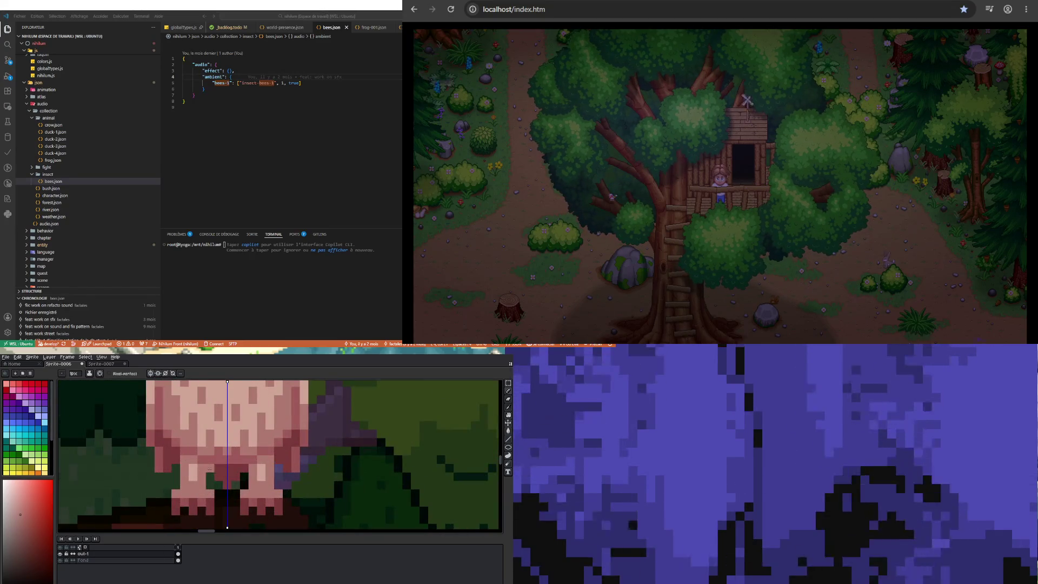
Sample a salmon pink from the owl's legs and a deeper red, back on the Pencil
key(i)
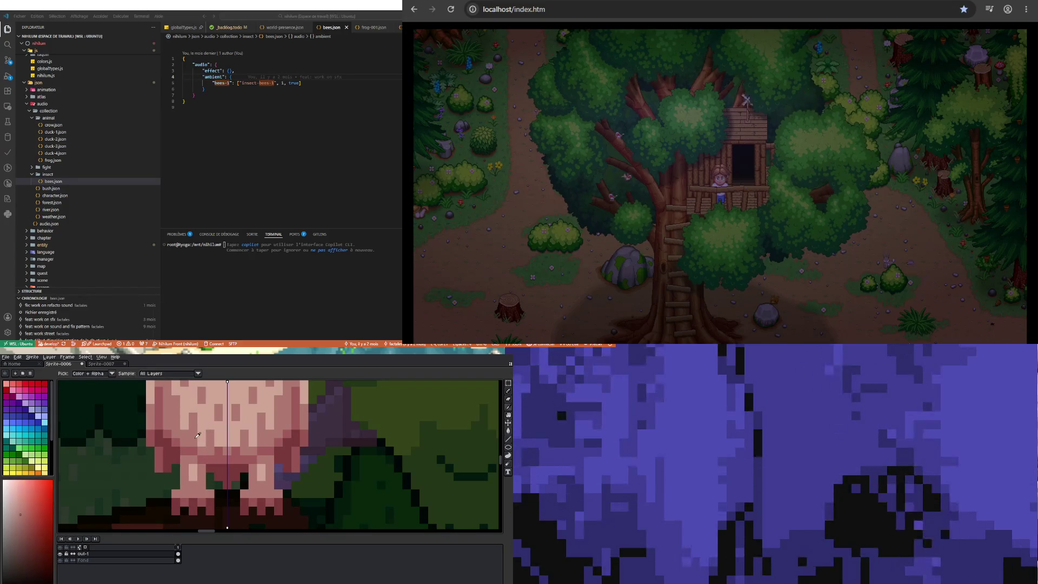
click(213, 425)
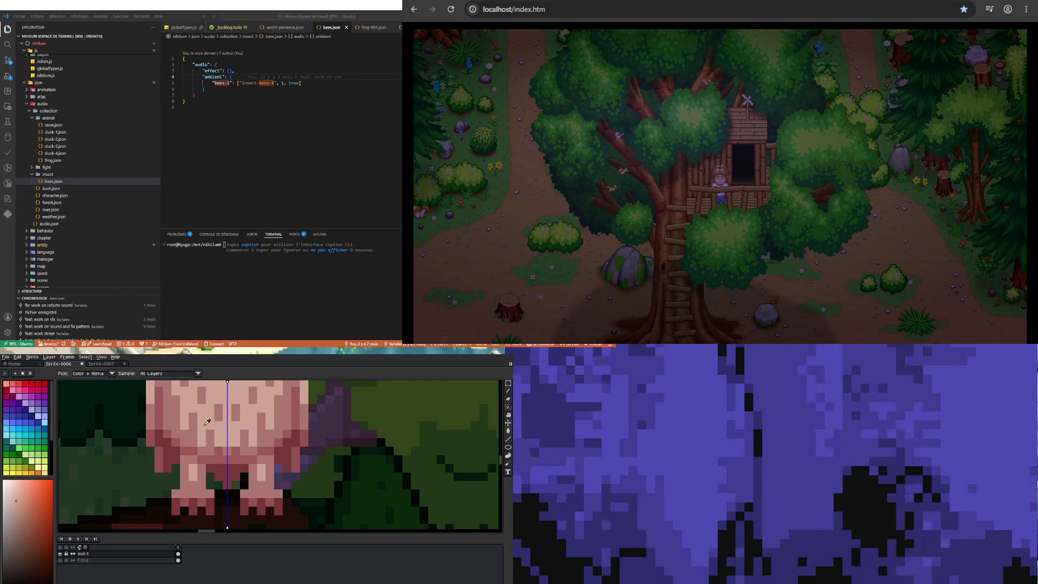
click(187, 439)
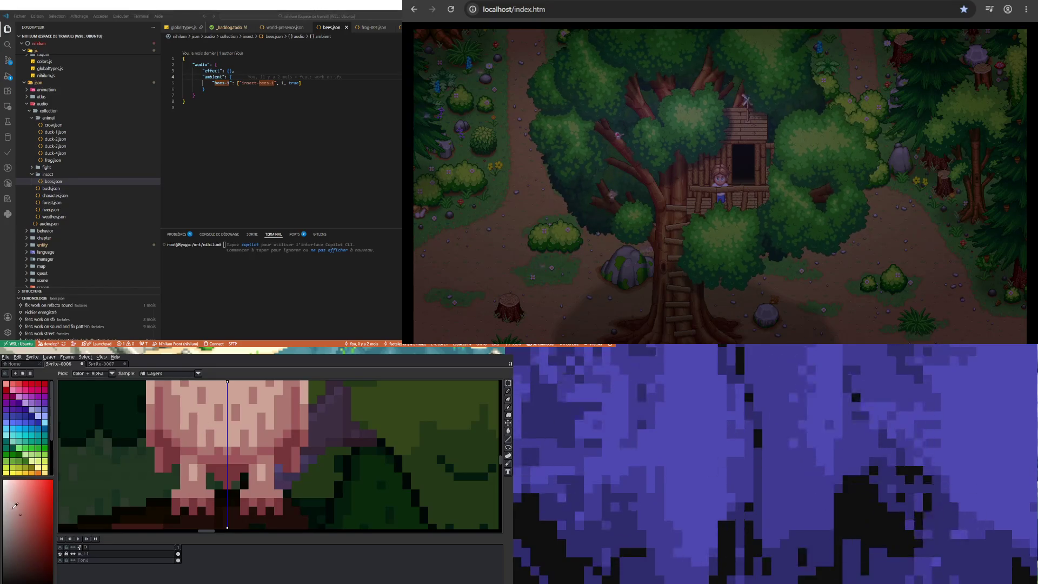
key(b)
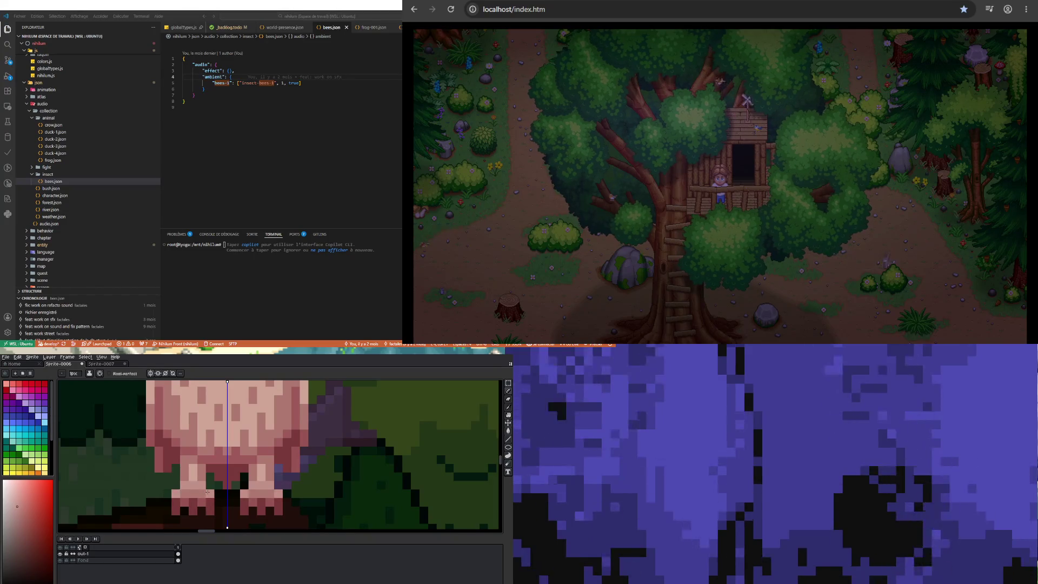
scroll(207, 491, down, 3)
scroll(225, 476, up, 3)
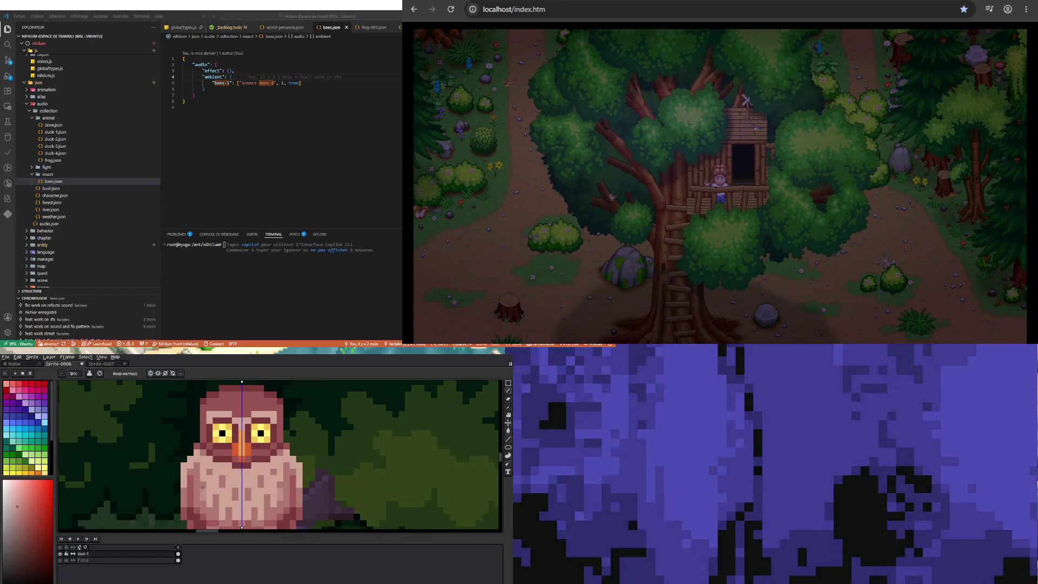
scroll(202, 485, down, 2)
scroll(219, 470, up, 1)
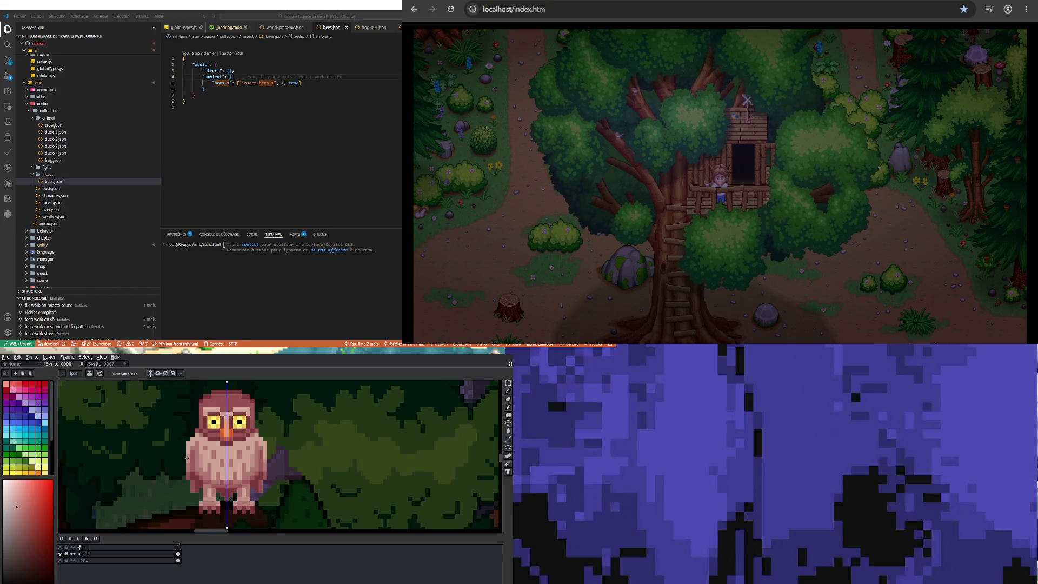
scroll(187, 460, down, 1)
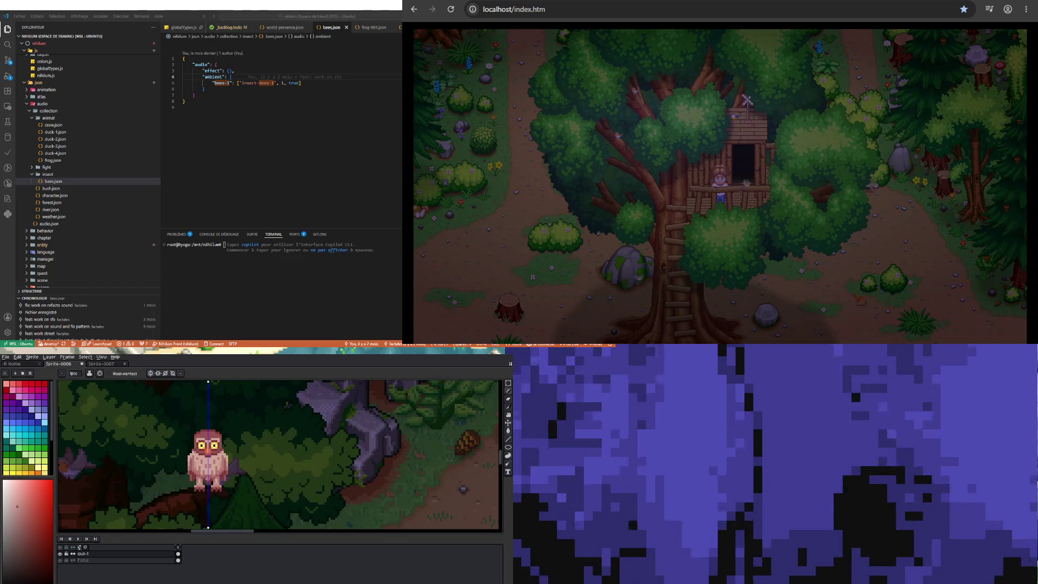
scroll(202, 437, up, 2)
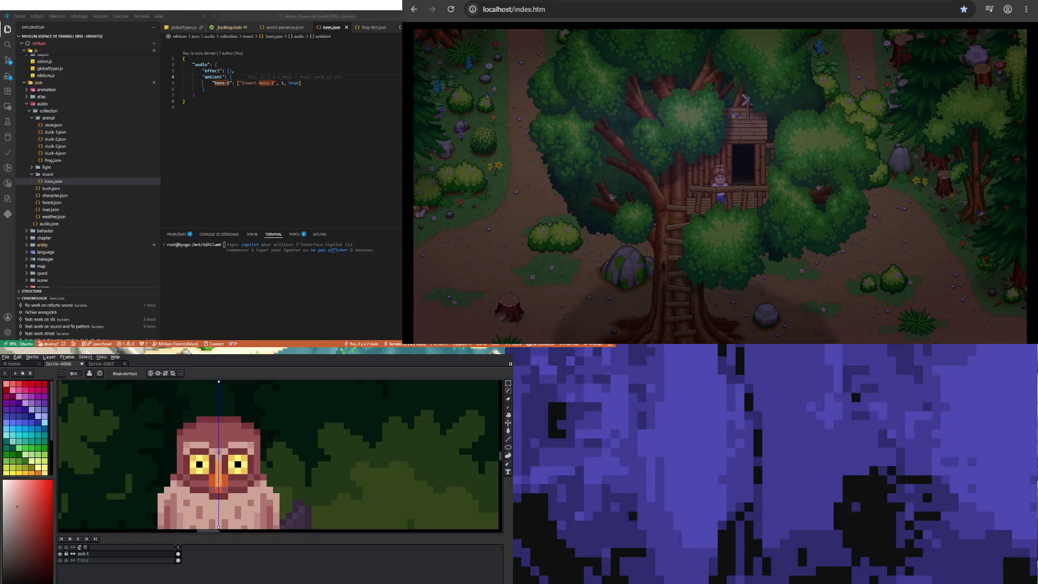
scroll(202, 480, down, 3)
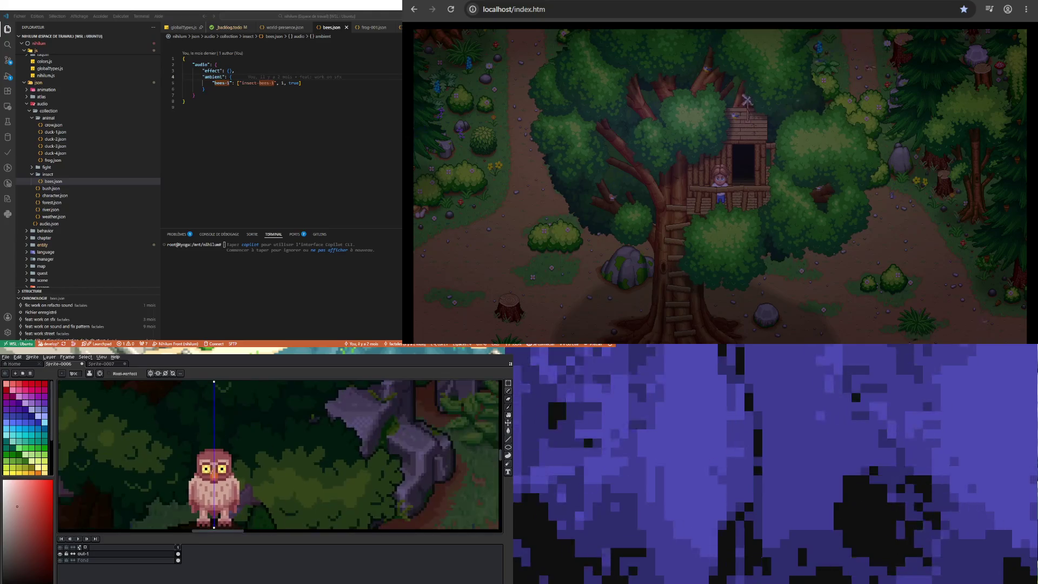
scroll(205, 478, up, 3)
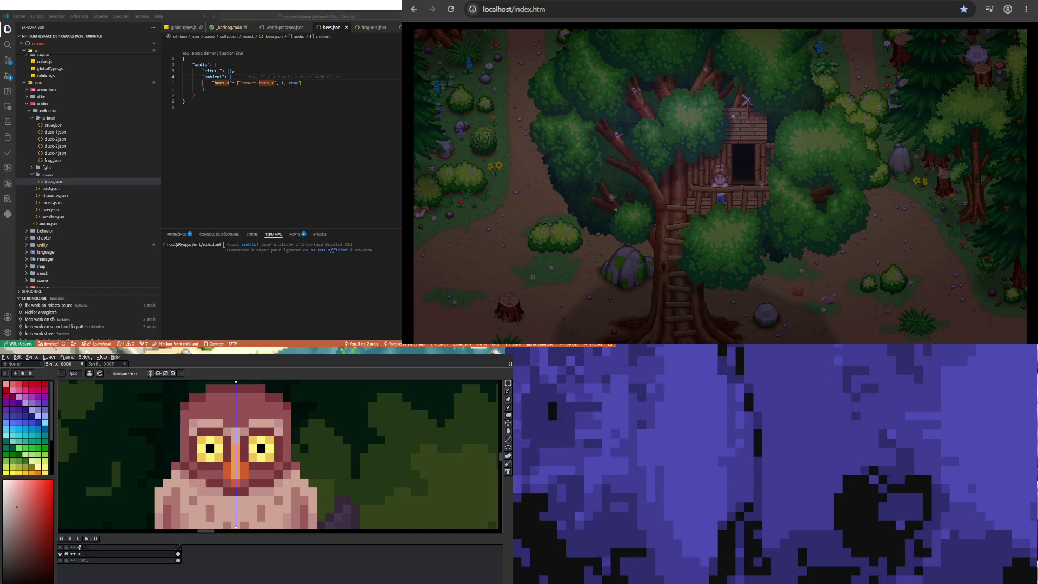
scroll(237, 498, down, 3)
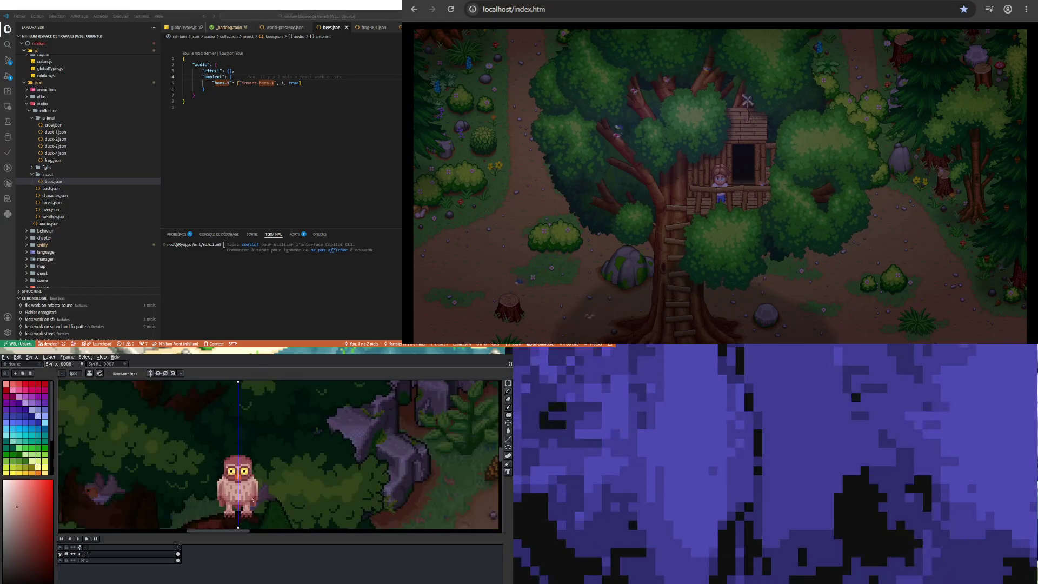
scroll(238, 500, up, 3)
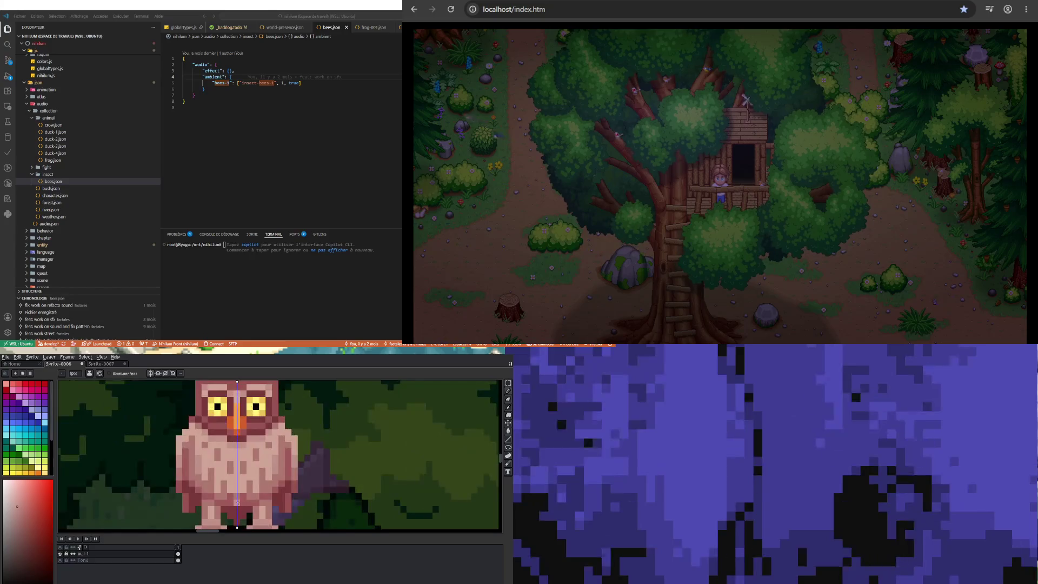
scroll(236, 500, down, 3)
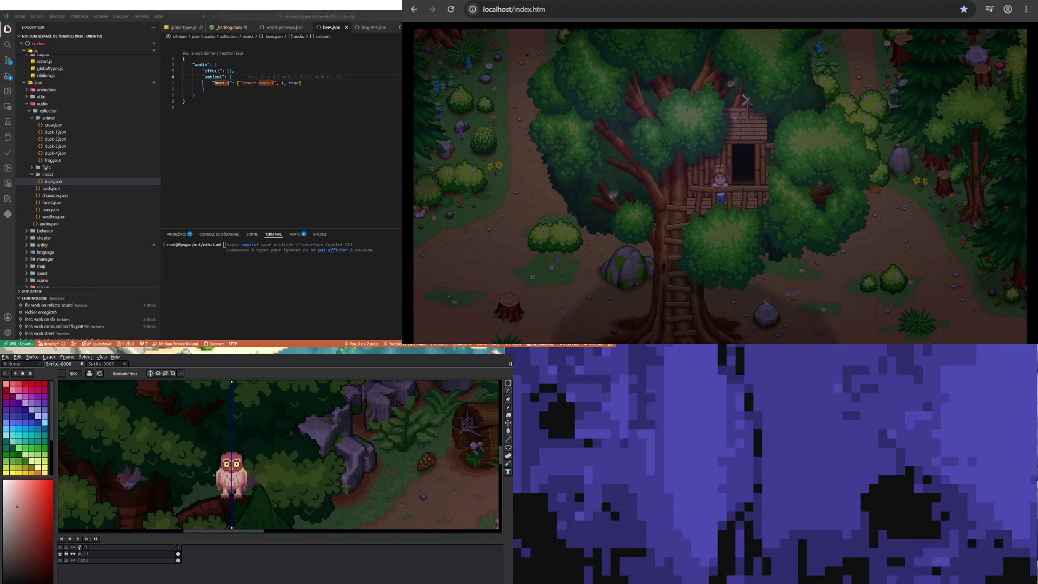
scroll(232, 467, up, 4)
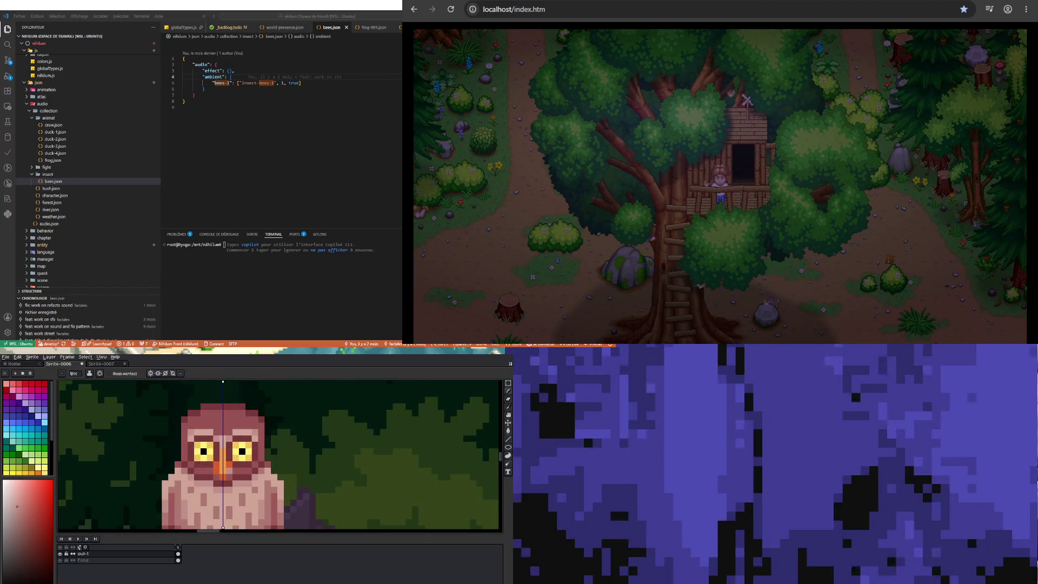
scroll(238, 476, down, 4)
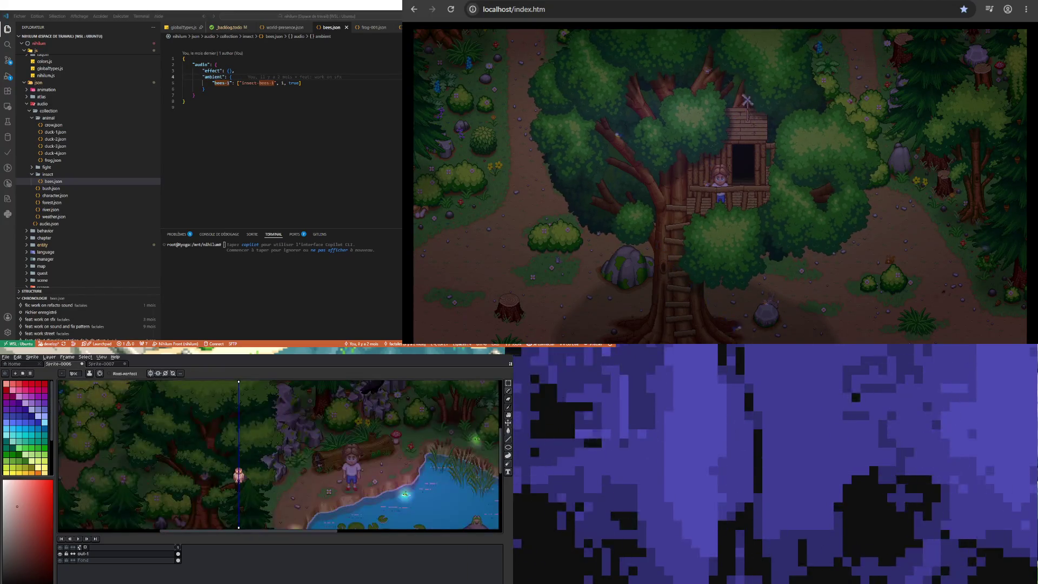
scroll(235, 470, up, 2)
scroll(232, 467, up, 2)
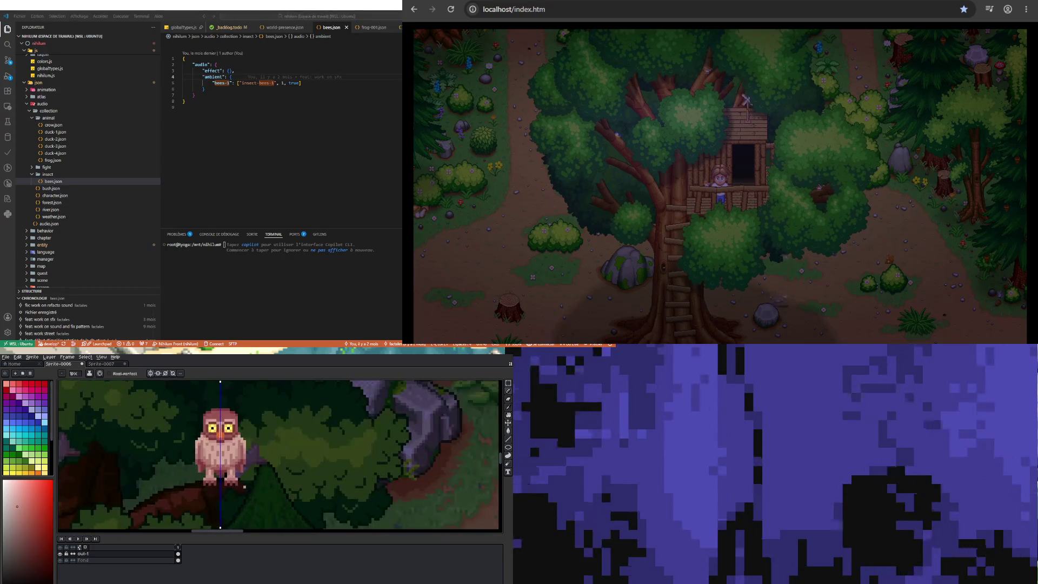
scroll(221, 460, down, 1)
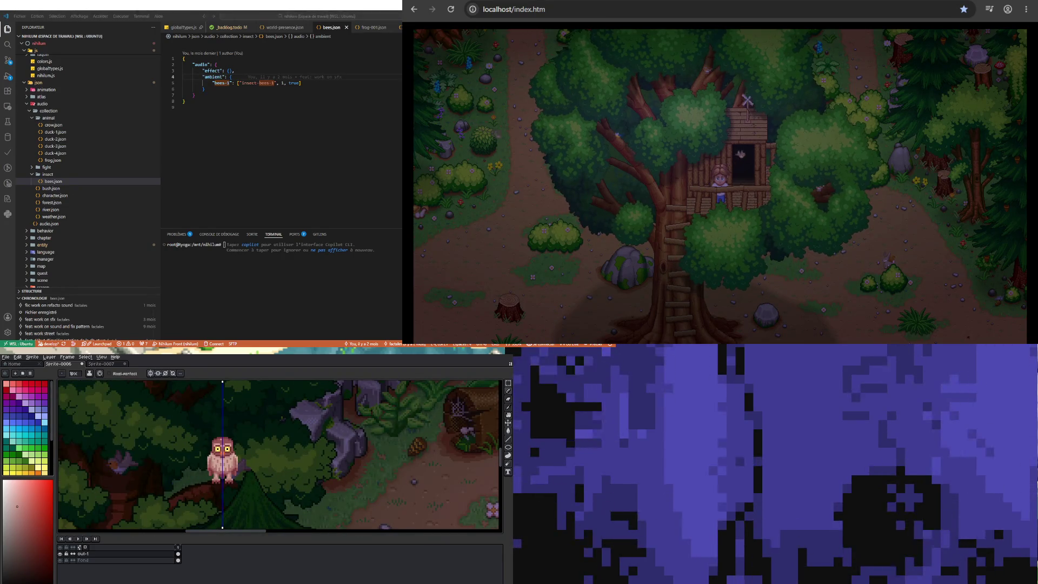
scroll(216, 448, up, 2)
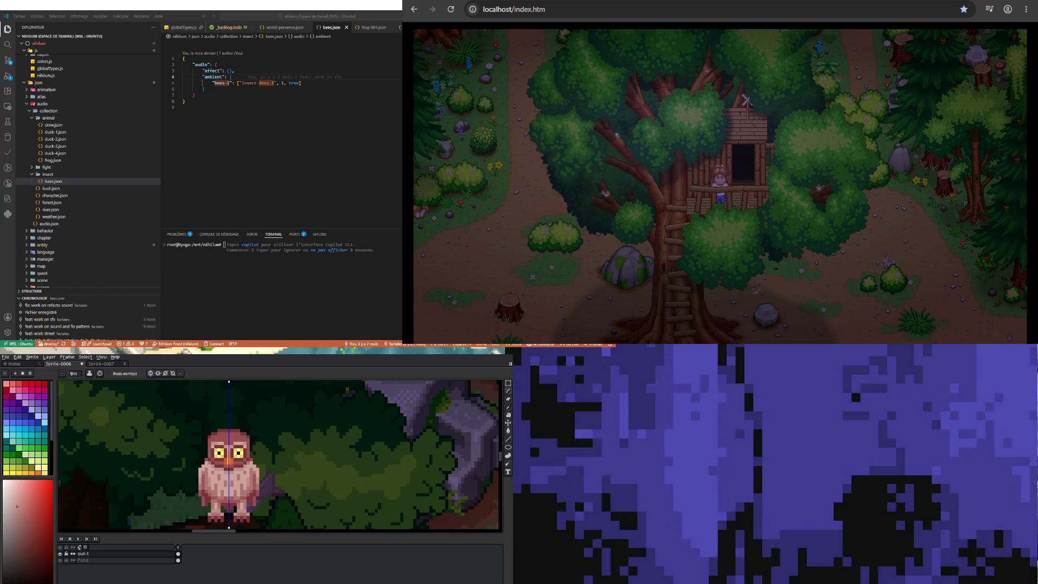
scroll(219, 454, up, 2)
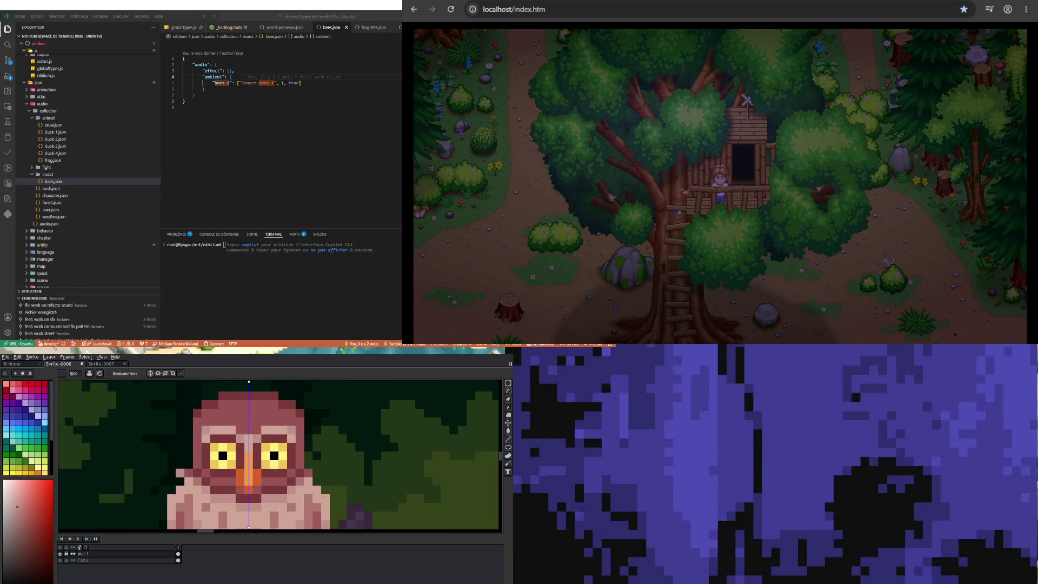
key(b)
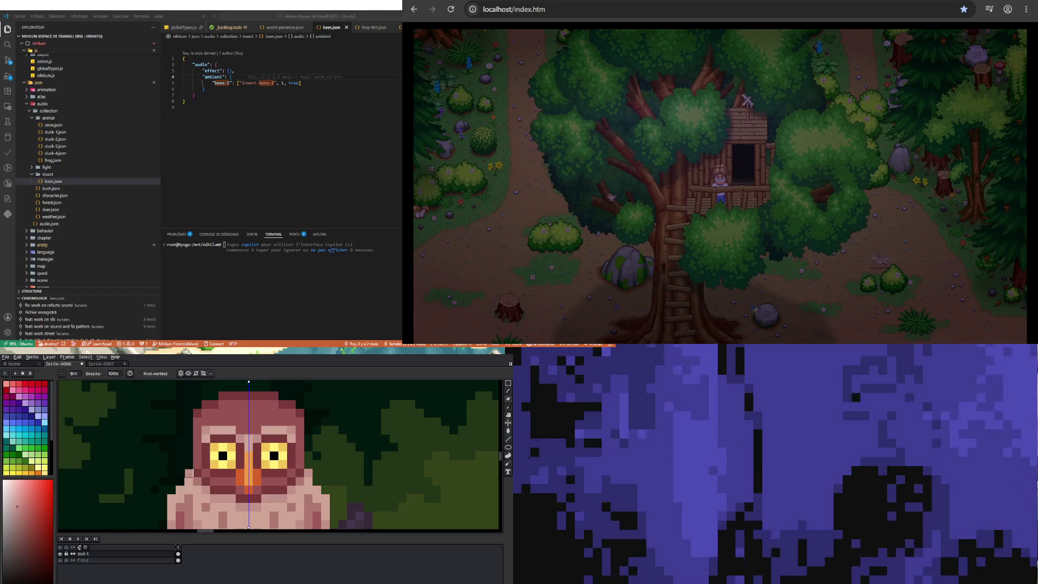
scroll(189, 473, down, 2)
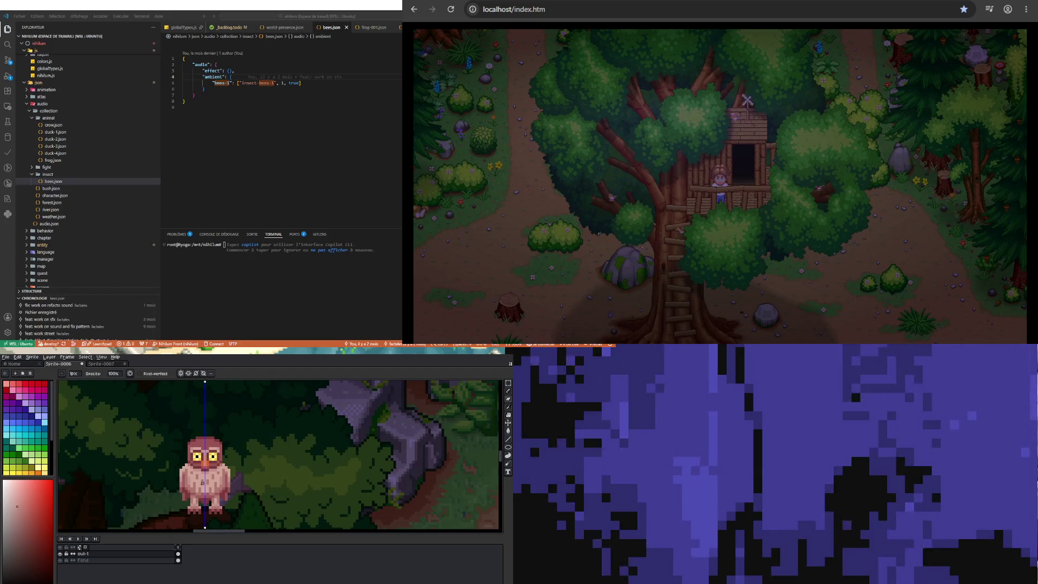
scroll(200, 470, up, 2)
key(alt)
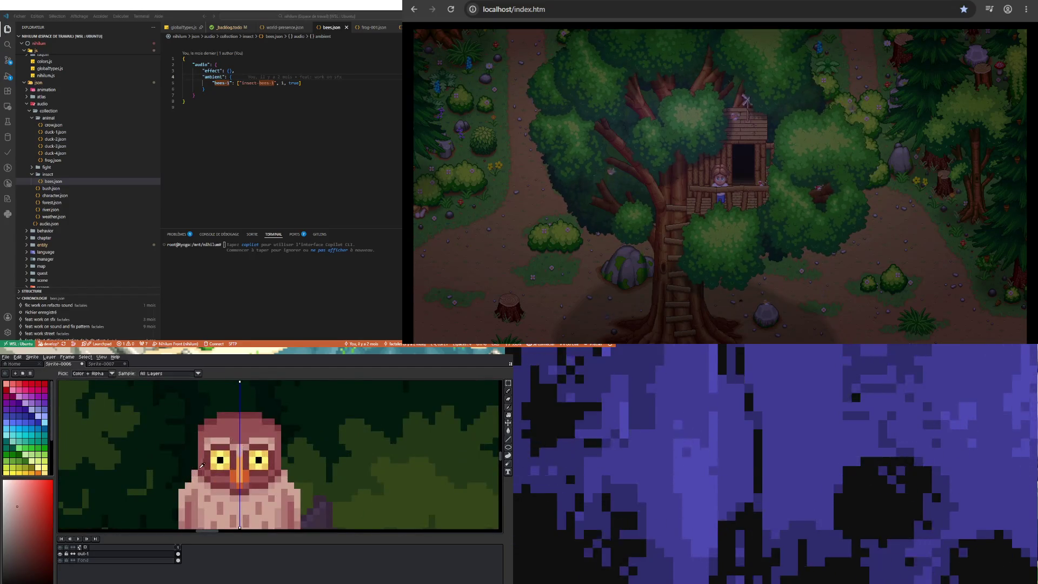
Sample a colour from the owl's head while zooming around the owl
alt+click(199, 463)
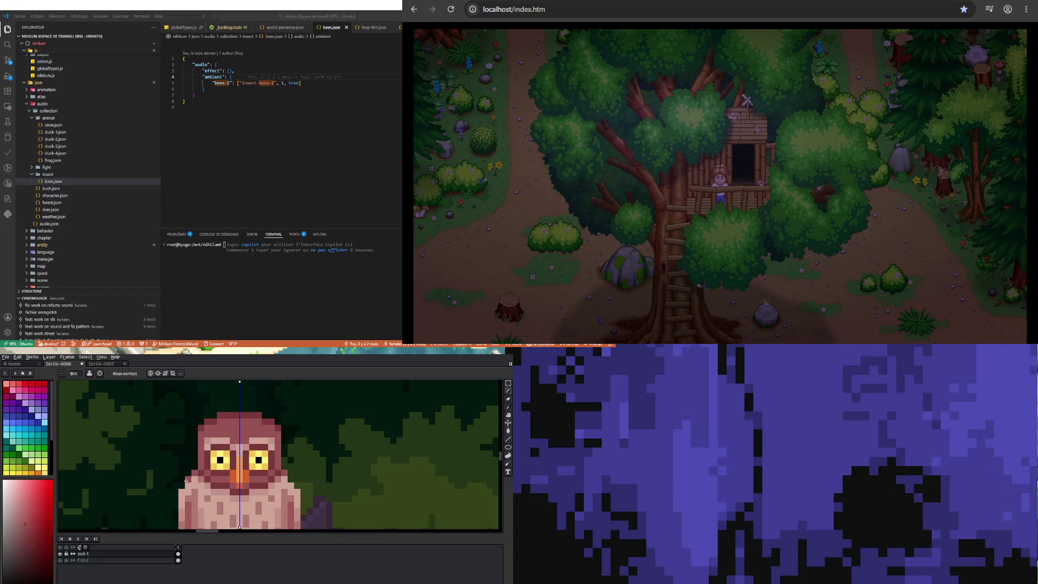
scroll(184, 479, down, 2)
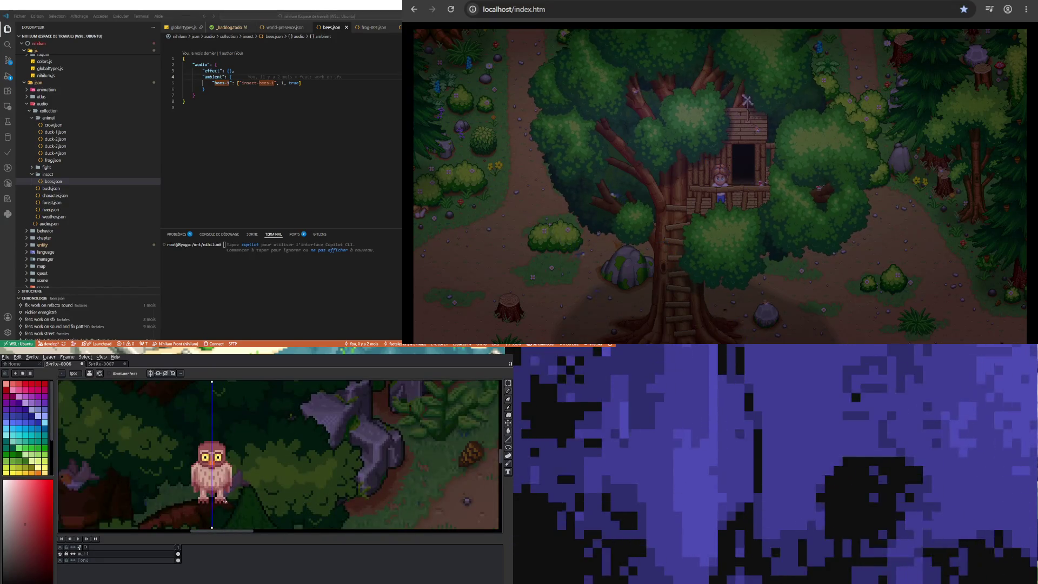
scroll(225, 500, up, 3)
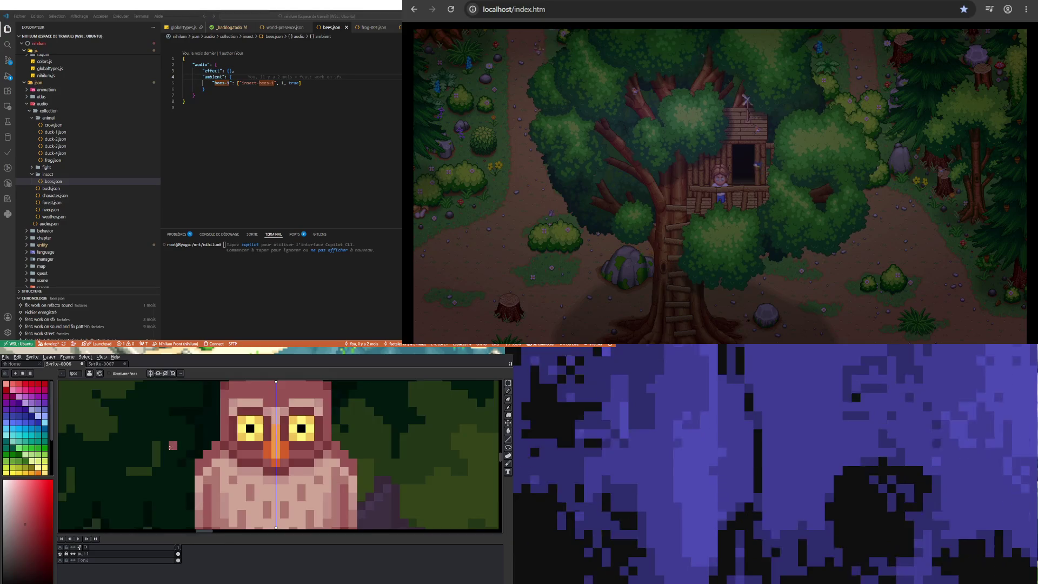
scroll(169, 447, down, 3)
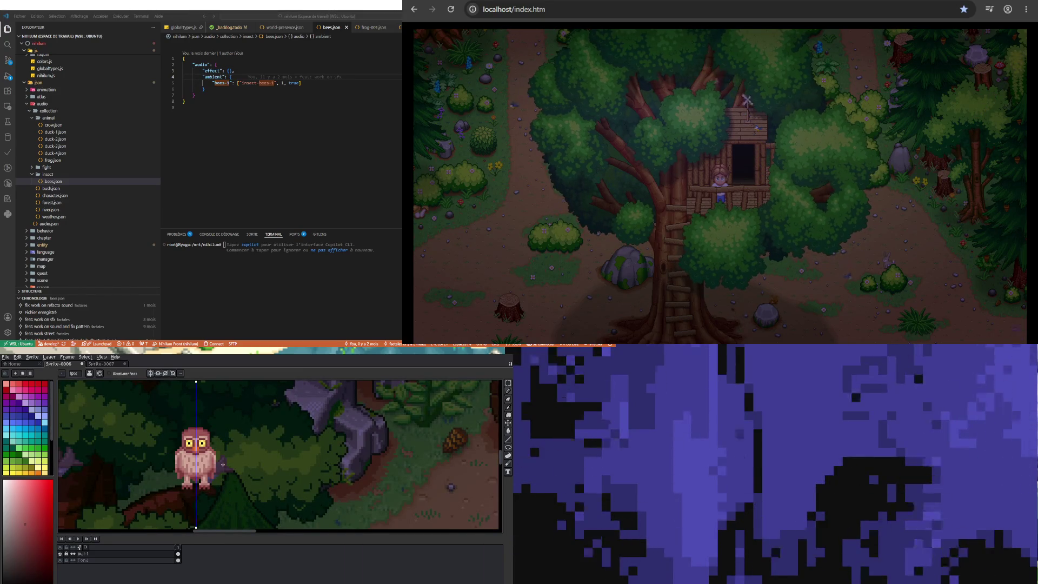
scroll(181, 457, up, 2)
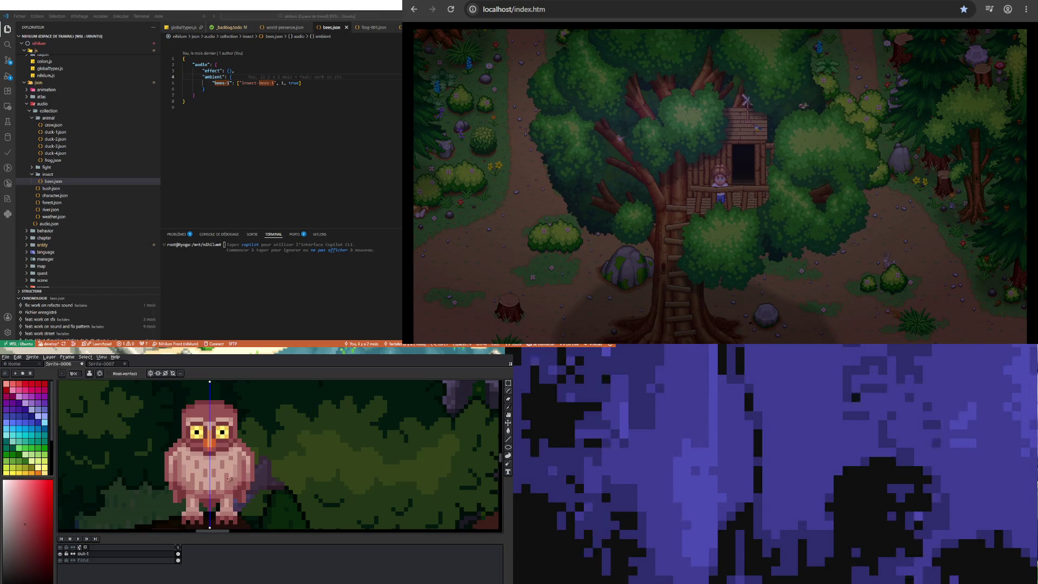
scroll(232, 478, down, 3)
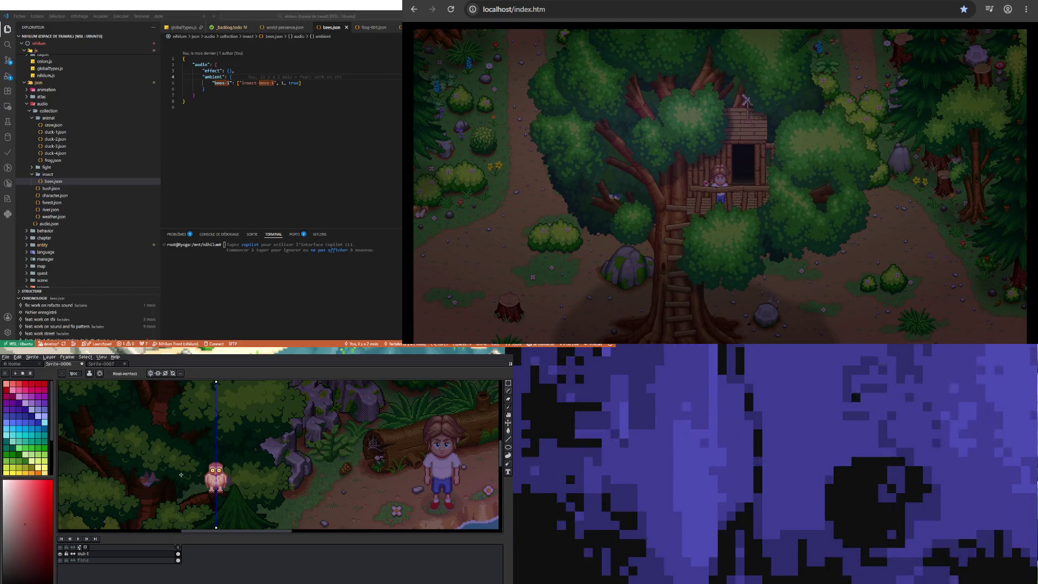
scroll(197, 491, down, 2)
scroll(197, 491, up, 3)
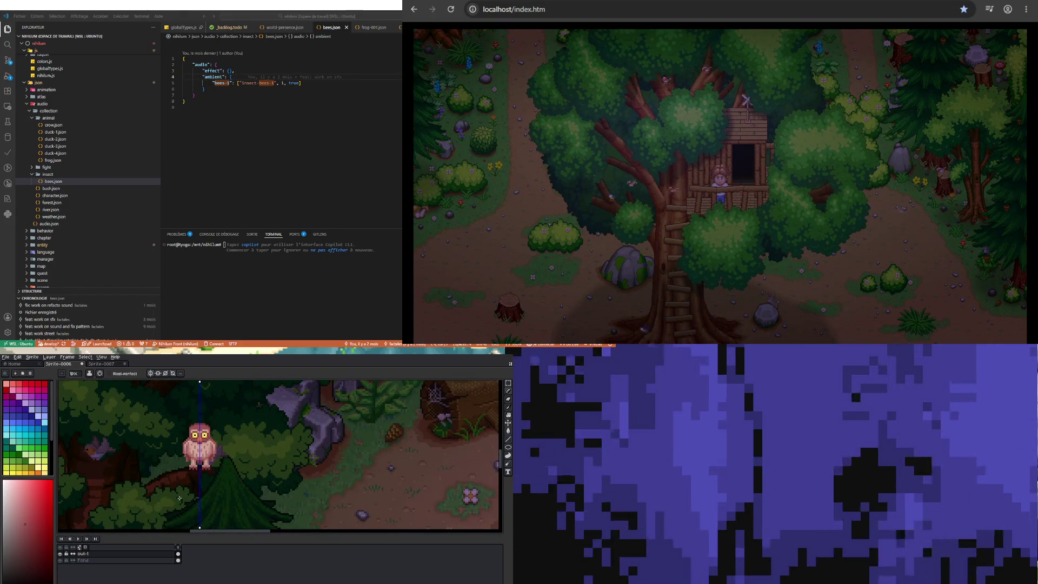
scroll(201, 454, up, 2)
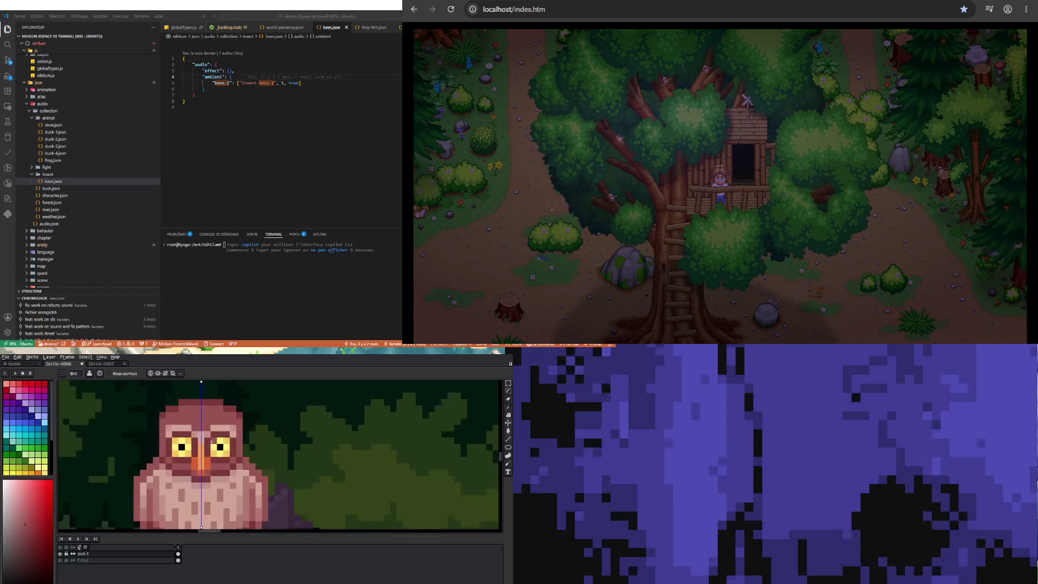
Pick up another colour from the owl sprite as the drawing colour
alt+click(205, 458)
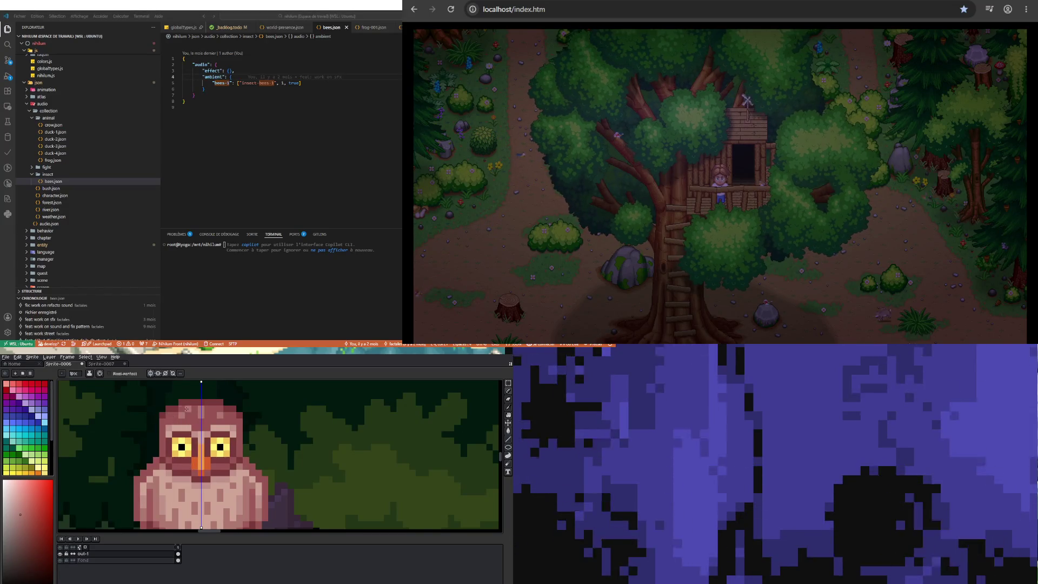
scroll(192, 427, down, 2)
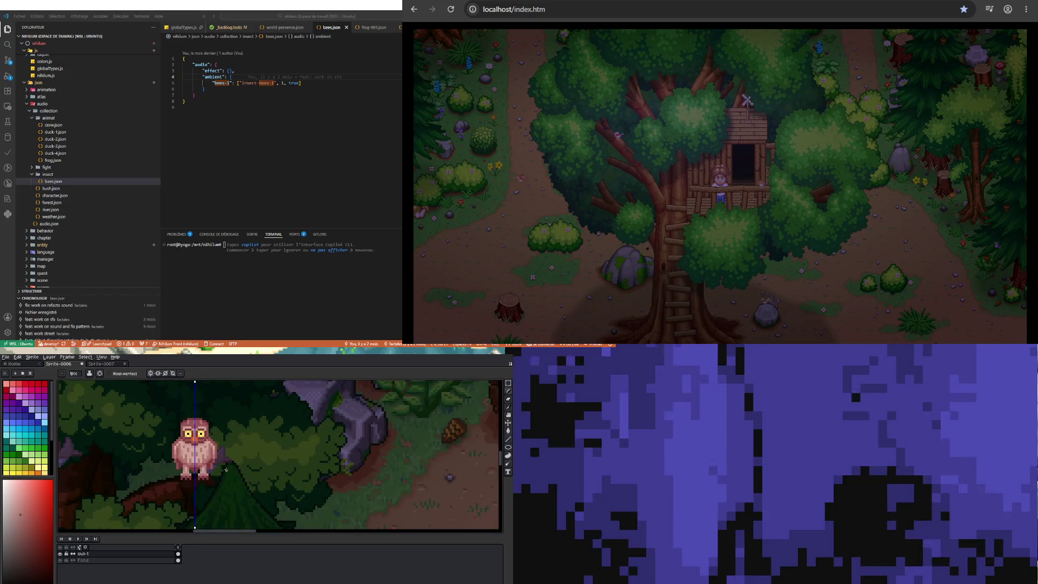
scroll(194, 425, up, 1)
scroll(245, 471, down, 3)
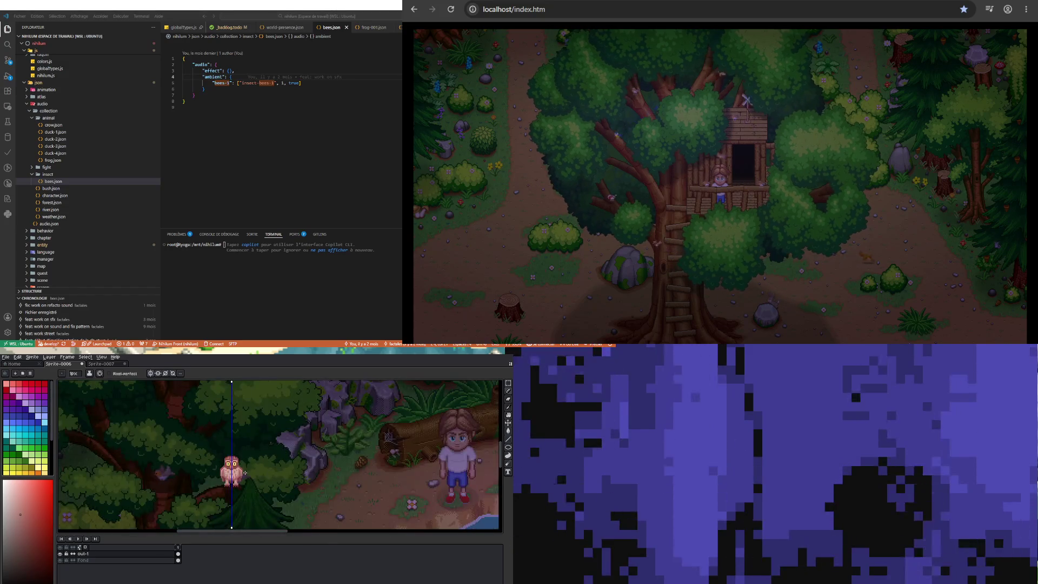
scroll(229, 460, up, 4)
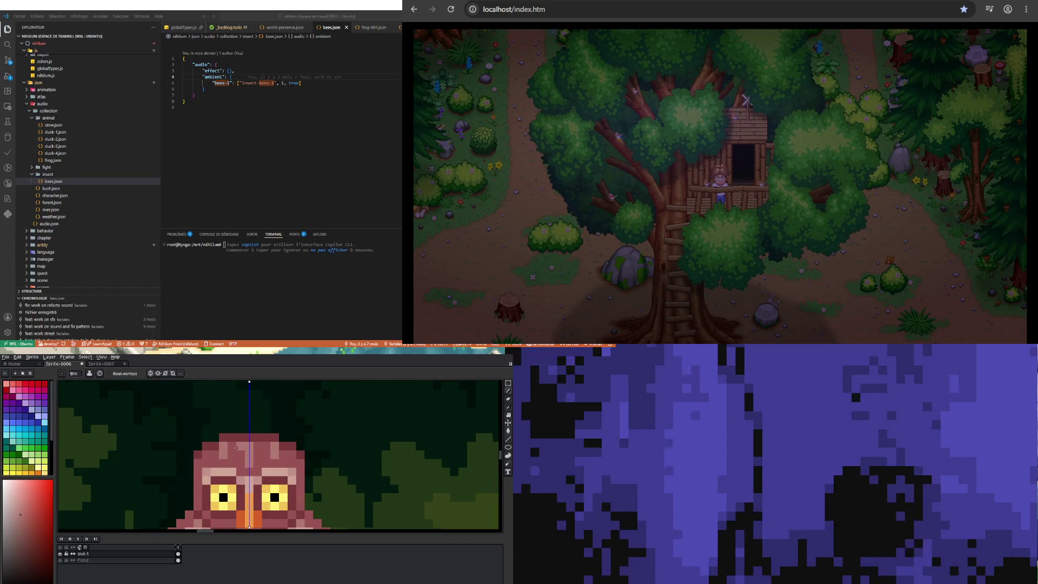
scroll(252, 446, down, 3)
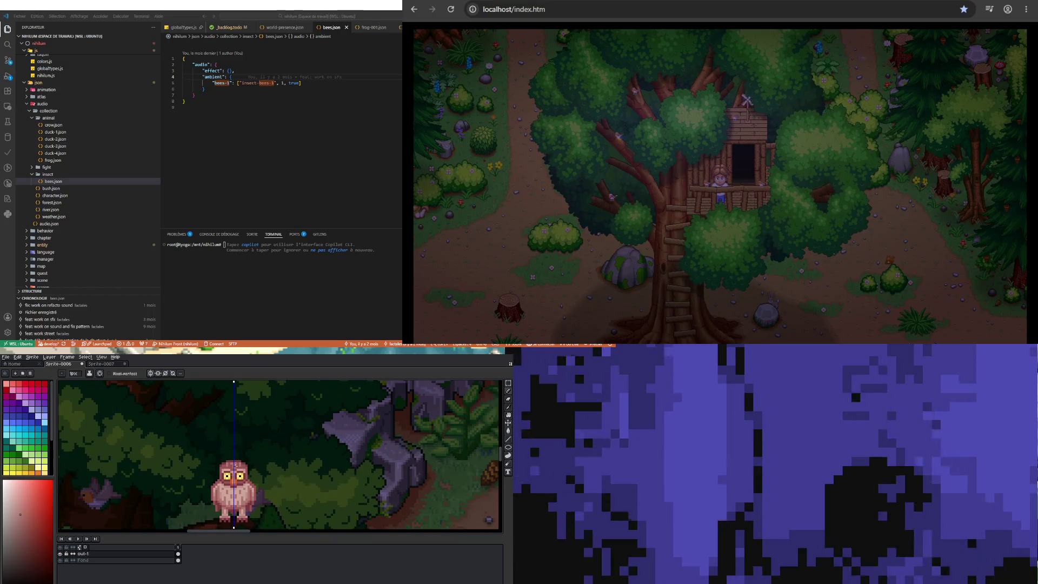
scroll(221, 466, up, 3)
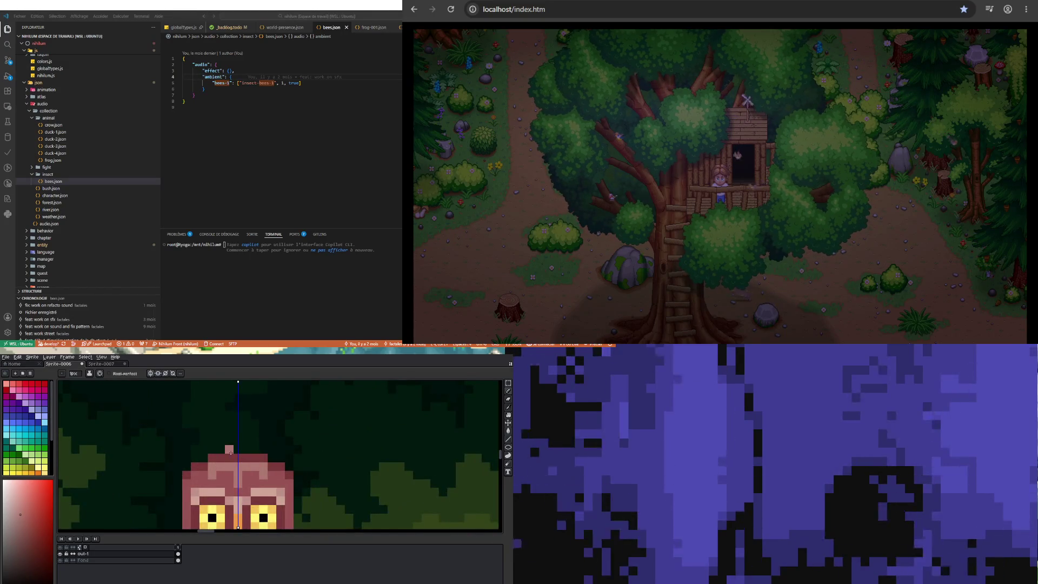
scroll(221, 466, down, 3)
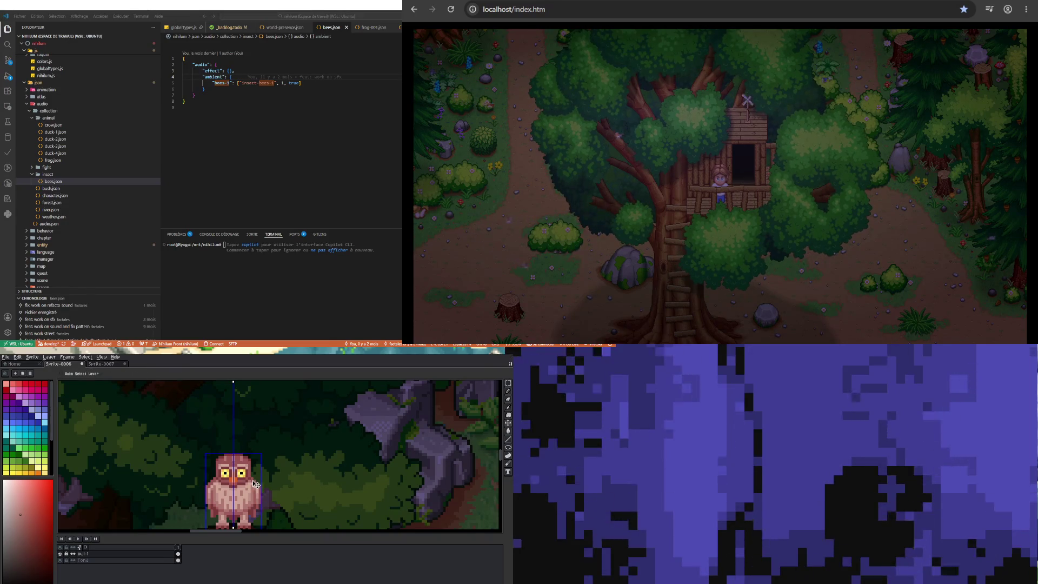
key(ctrl)
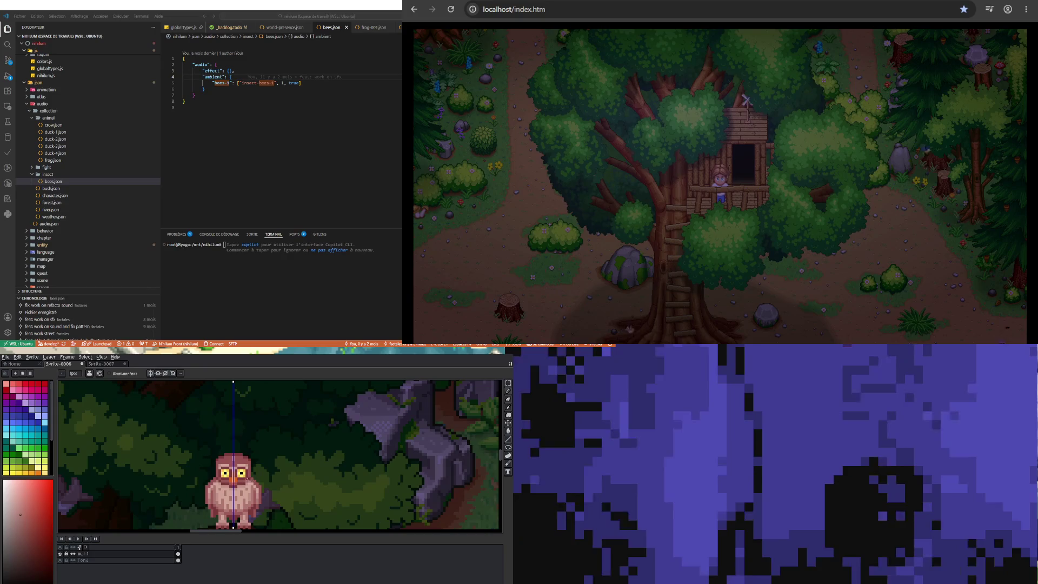
Take the owl's dark red as the drawing colour
scroll(233, 463, up, 2)
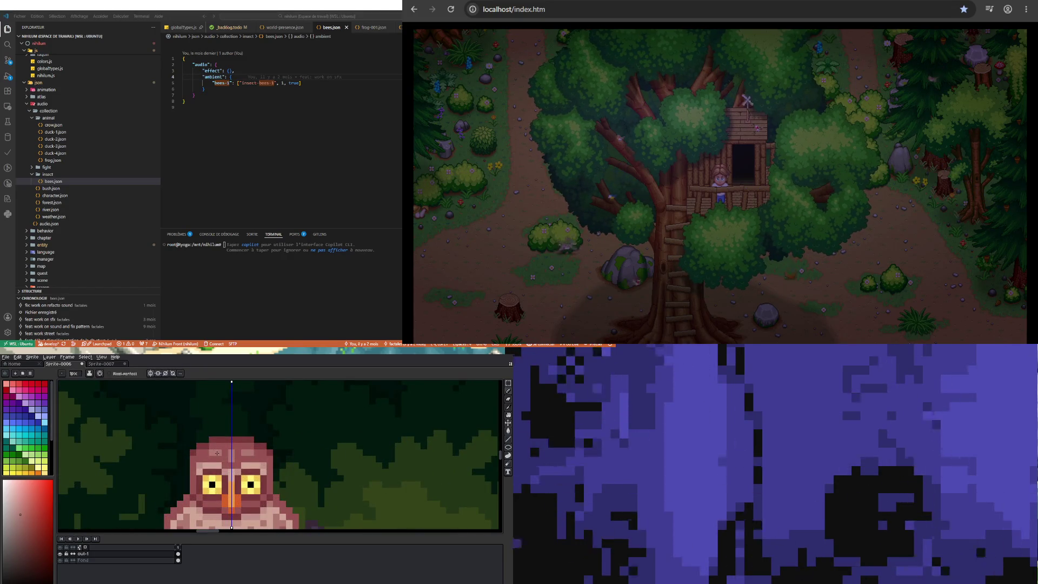
scroll(195, 488, down, 3)
key(ctrl)
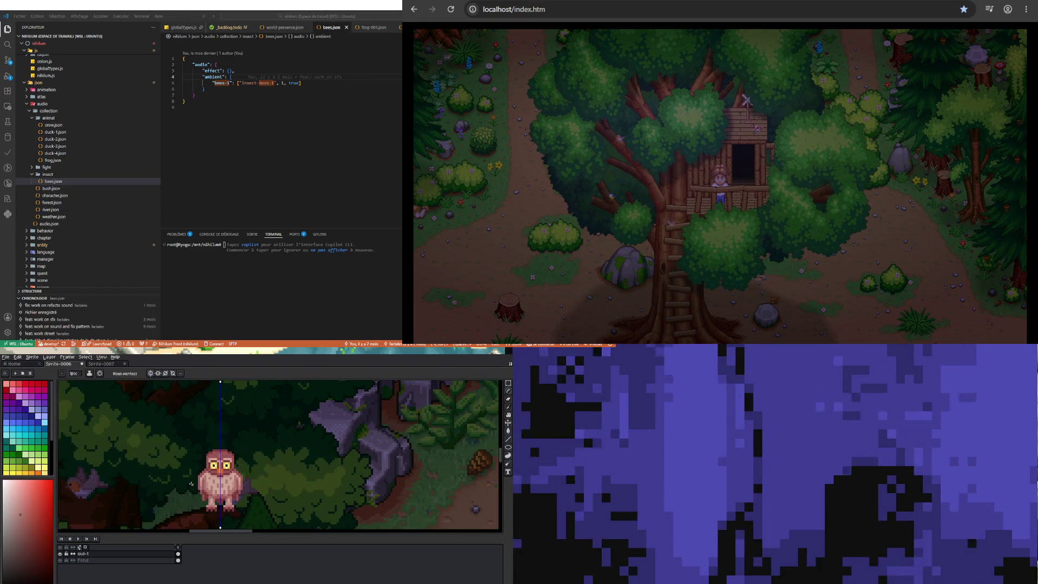
scroll(219, 452, up, 3)
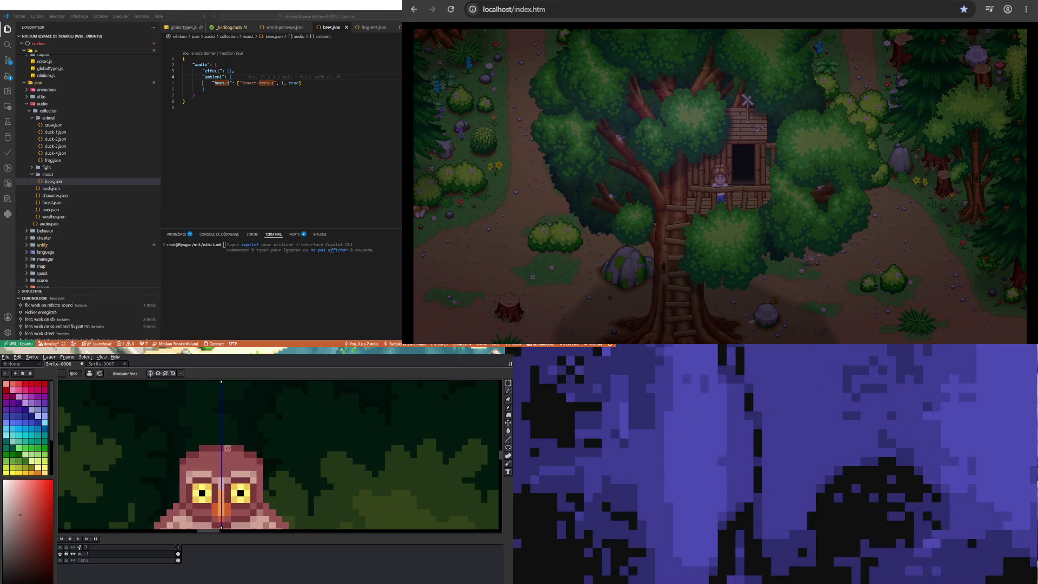
key(alt)
alt+click(221, 461)
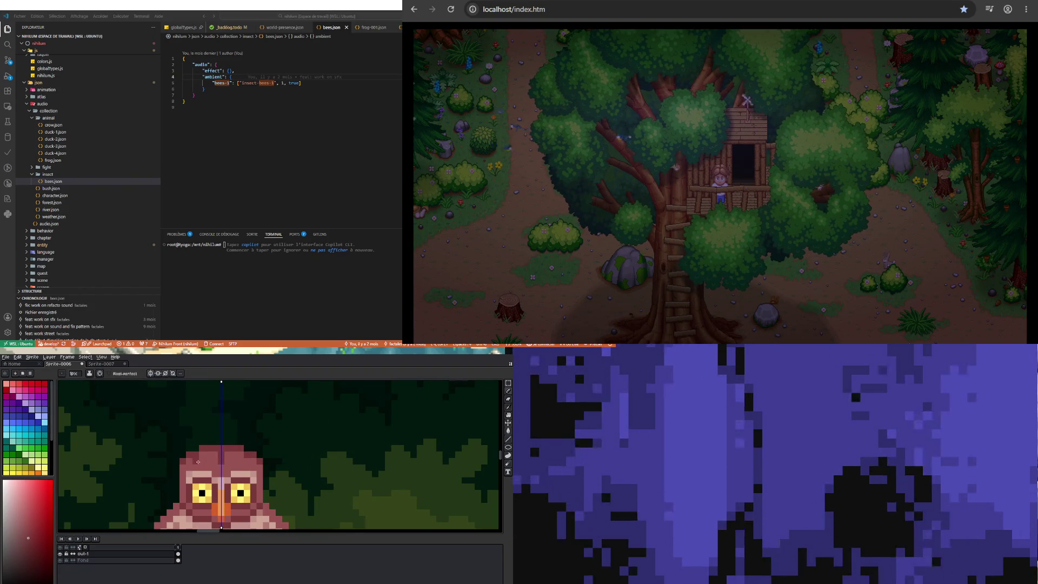
scroll(243, 461, down, 3)
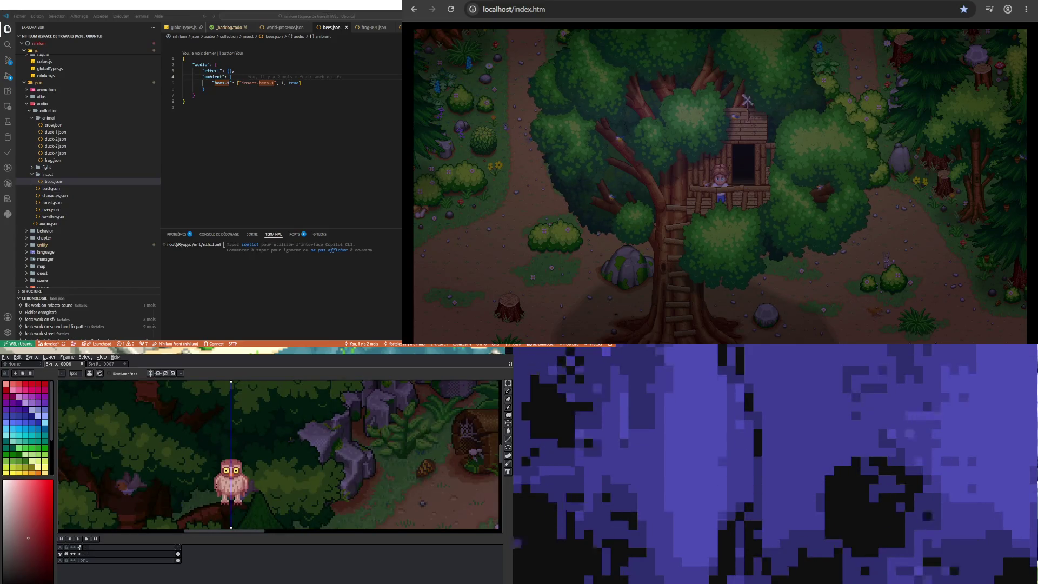
scroll(216, 485, up, 2)
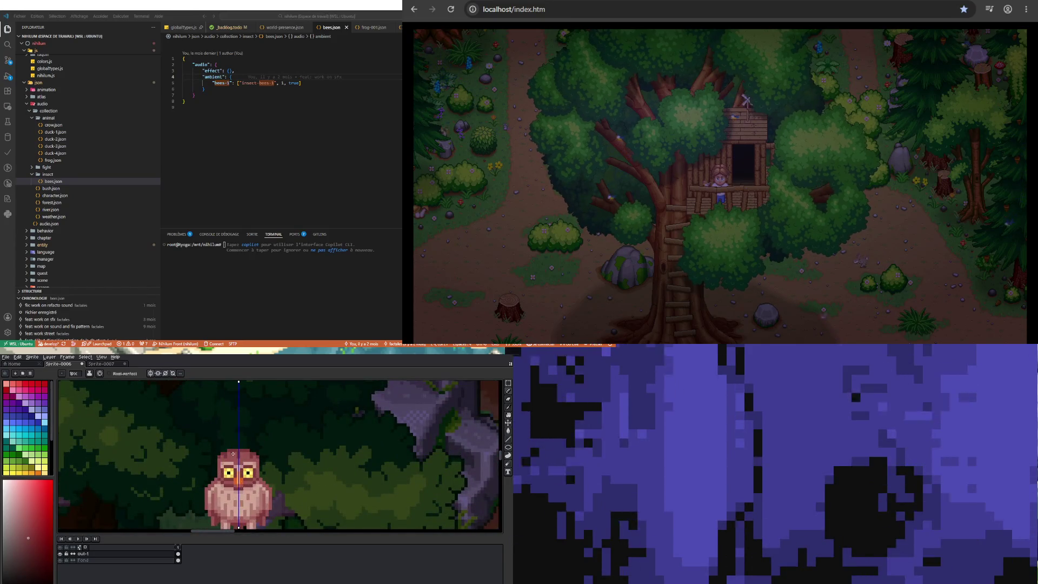
scroll(233, 453, down, 2)
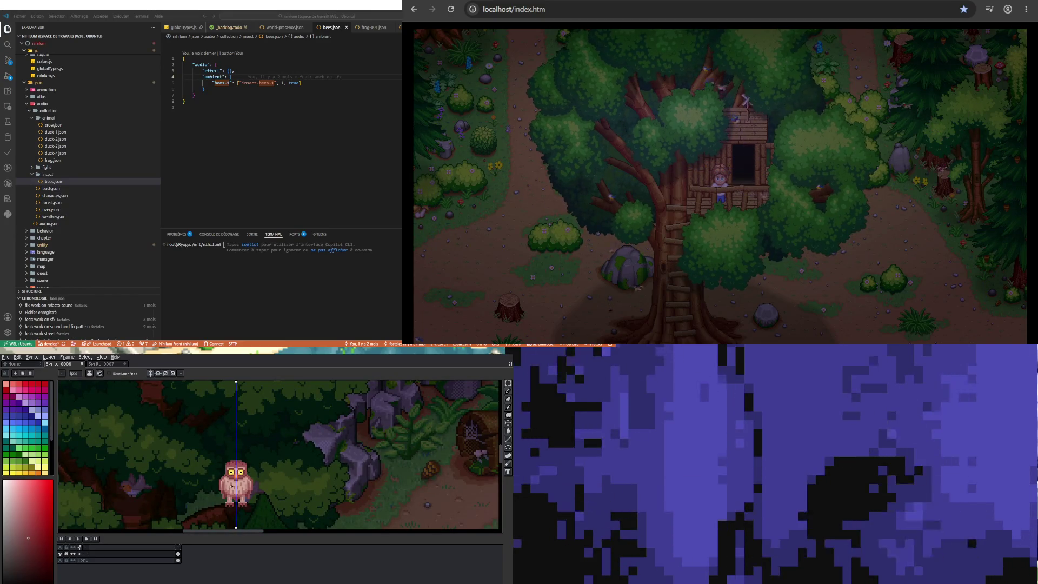
scroll(232, 481, up, 5)
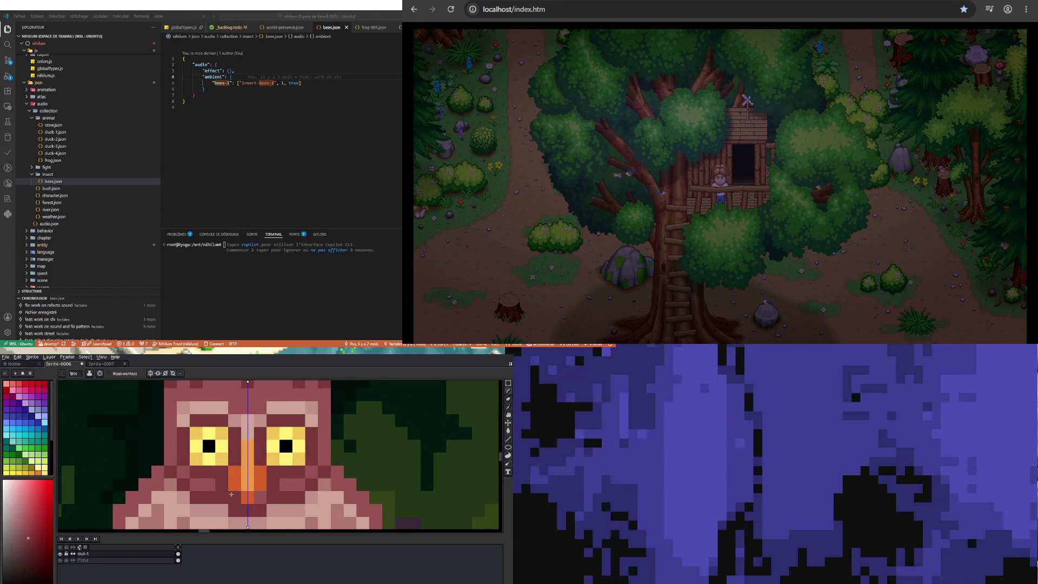
scroll(215, 510, down, 4)
scroll(215, 510, down, 2)
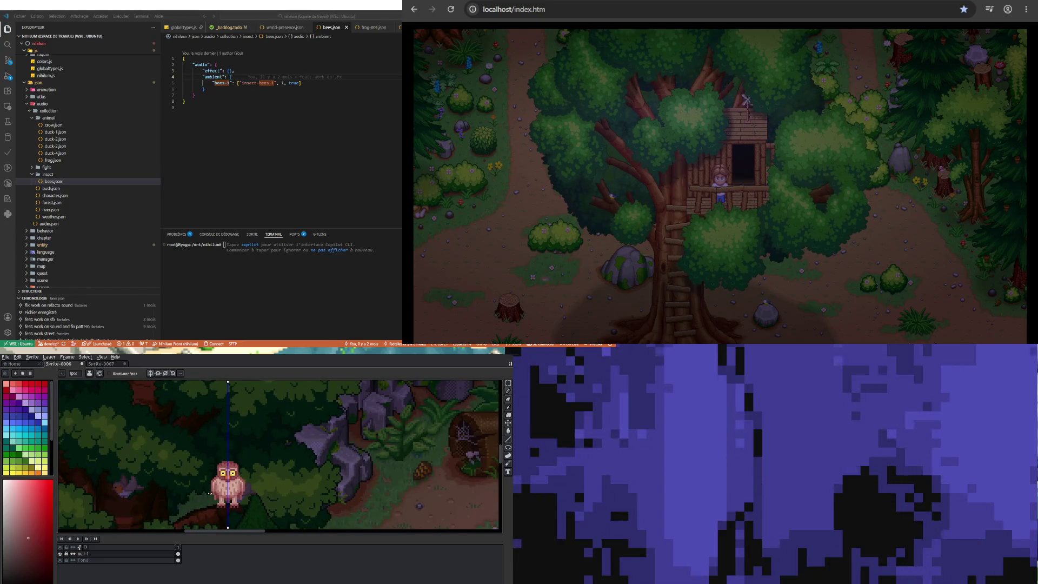
Check the owl layer with the Move tool, then return to the Pencil
key(v)
key(b)
scroll(223, 483, up, 5)
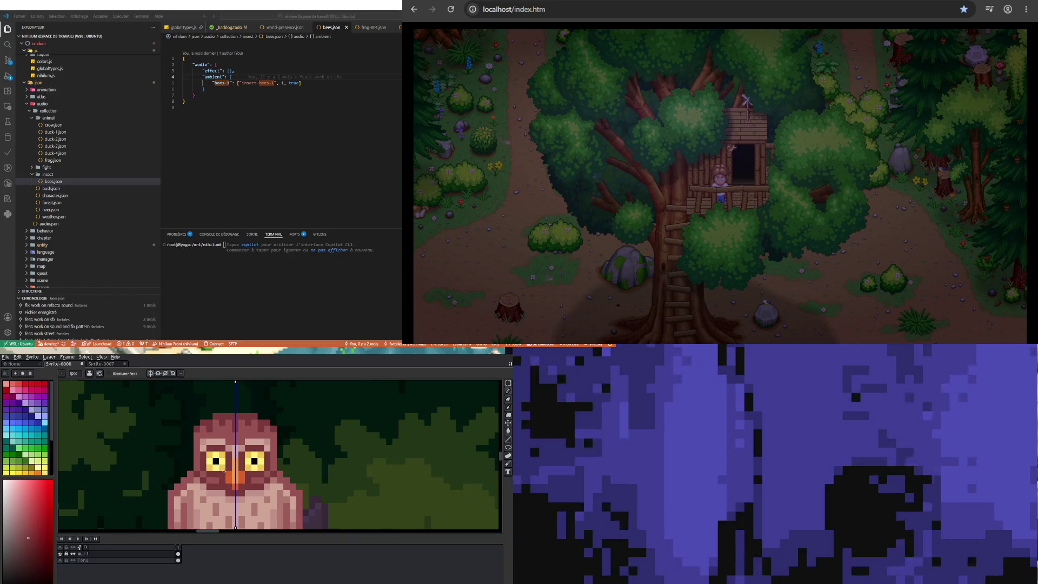
scroll(229, 488, down, 4)
scroll(215, 495, up, 4)
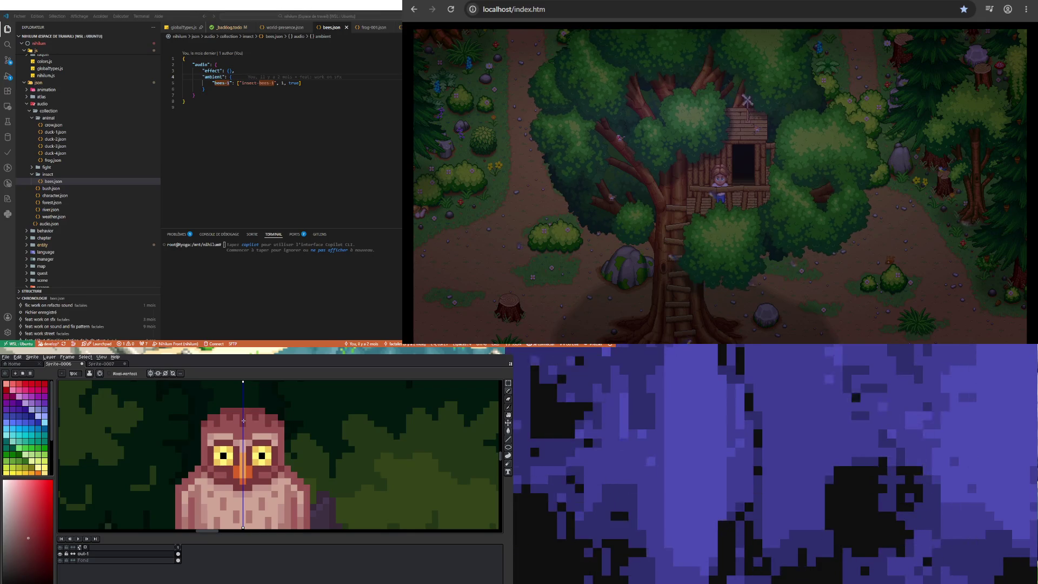
scroll(243, 420, down, 4)
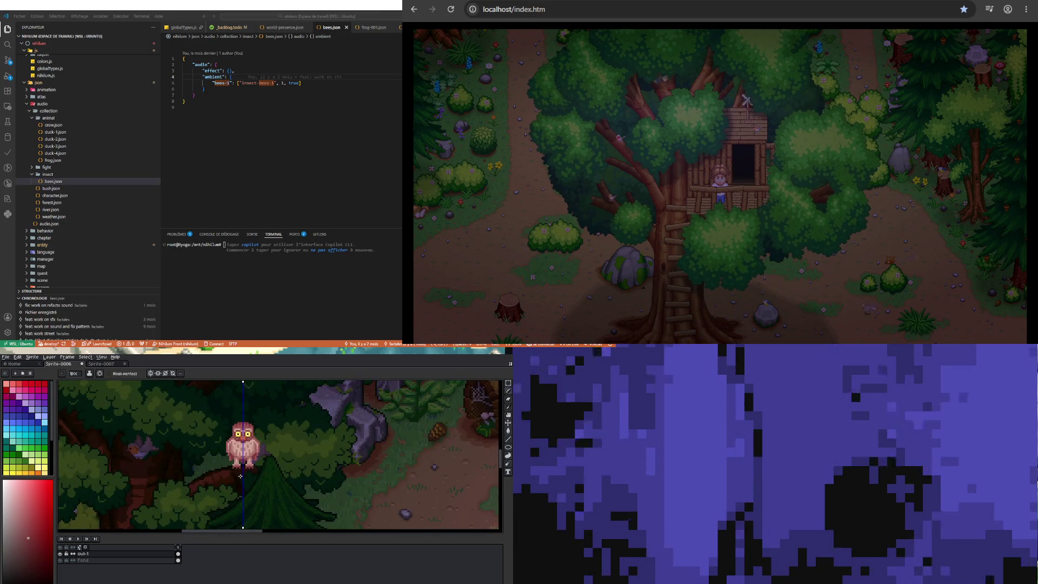
scroll(242, 472, up, 4)
scroll(240, 465, down, 2)
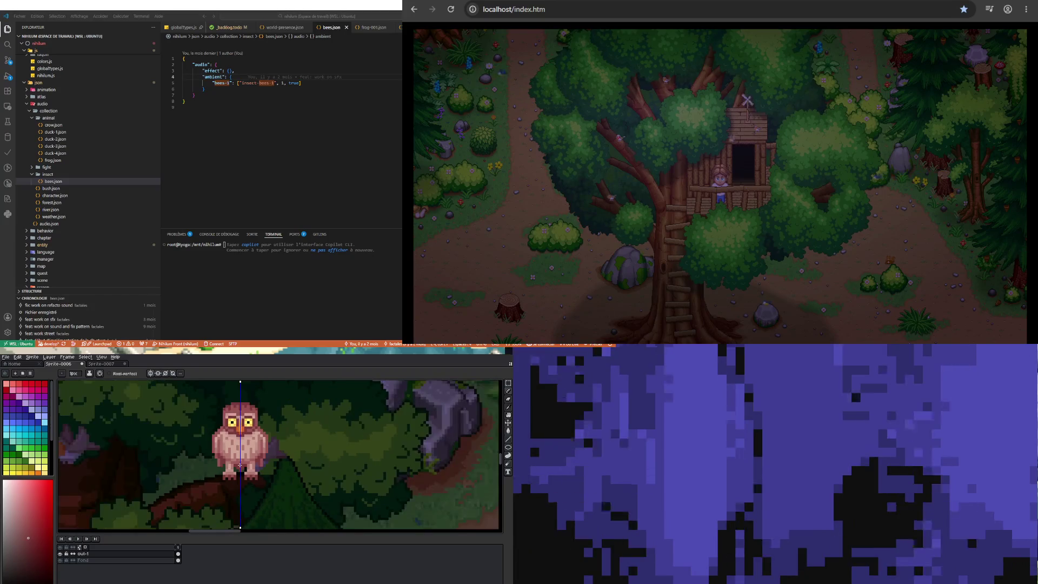
scroll(241, 429, up, 2)
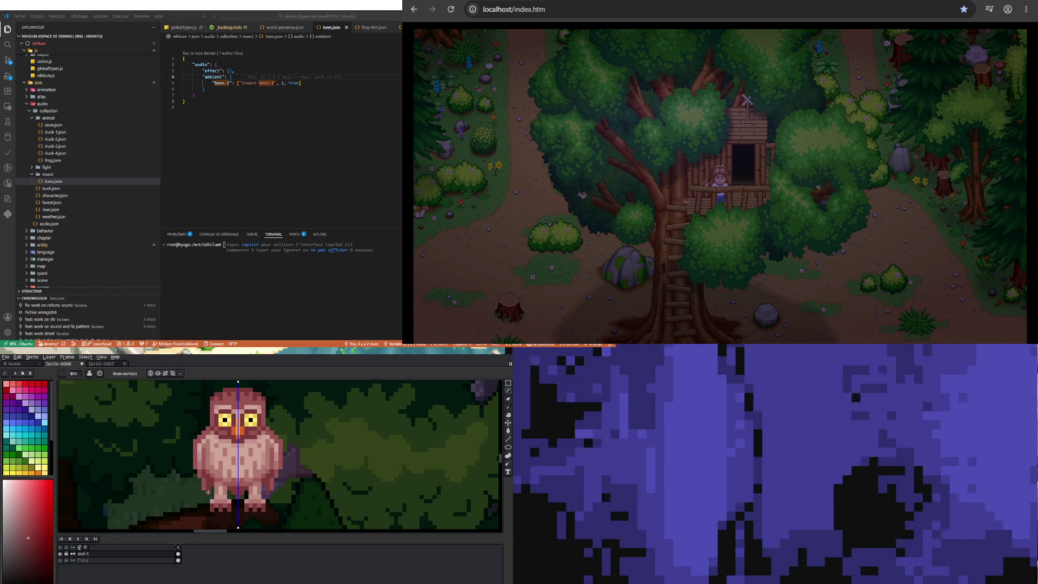
scroll(269, 507, down, 3)
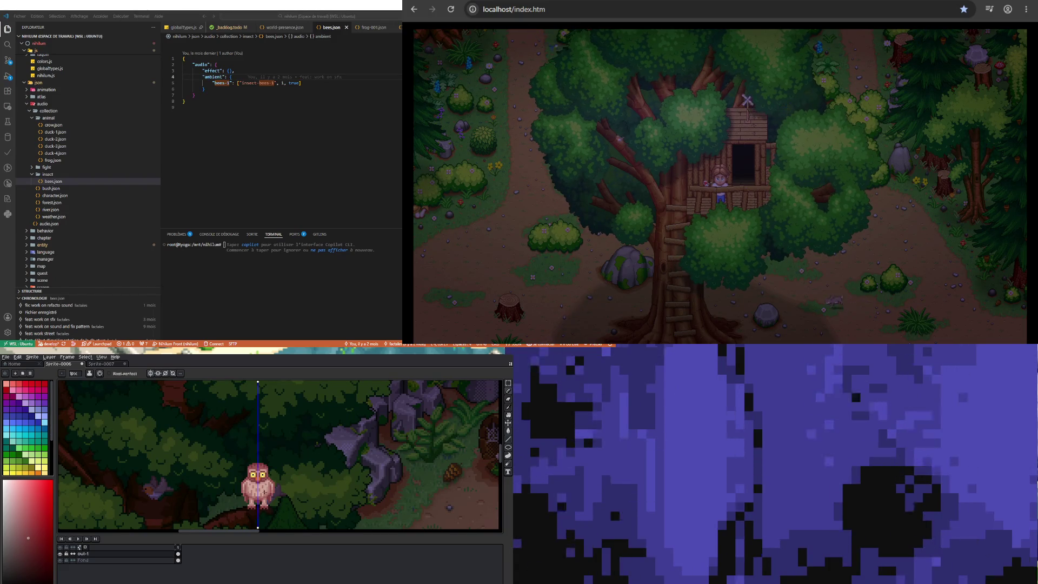
scroll(264, 490, down, 2)
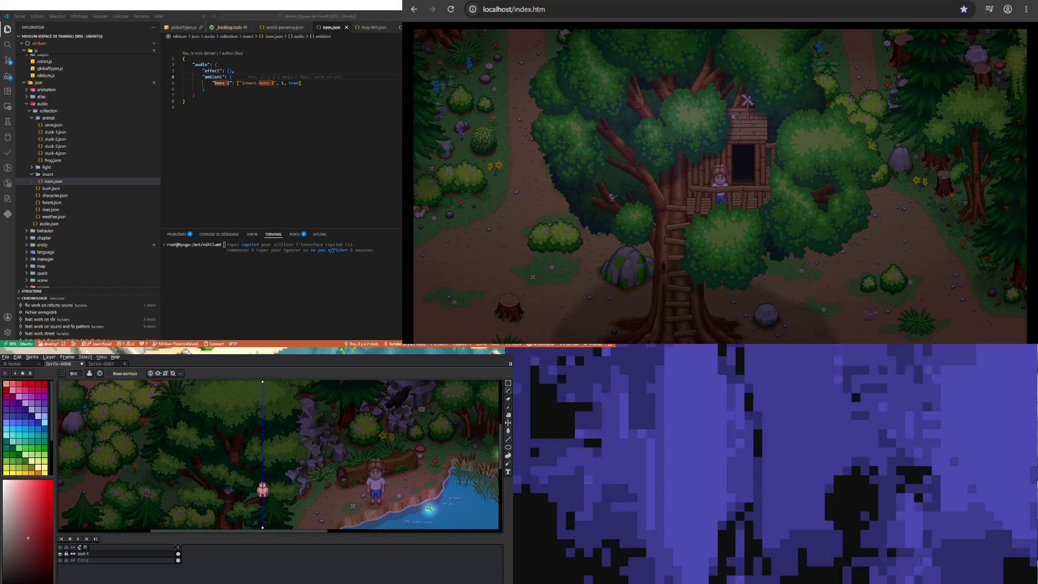
Zoom out, glance at the Sprite-0007 owl reference, and return to the Sprite-0006 forest scene
scroll(272, 521, down, 1)
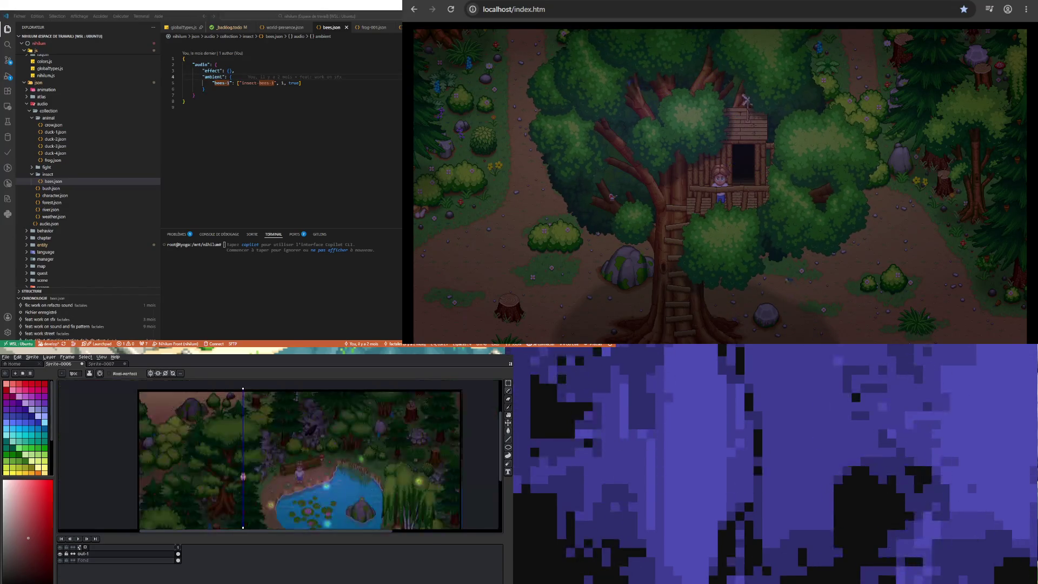
scroll(273, 521, up, 2)
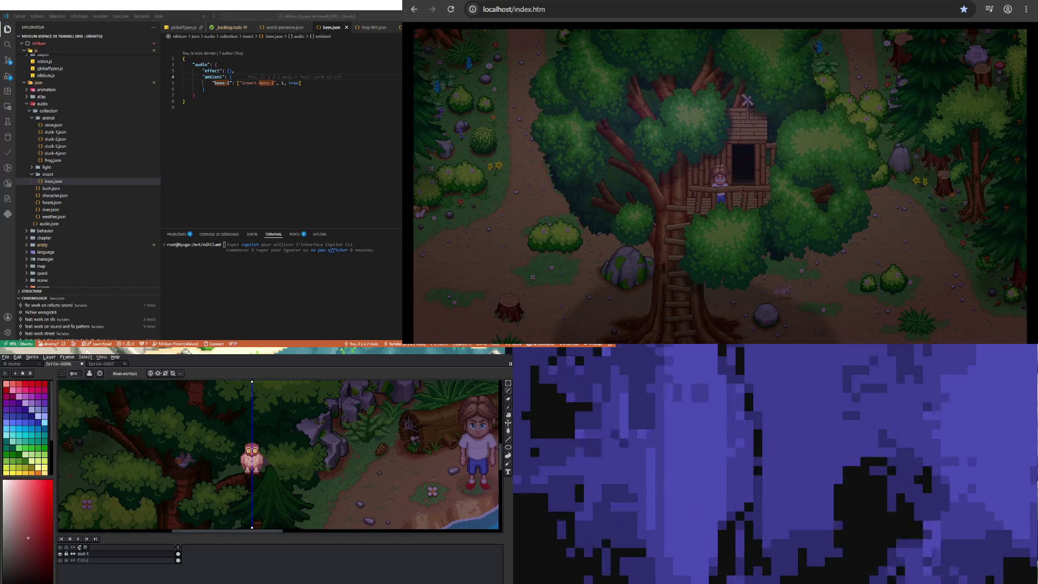
key(minus)
key(minus)
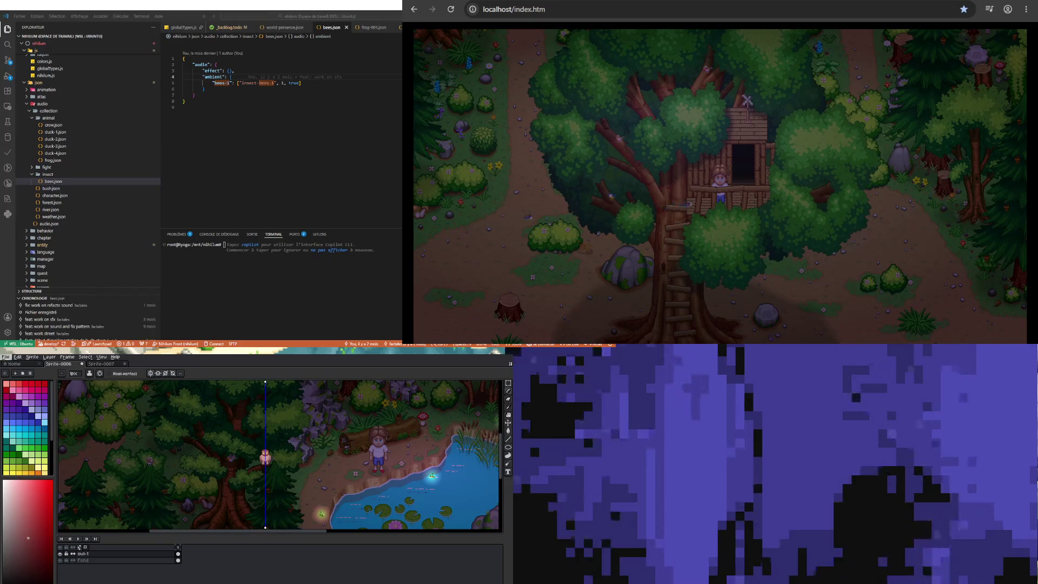
click(12, 364)
click(102, 364)
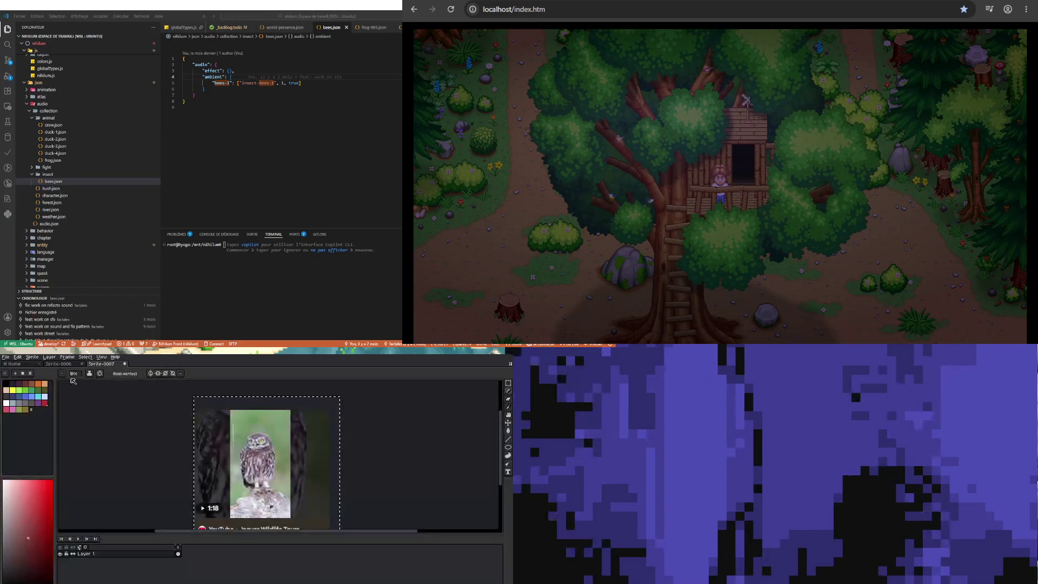
click(58, 364)
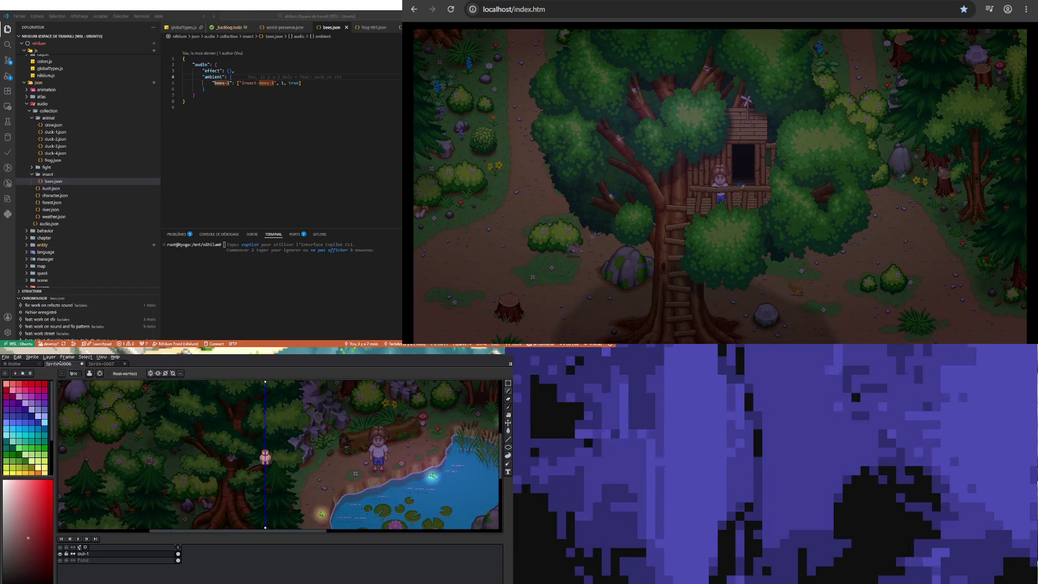
click(7, 357)
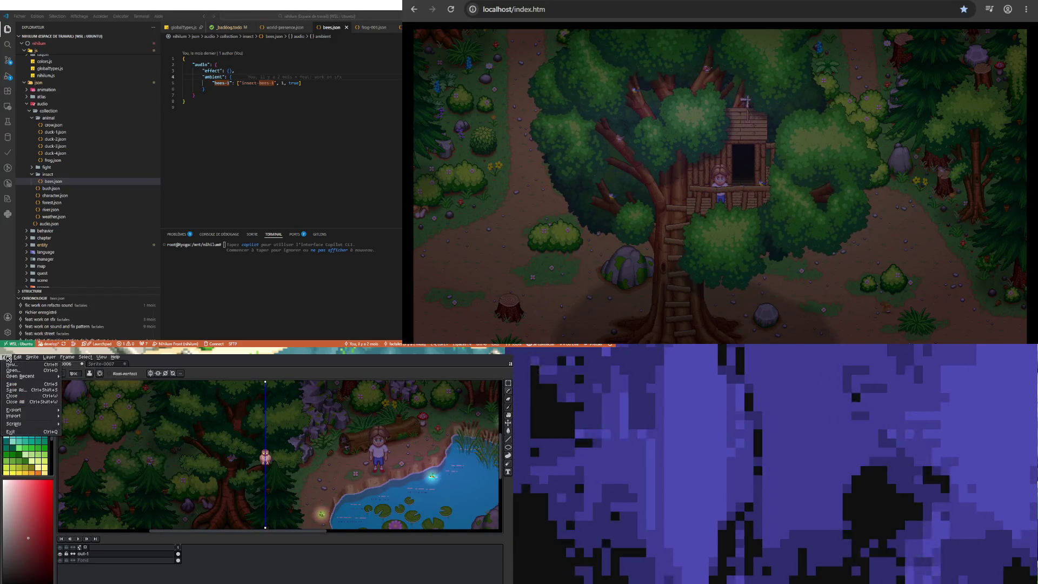
Start Save As and browse to the Dessin/Aseprite/Nihilum/Objets folder
click(24, 384)
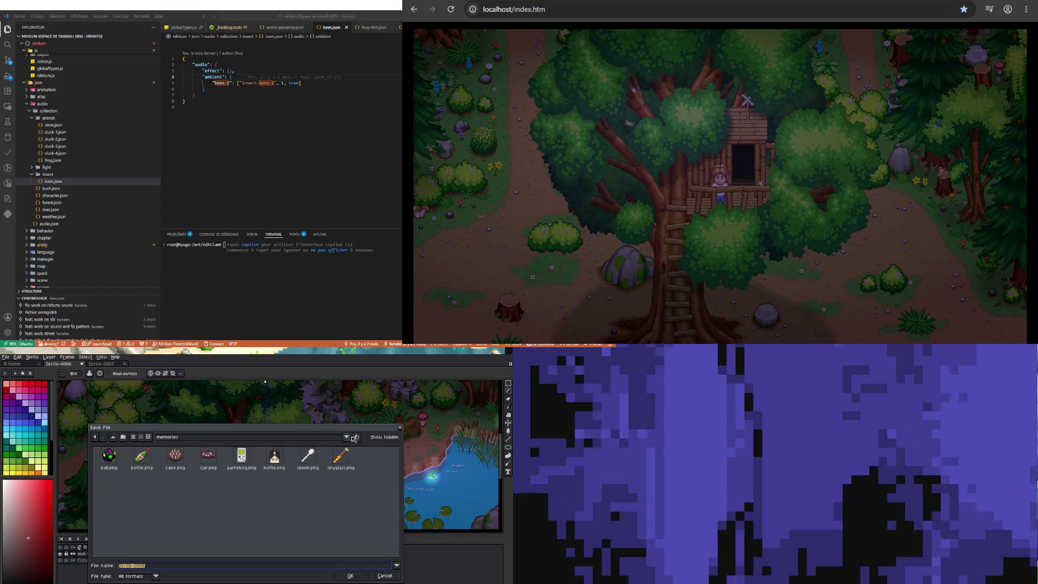
click(113, 438)
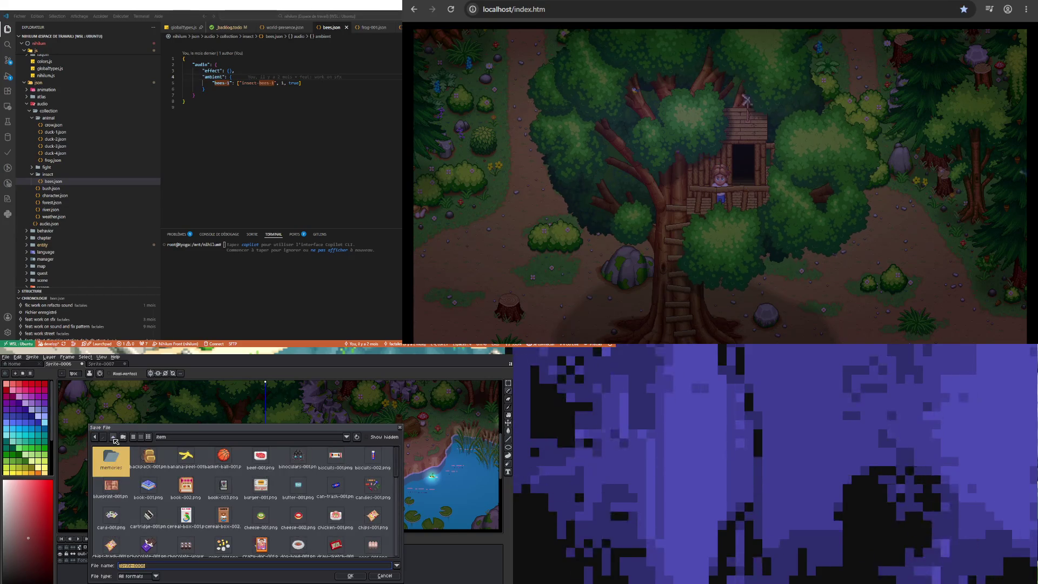
click(114, 437)
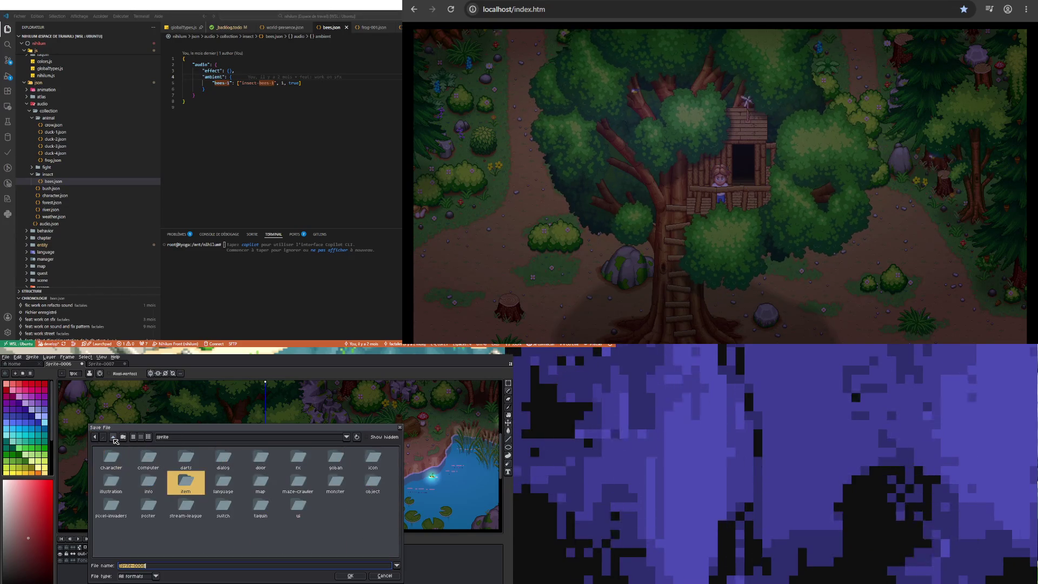
click(206, 440)
click(182, 466)
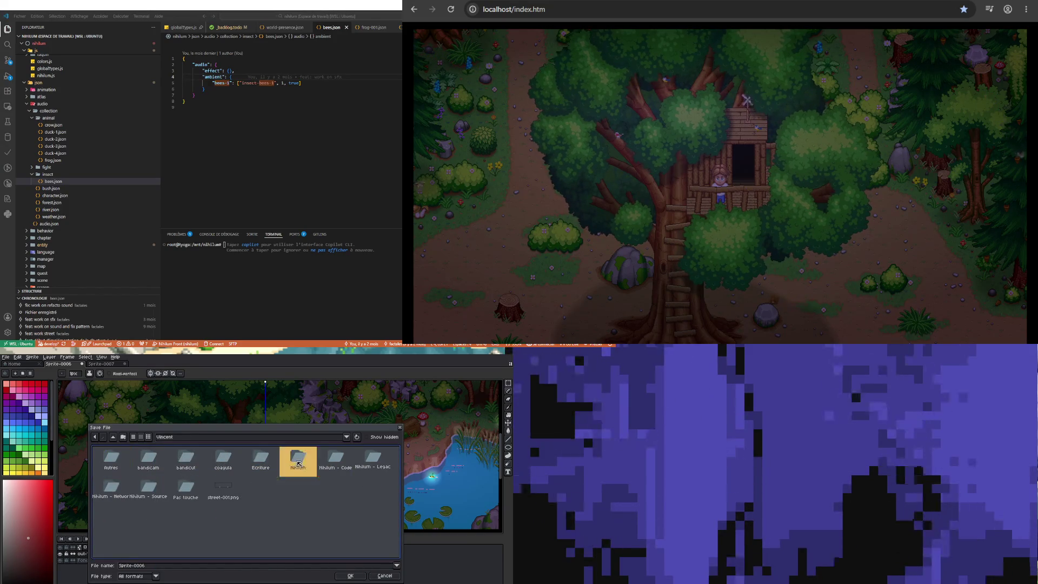
double_click(298, 458)
double_click(156, 462)
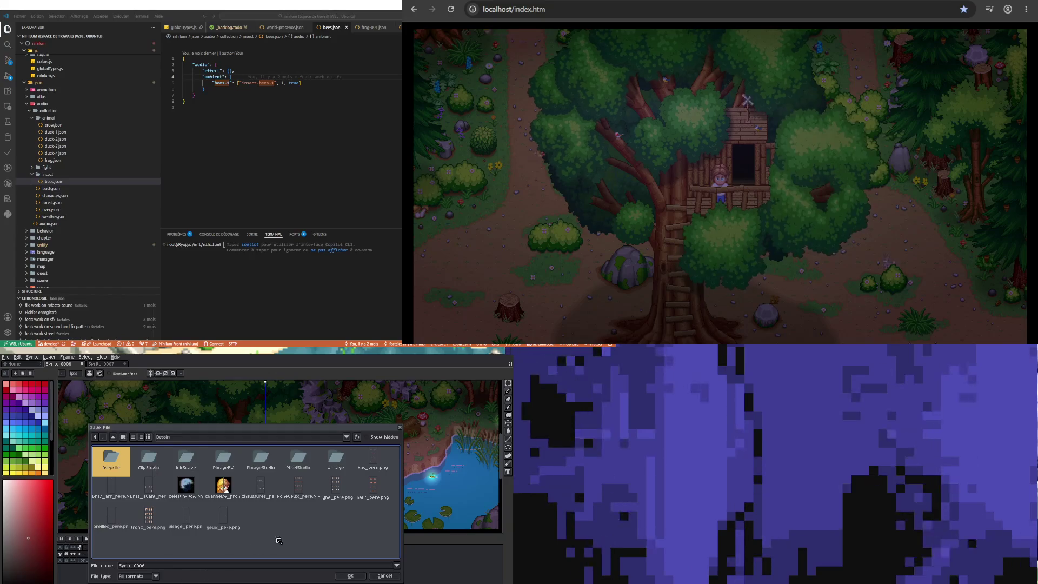
double_click(111, 460)
double_click(259, 459)
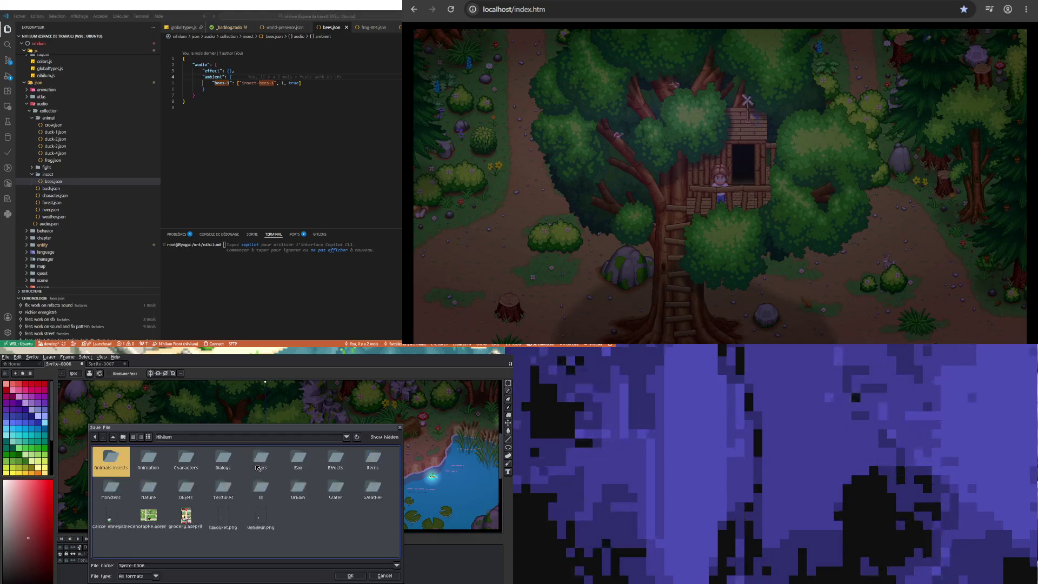
click(343, 524)
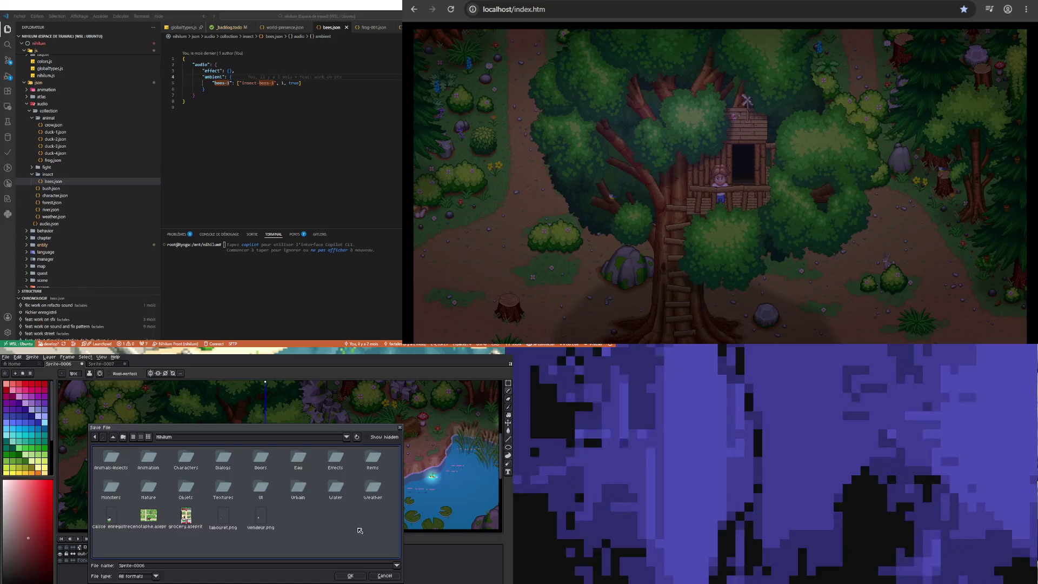
double_click(186, 488)
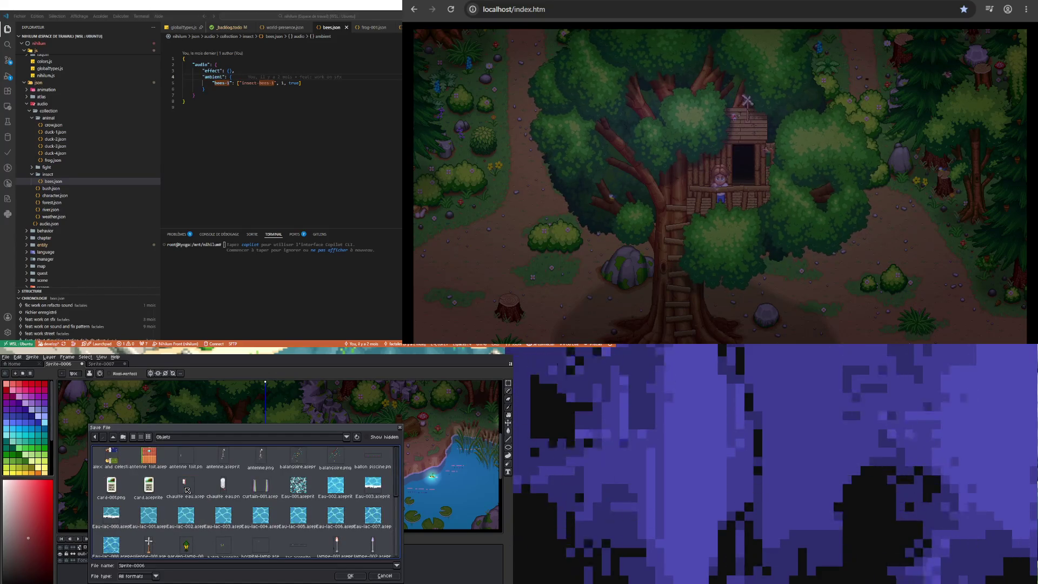
click(113, 438)
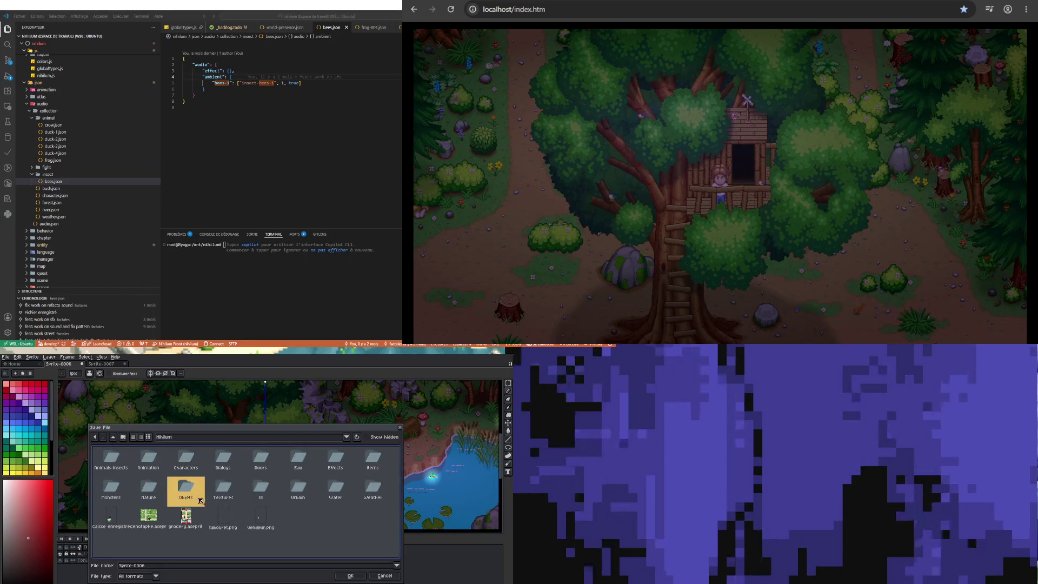
double_click(184, 481)
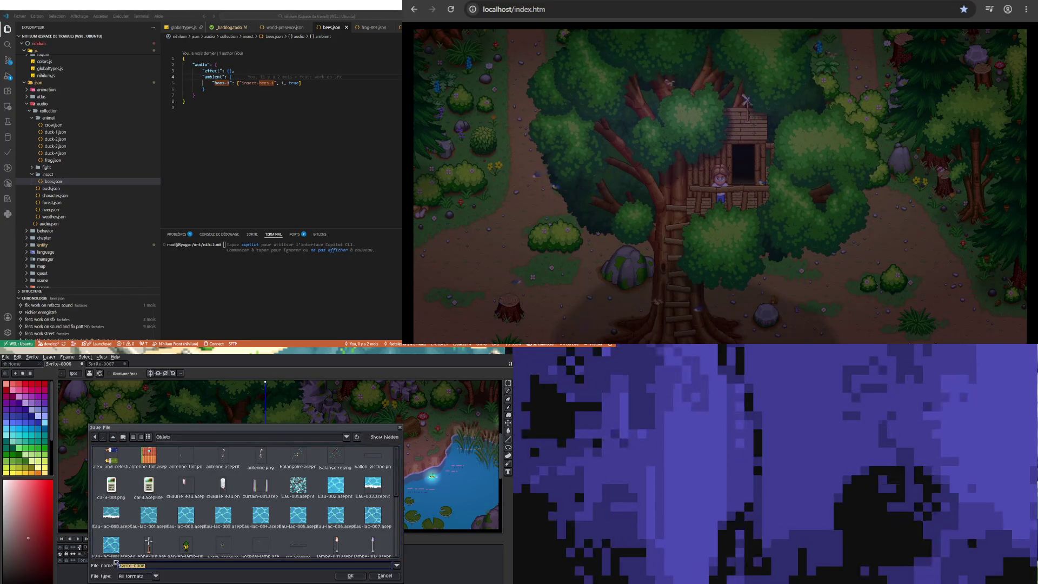
Save the sprite as owl in the aseprite file format
text(owl)
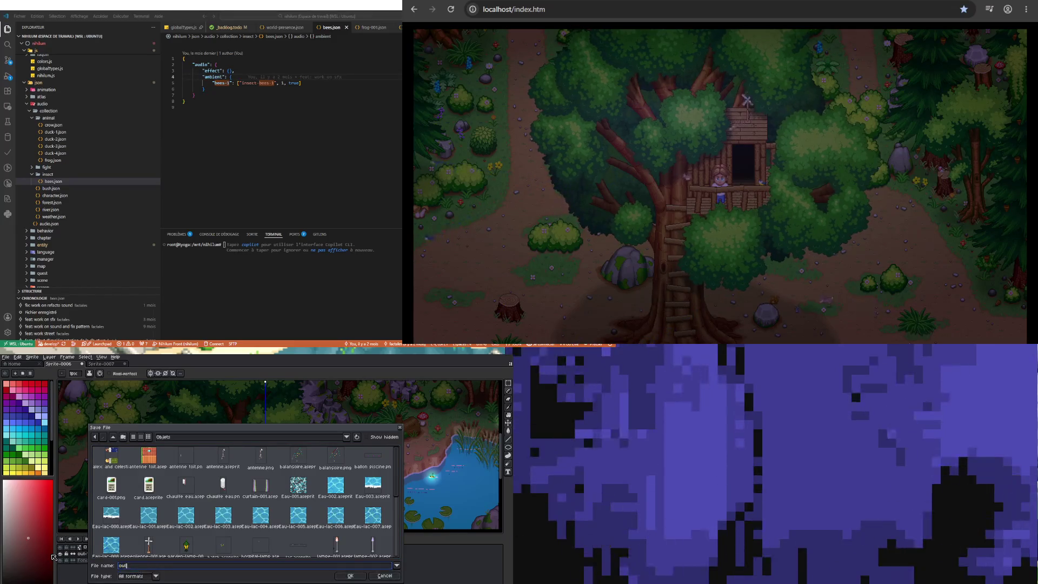
click(155, 576)
click(131, 489)
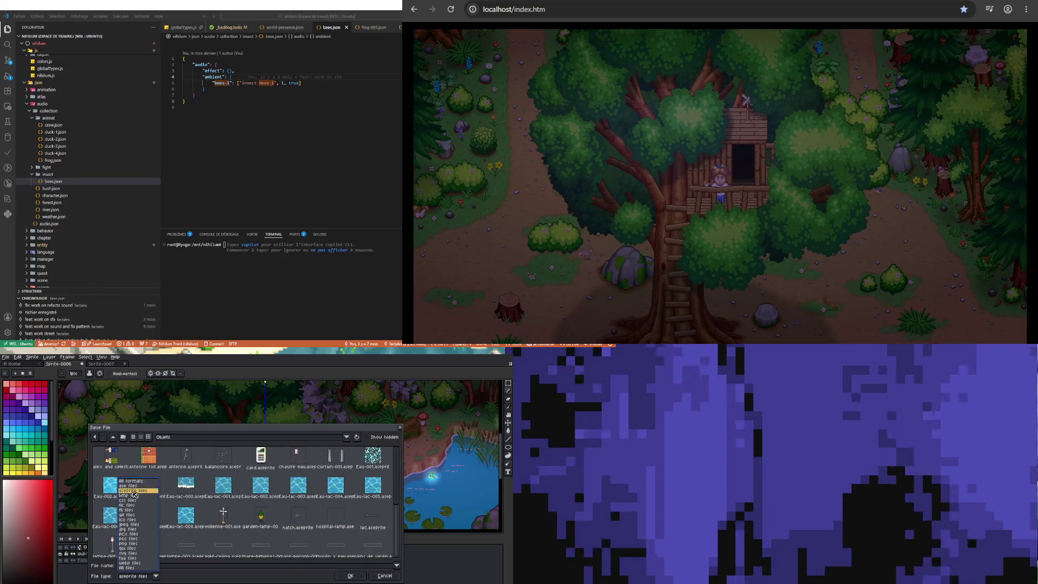
click(352, 576)
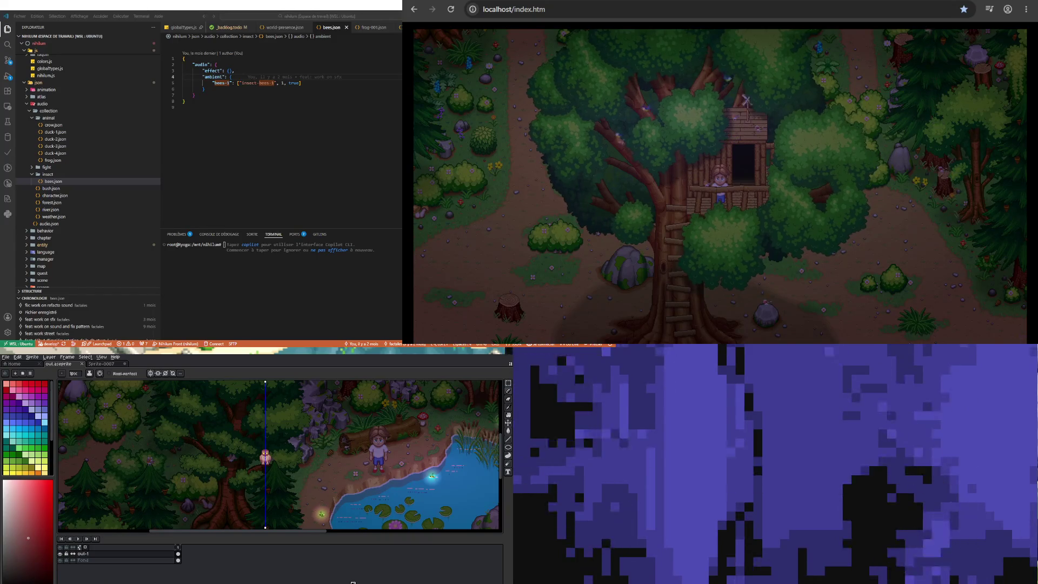
Add a second animation frame with Alt+N and zoom in on the owl's face
scroll(265, 458, up, 4)
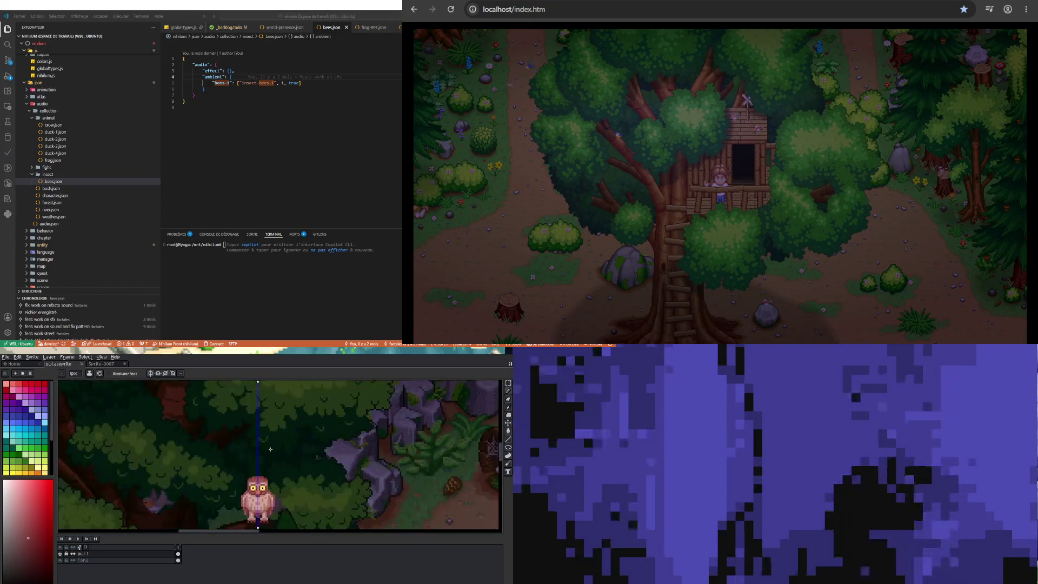
scroll(256, 507, up, 1)
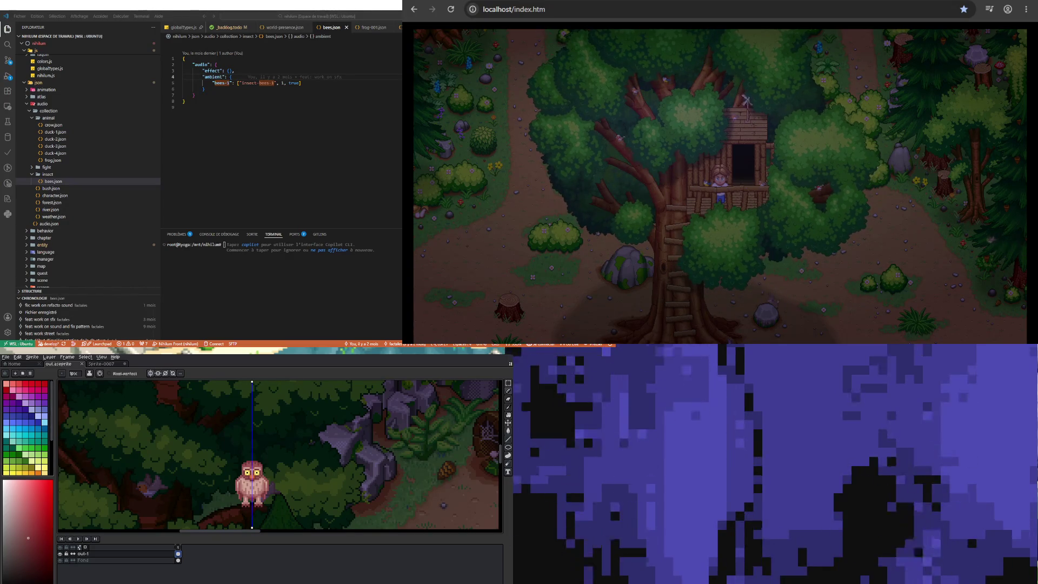
scroll(297, 513, down, 2)
scroll(296, 513, up, 2)
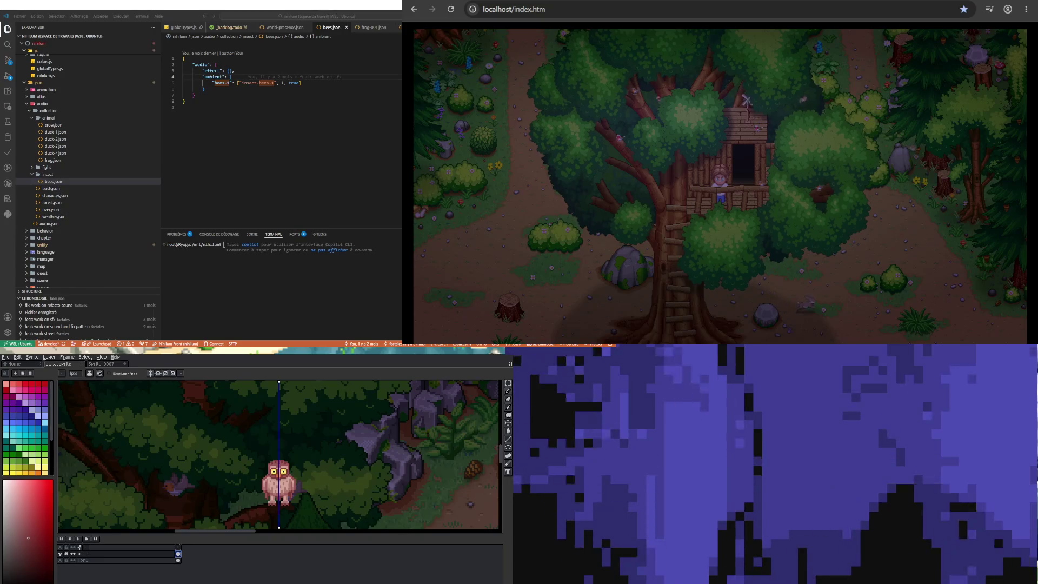
key(alt+n)
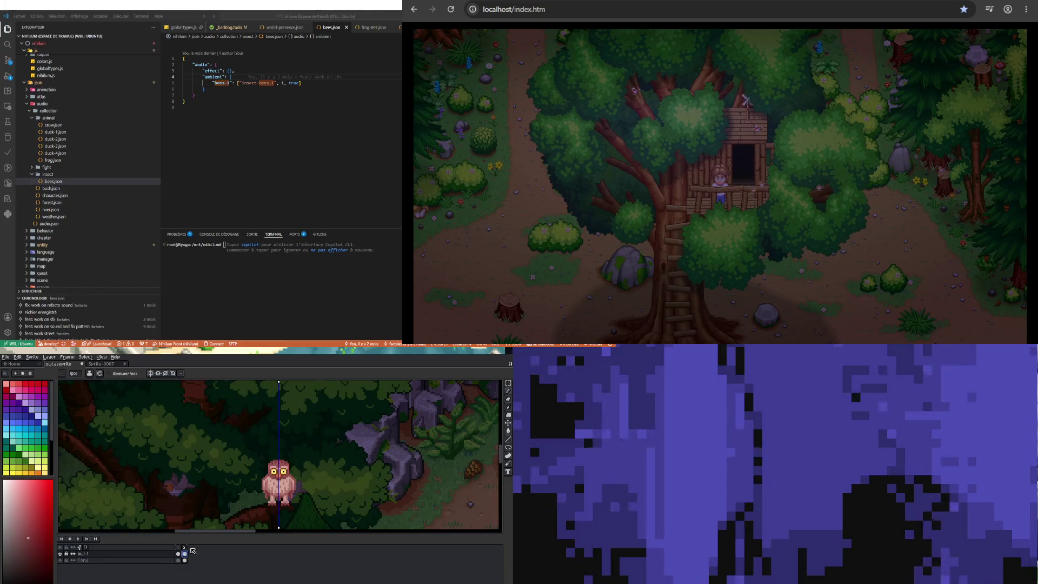
scroll(282, 470, up, 3)
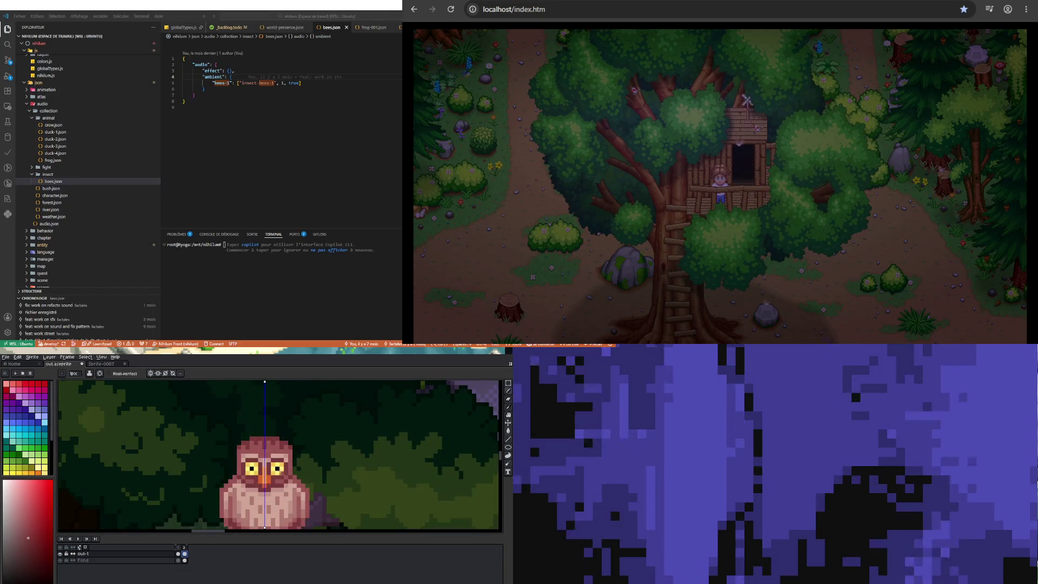
scroll(261, 465, up, 2)
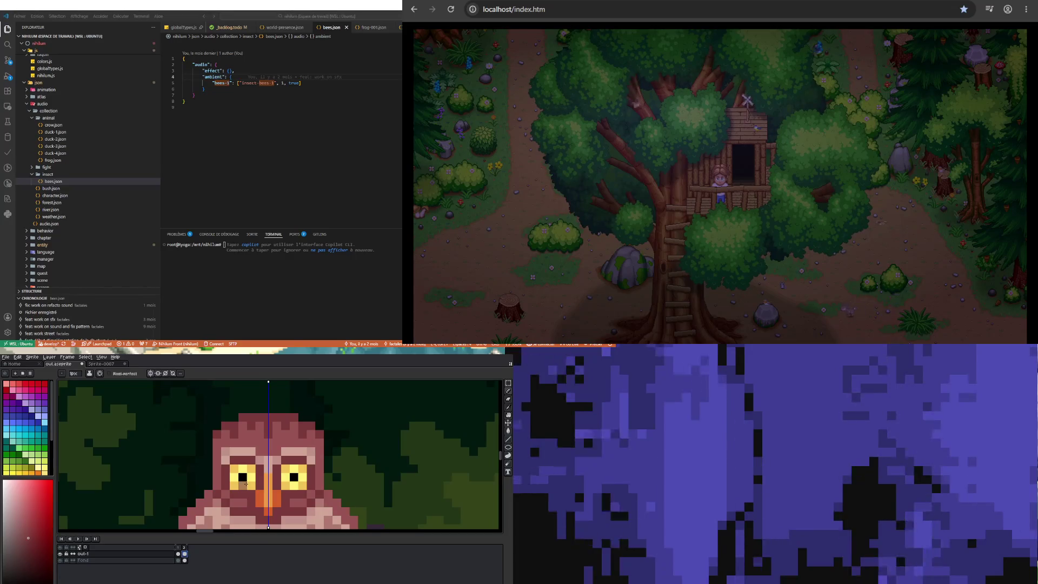
scroll(245, 480, up, 1)
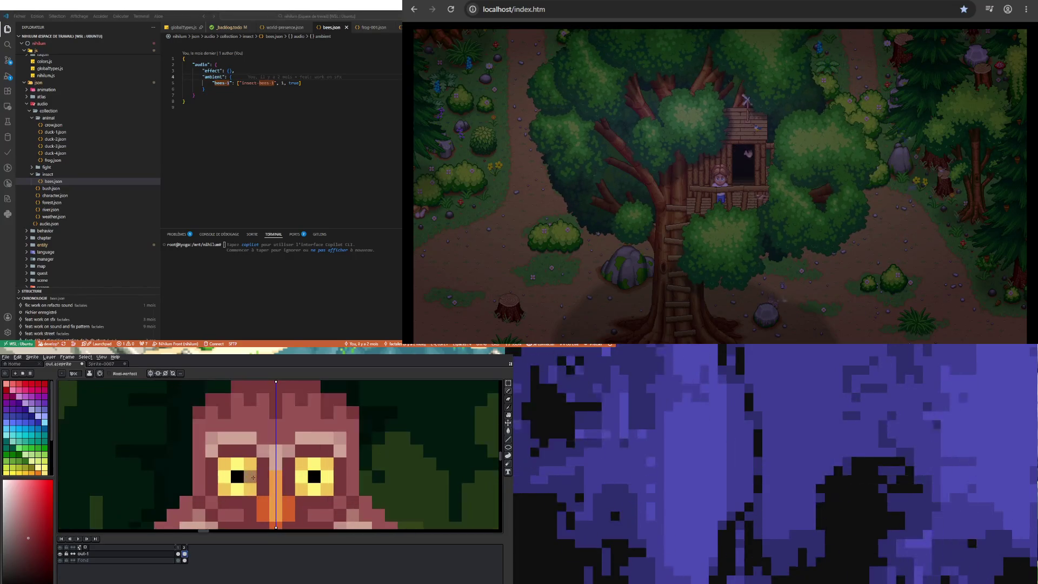
Paint over the owl's eyes and pupils with a light colour sampled from the owl to shut them
key(i)
click(232, 437)
key(b)
drag(327, 463, 301, 464)
drag(224, 464, 250, 465)
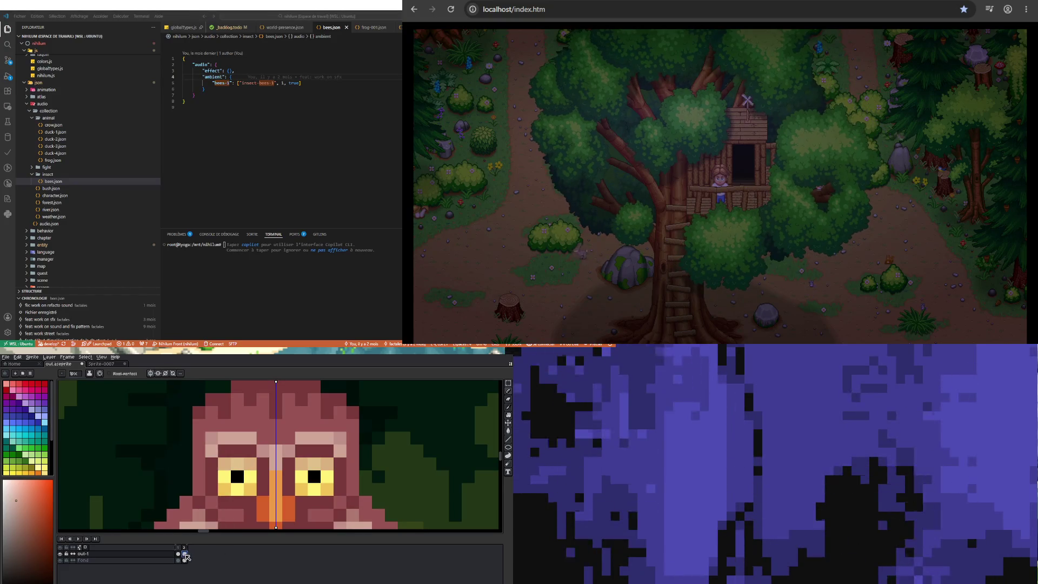
drag(224, 477, 225, 476)
drag(328, 477, 309, 477)
drag(236, 477, 238, 477)
drag(300, 477, 302, 476)
drag(251, 477, 227, 488)
Touch up the owl's face pixels in the light pink sampled from its face
scroll(252, 463, down, 3)
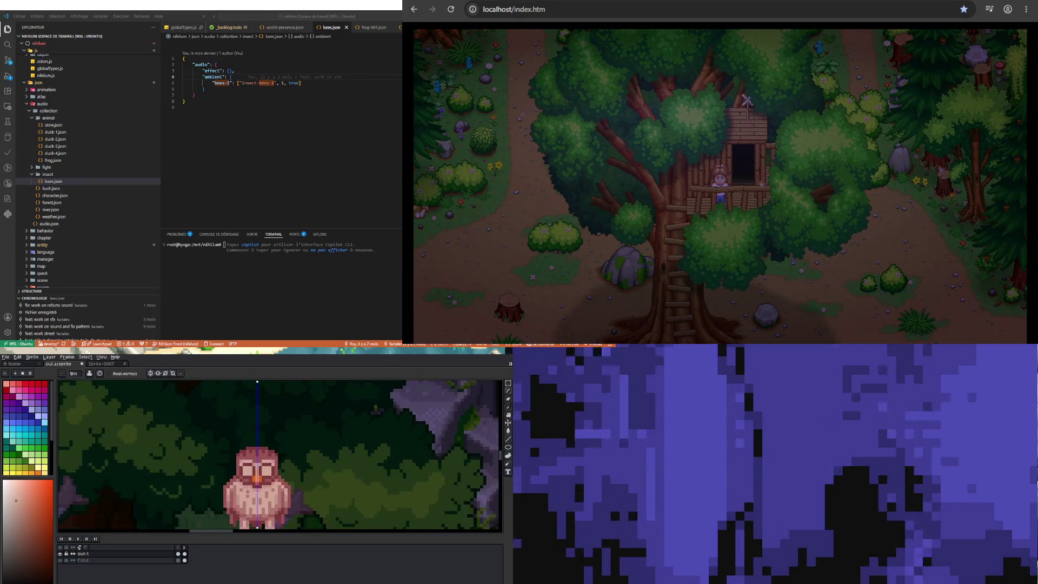
scroll(247, 487, up, 4)
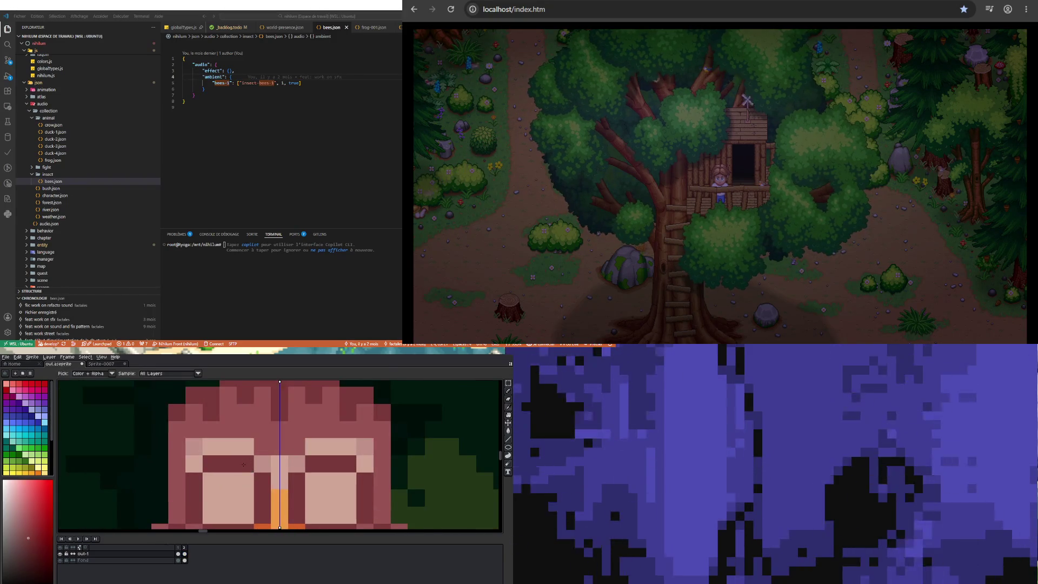
scroll(240, 472, down, 2)
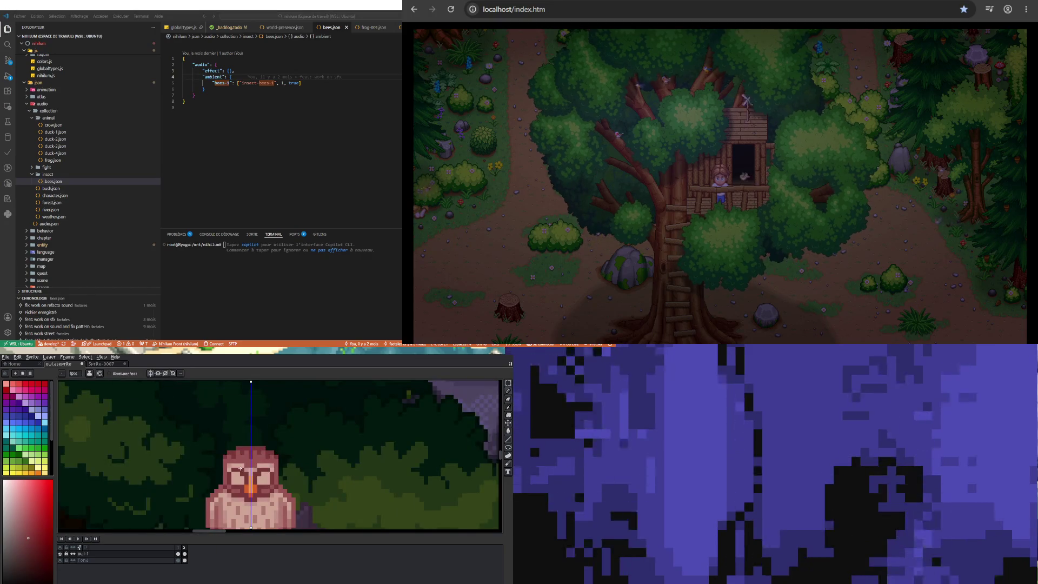
scroll(240, 468, up, 3)
alt+click(243, 473)
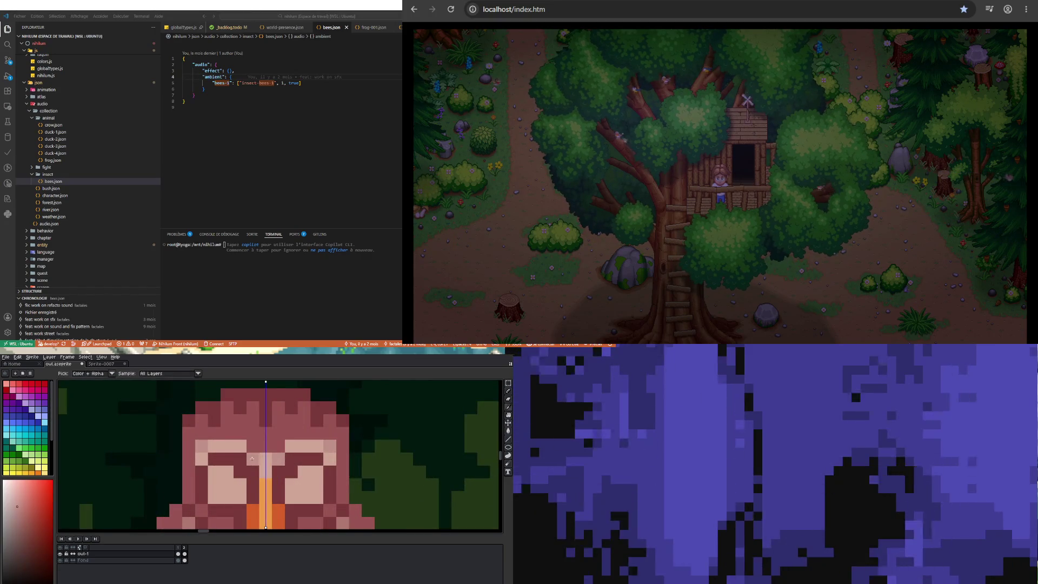
drag(292, 459, 254, 470)
Show the owl's second animation frame and zoom in on its closed eyes
scroll(254, 470, down, 3)
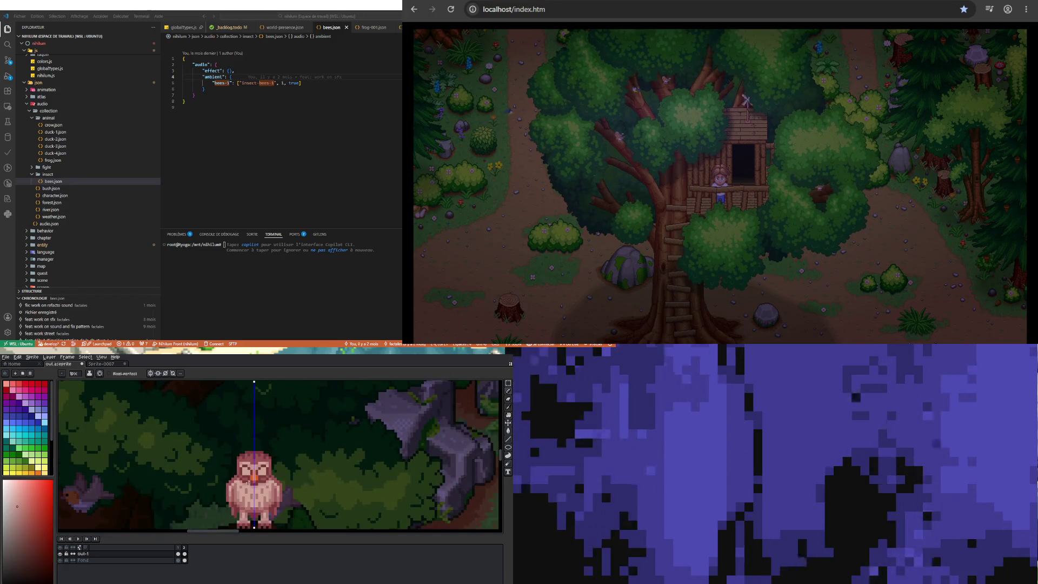
click(184, 553)
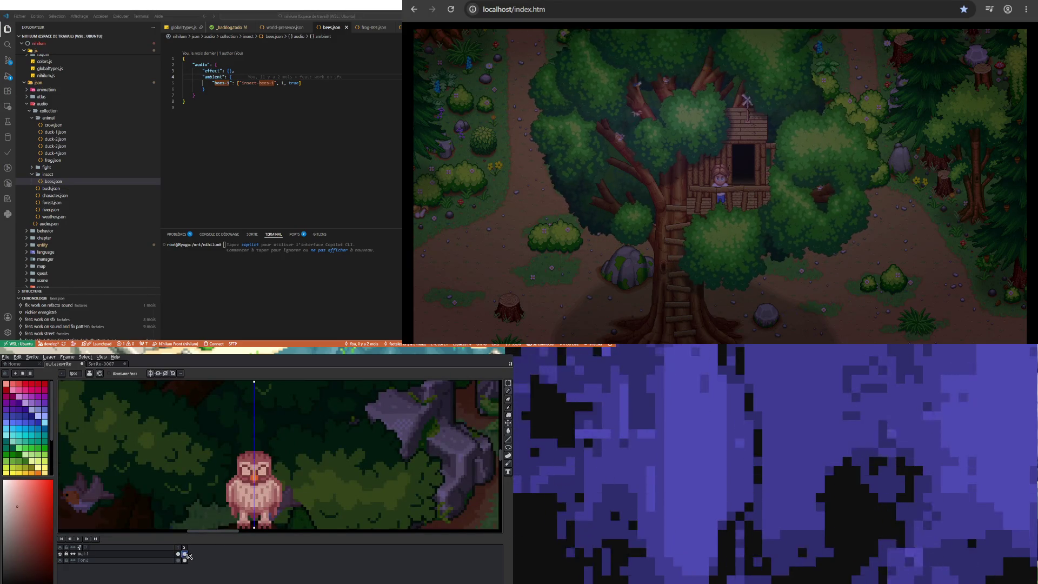
scroll(244, 478, up, 3)
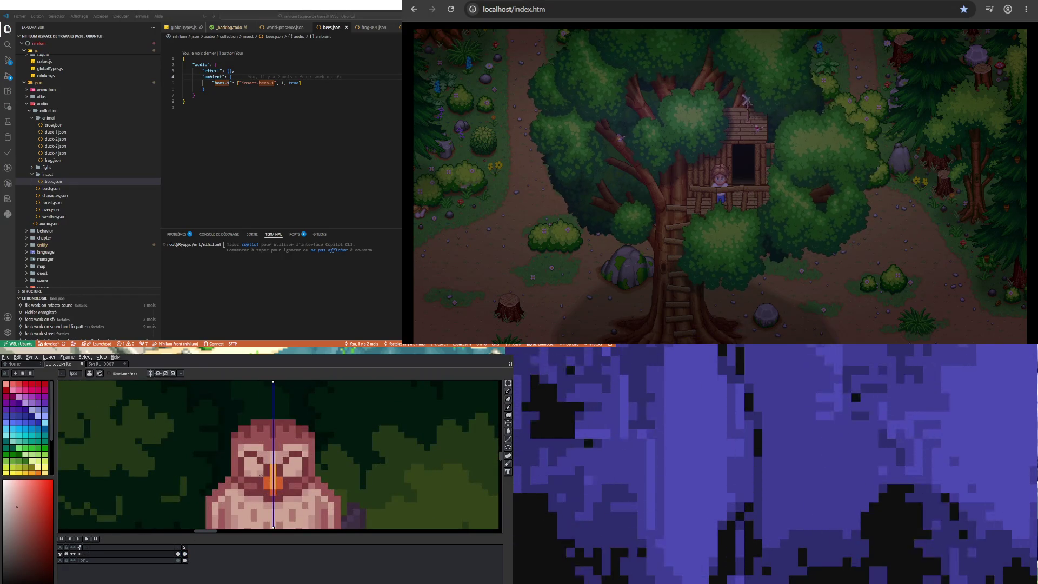
scroll(246, 467, down, 3)
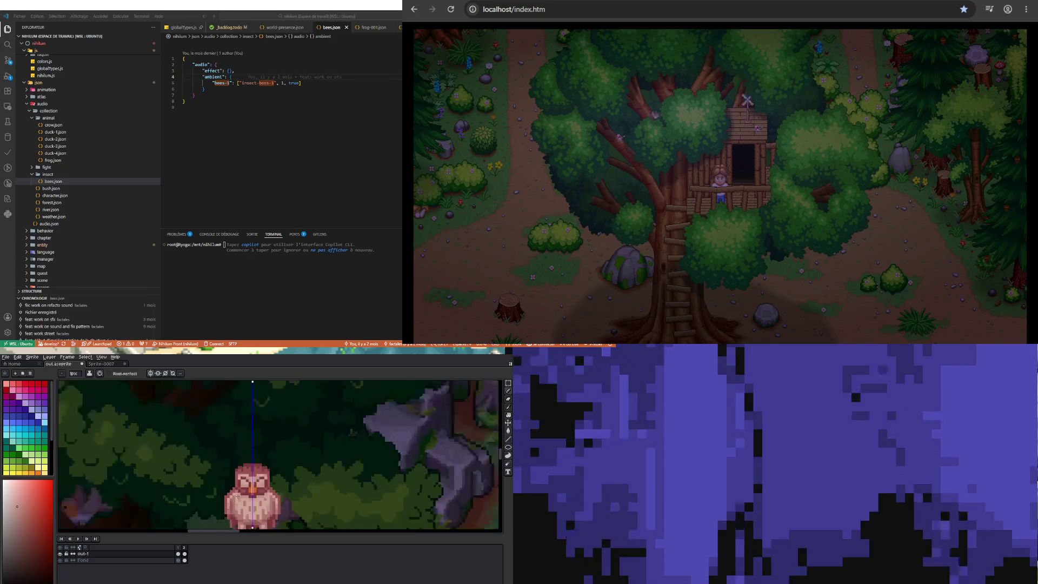
scroll(239, 504, up, 3)
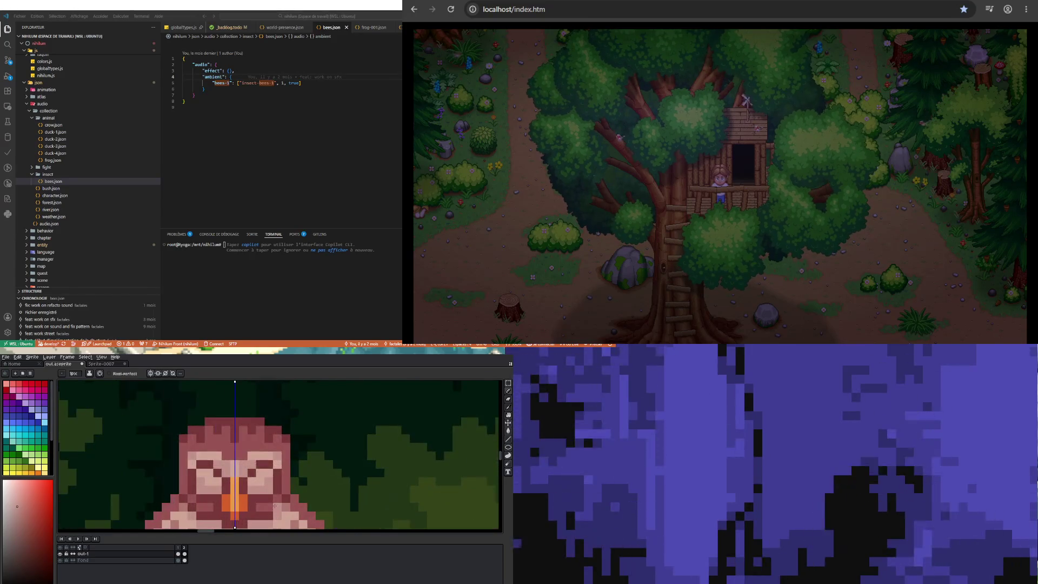
key(i)
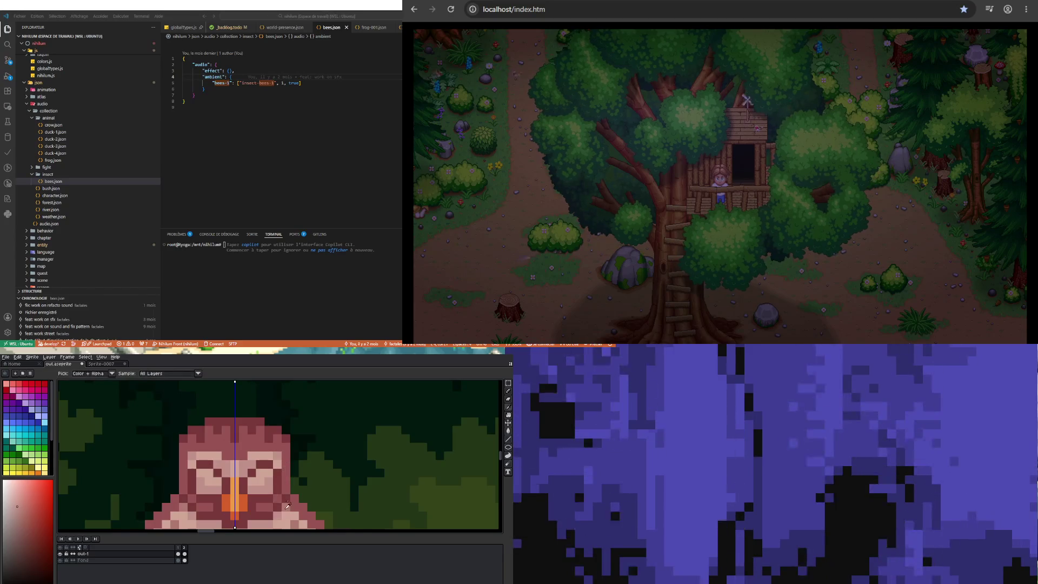
scroll(288, 505, down, 1)
key(b)
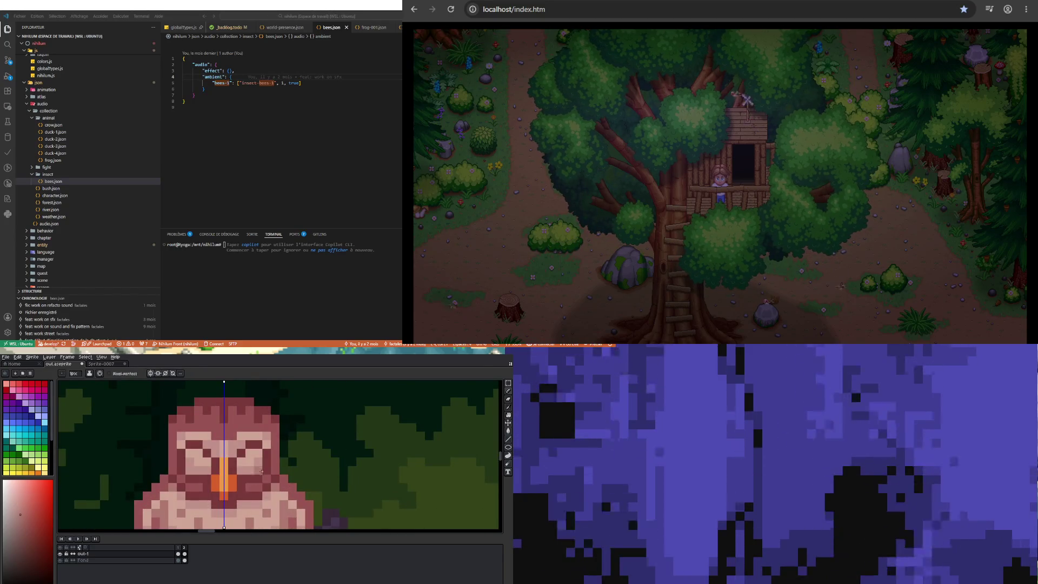
Play the owl's blink animation and zoom out to see the whole scene
scroll(233, 508, down, 3)
scroll(232, 508, up, 2)
scroll(225, 497, down, 2)
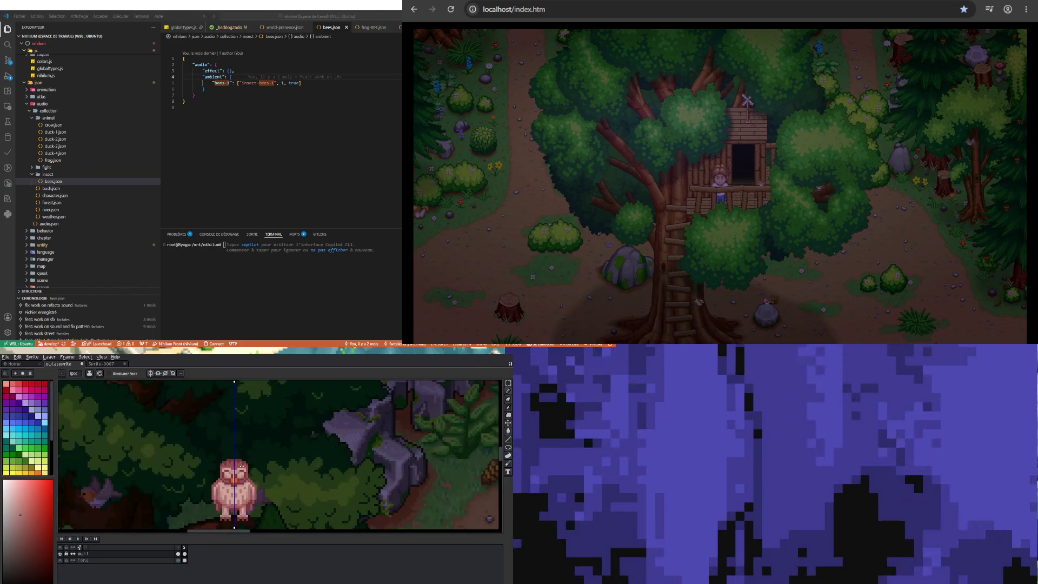
scroll(231, 471, up, 3)
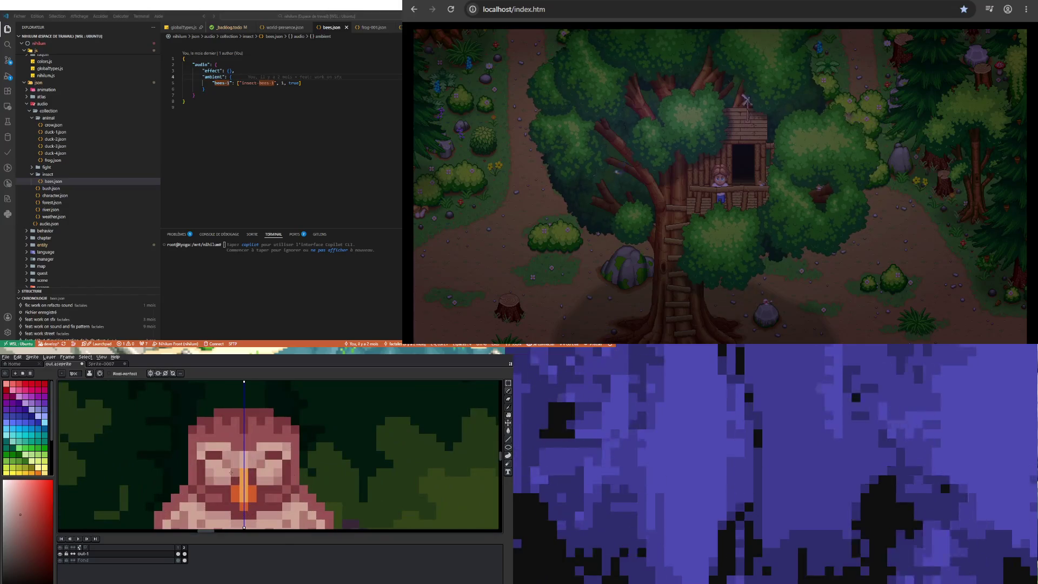
click(78, 538)
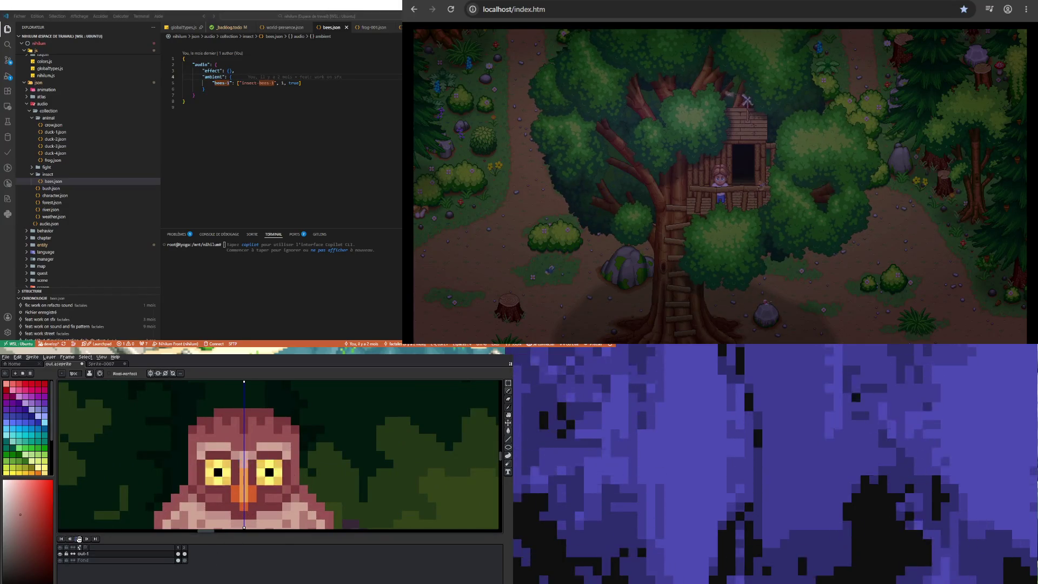
key(minus)
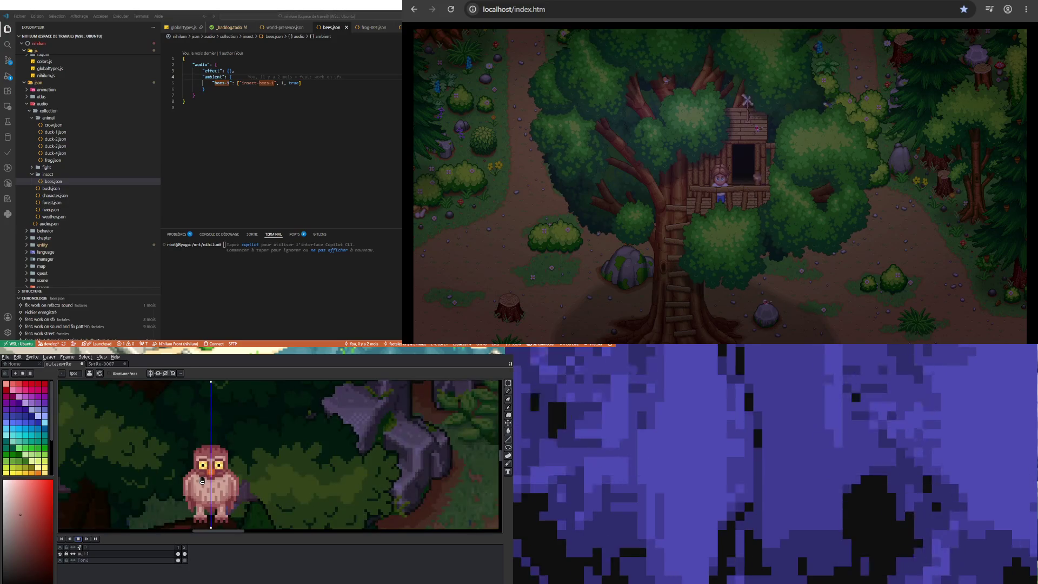
Replace the 150 ms duration of both owl frames with a new duration in Frame Properties
click(88, 357)
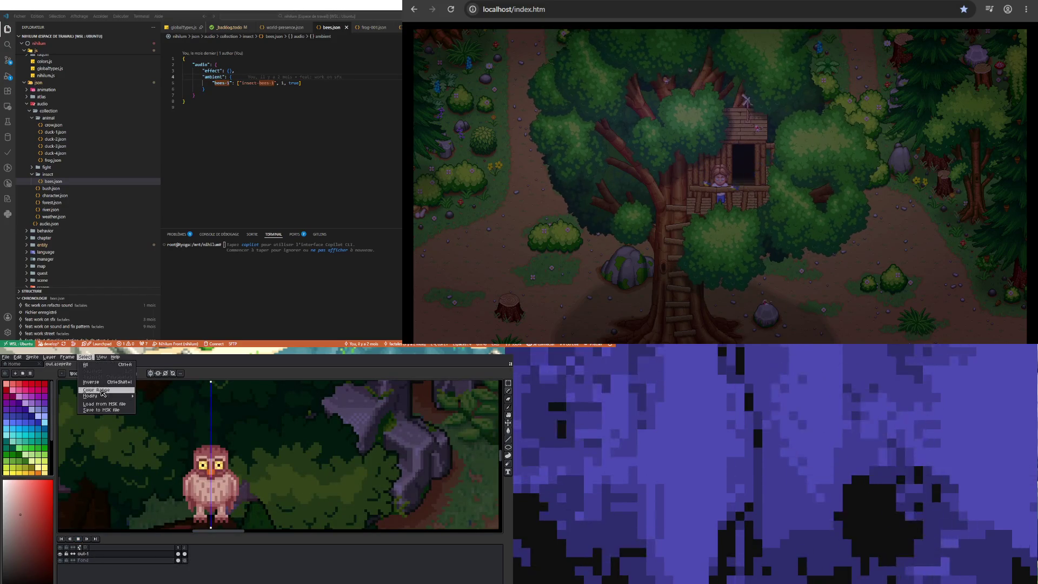
mouse_move(67, 357)
click(87, 429)
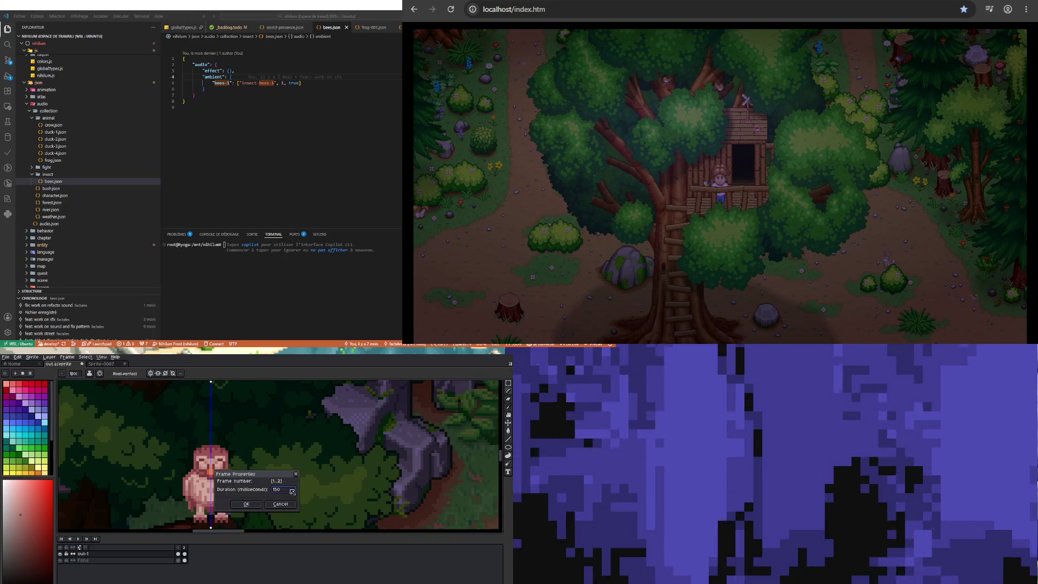
key(ctrl+a)
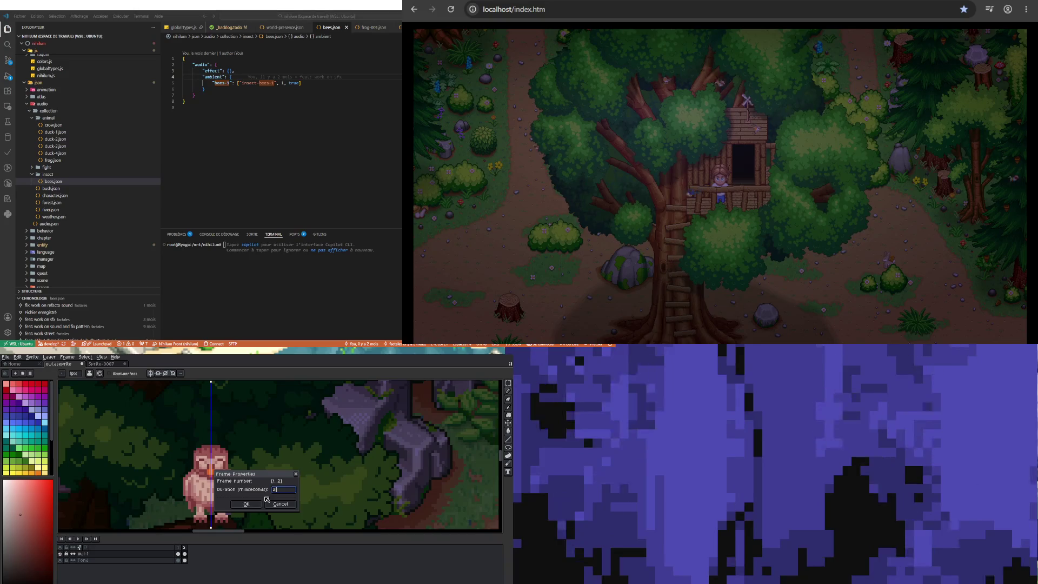
click(246, 504)
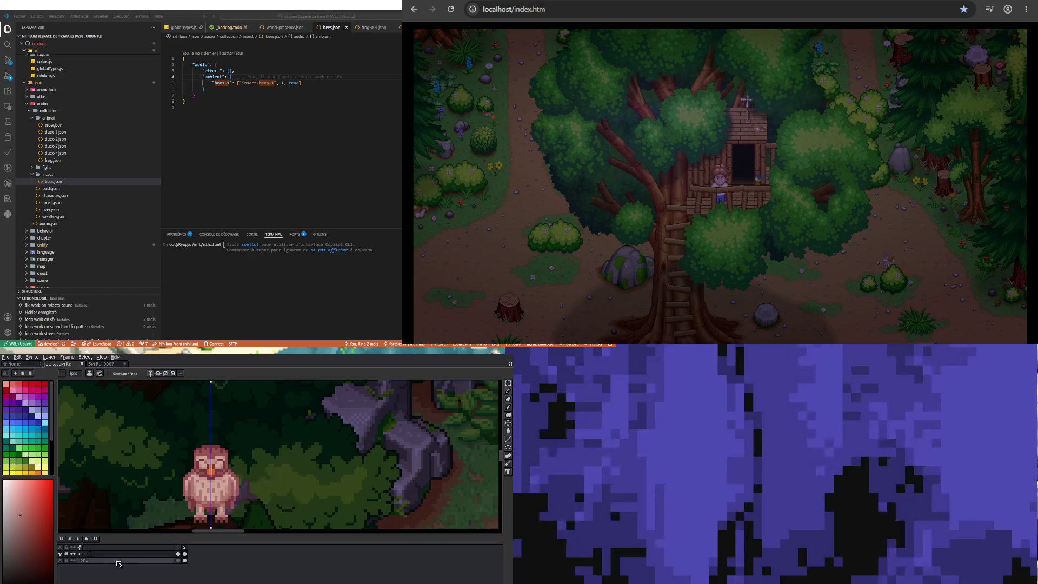
Replay the blink at the new timing, then show eyes-closed frame 2
click(78, 538)
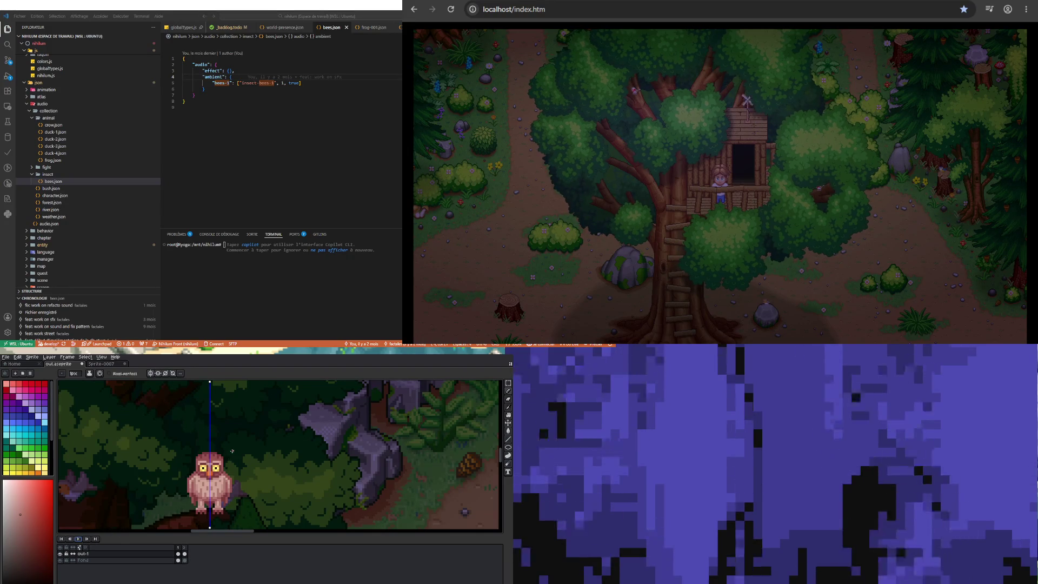
scroll(216, 465, up, 4)
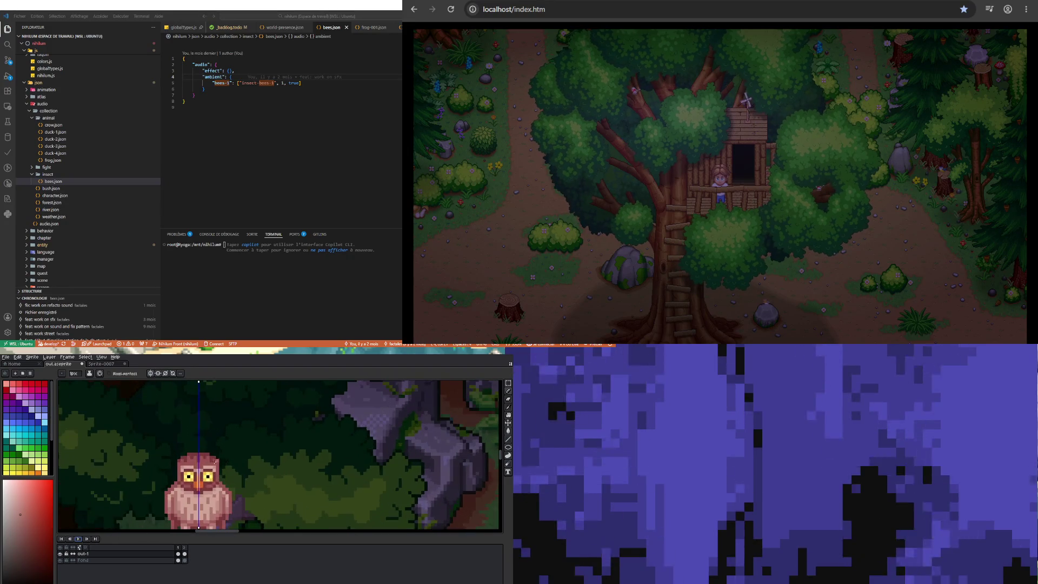
click(185, 554)
Zoom in and out repeatedly to inspect the owl's eyes-closed frame
scroll(239, 417, down, 4)
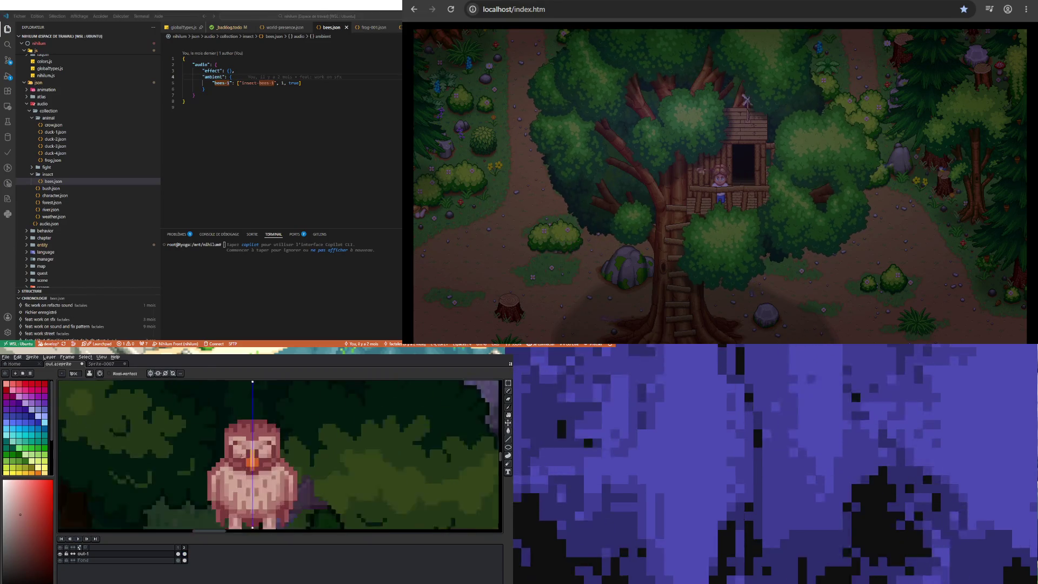
scroll(221, 481, up, 1)
scroll(218, 493, down, 2)
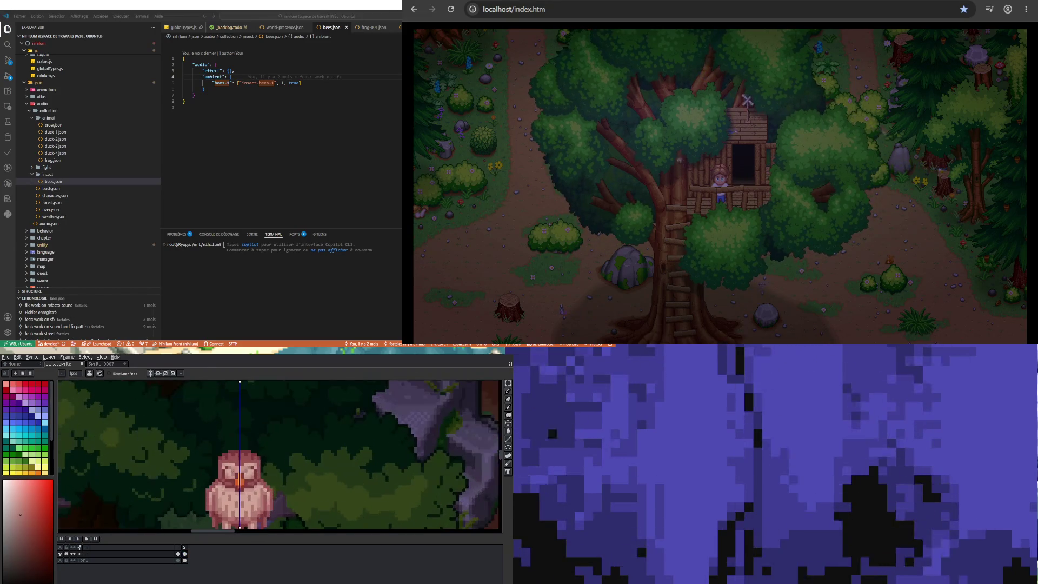
scroll(219, 493, up, 1)
scroll(220, 481, down, 1)
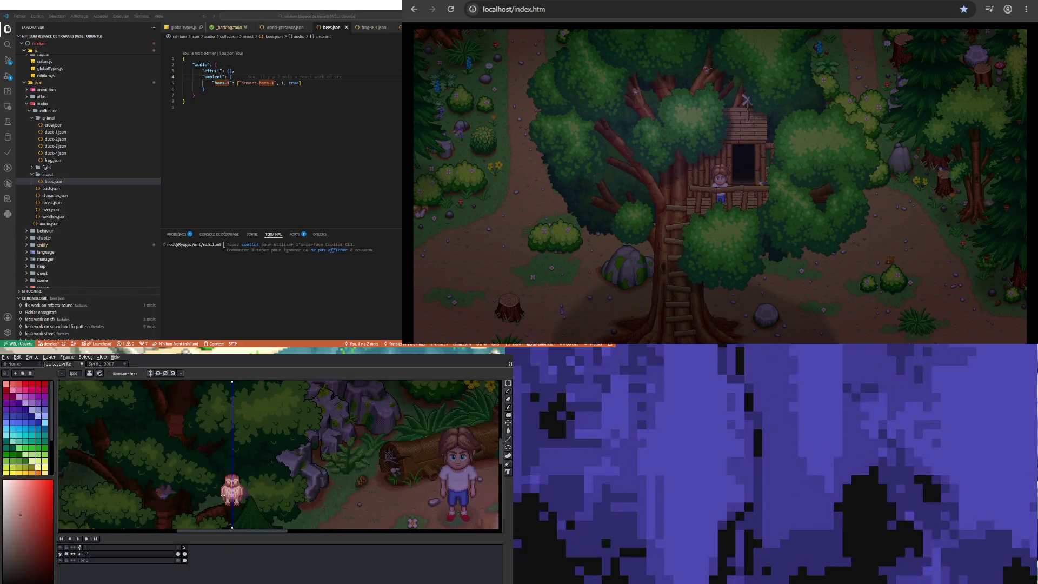
scroll(220, 481, up, 1)
scroll(220, 481, up, 2)
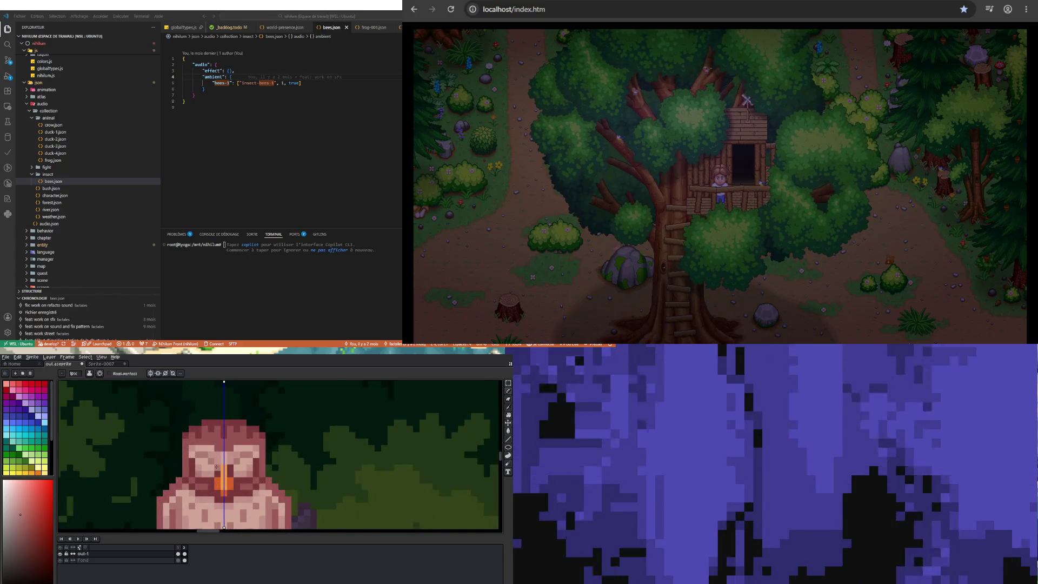
scroll(219, 481, down, 2)
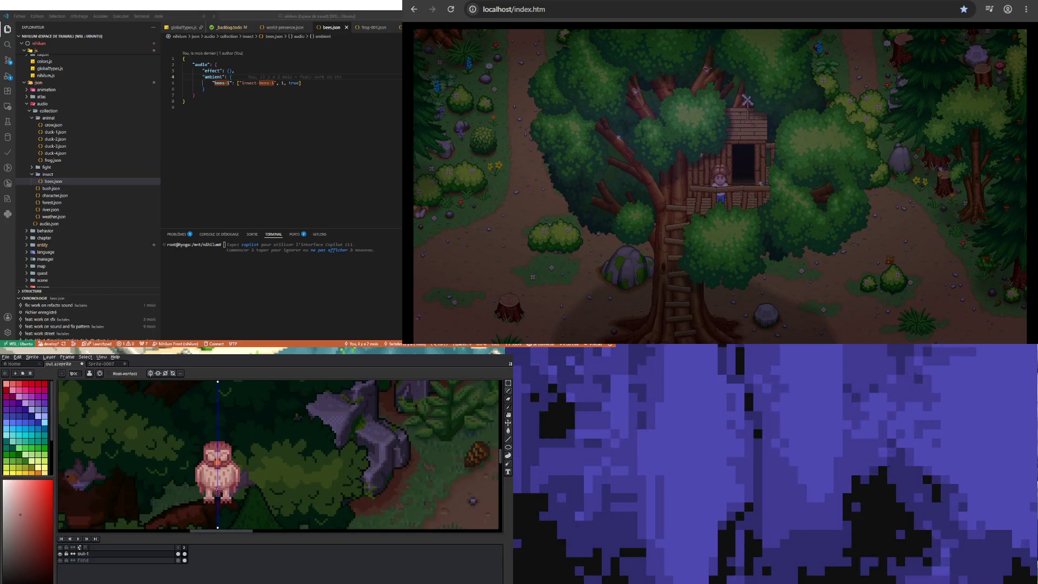
scroll(217, 491, up, 1)
scroll(223, 470, down, 2)
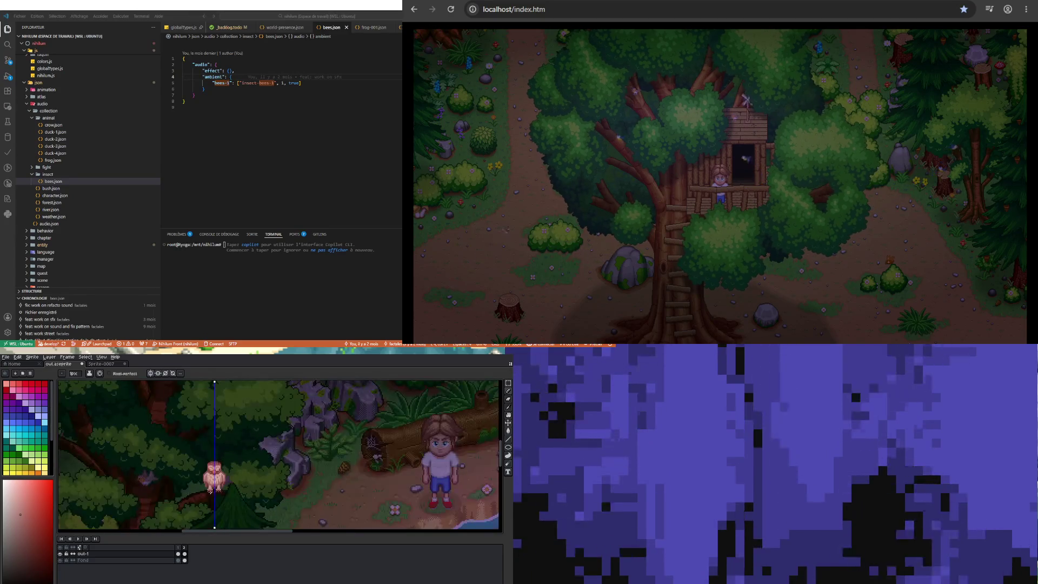
scroll(222, 475, up, 2)
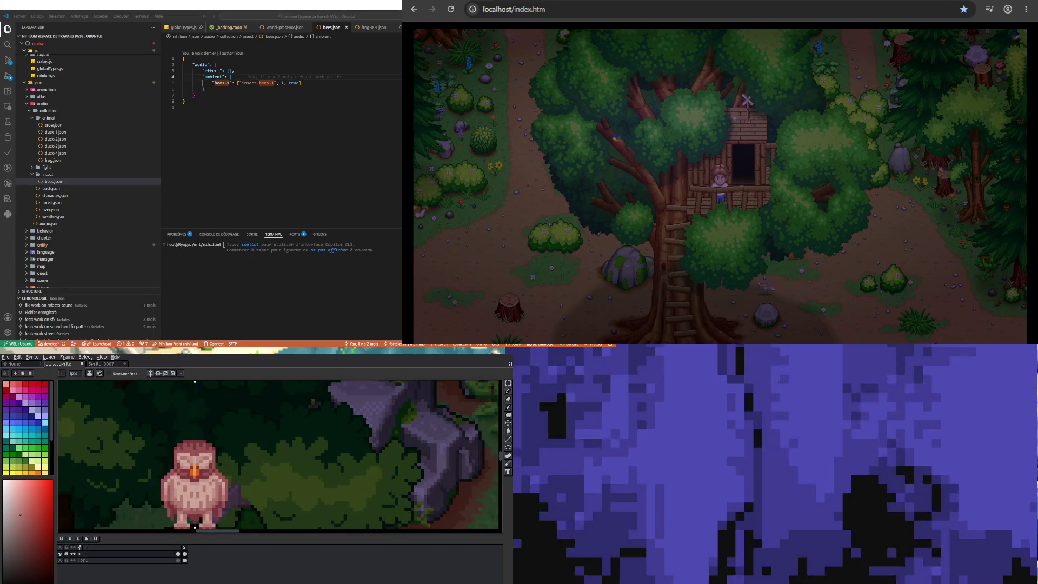
scroll(199, 455, up, 1)
scroll(199, 454, up, 1)
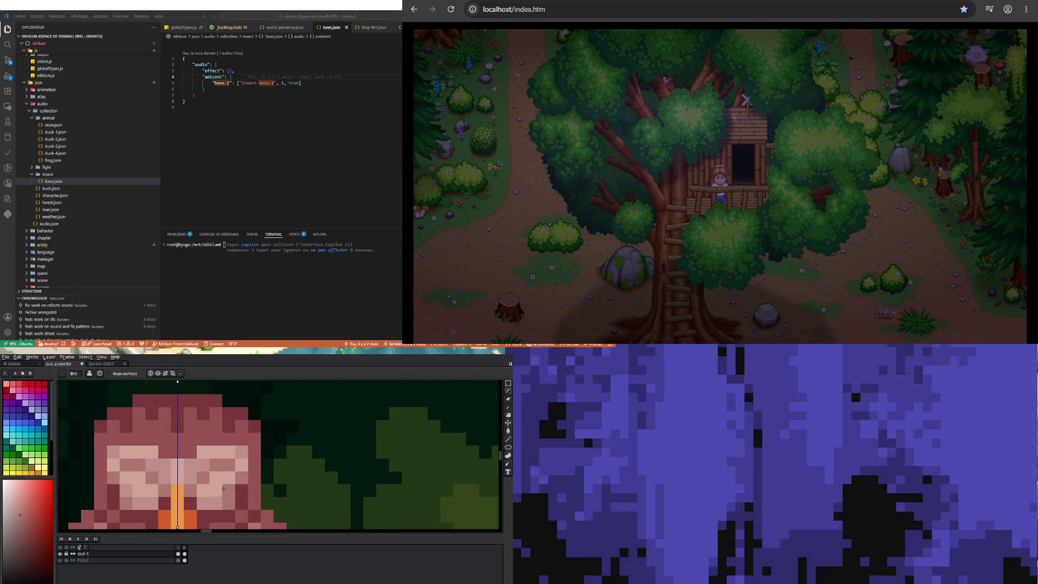
scroll(208, 478, down, 1)
scroll(210, 485, down, 1)
scroll(210, 486, up, 1)
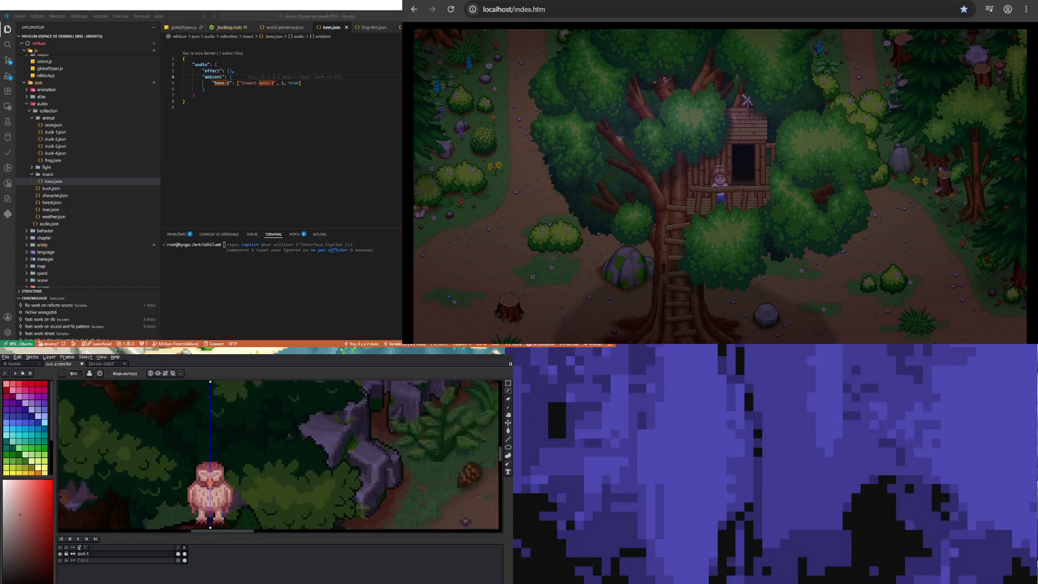
scroll(210, 486, down, 1)
scroll(210, 486, up, 1)
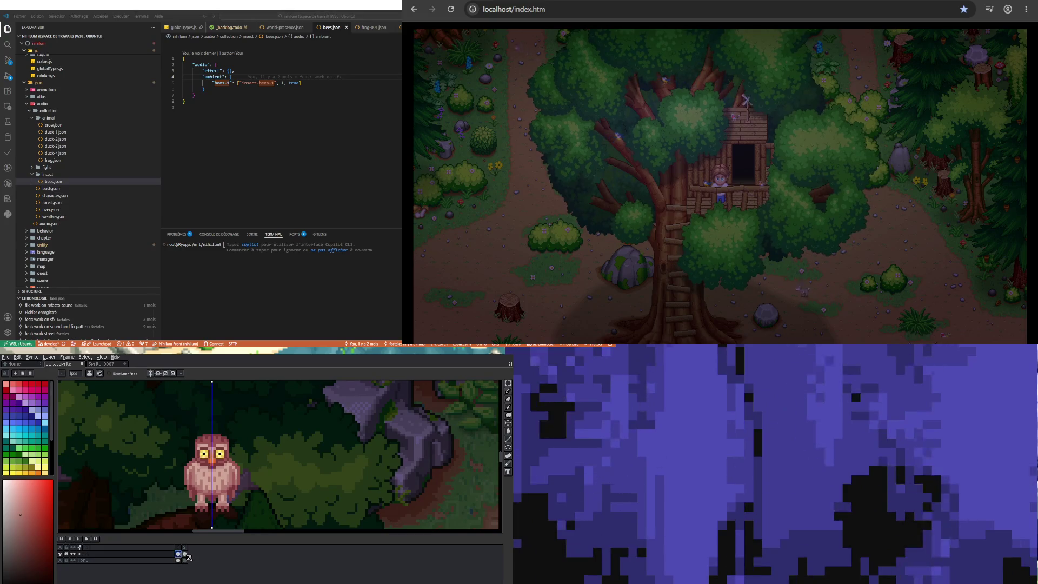
click(179, 554)
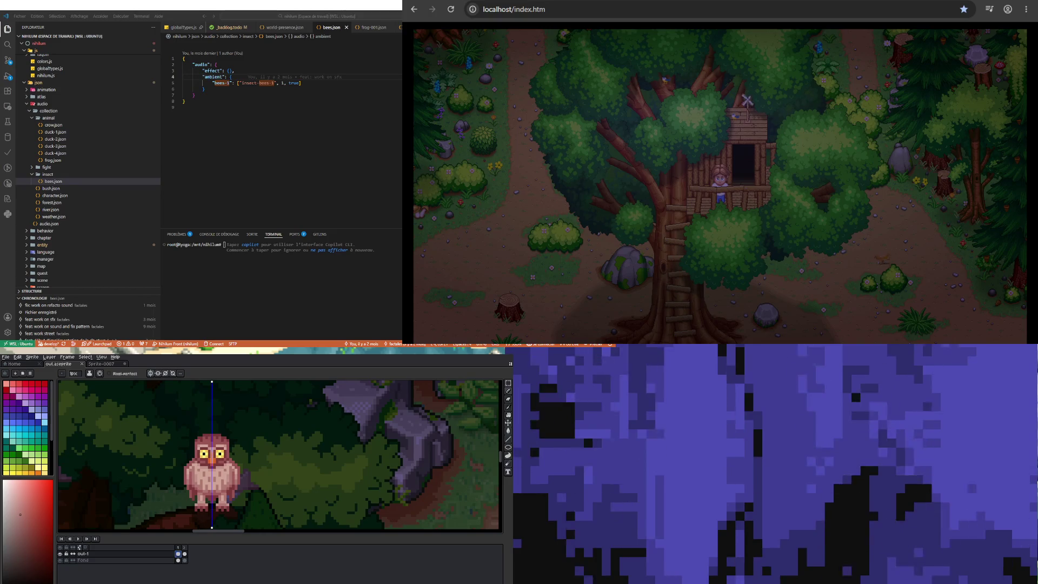
key(alt+n)
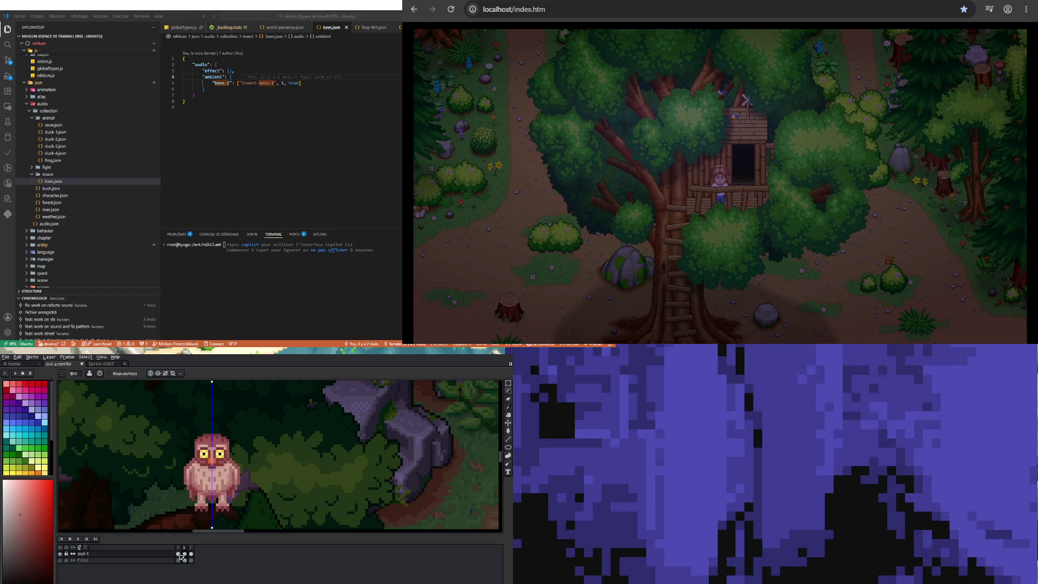
key(comma)
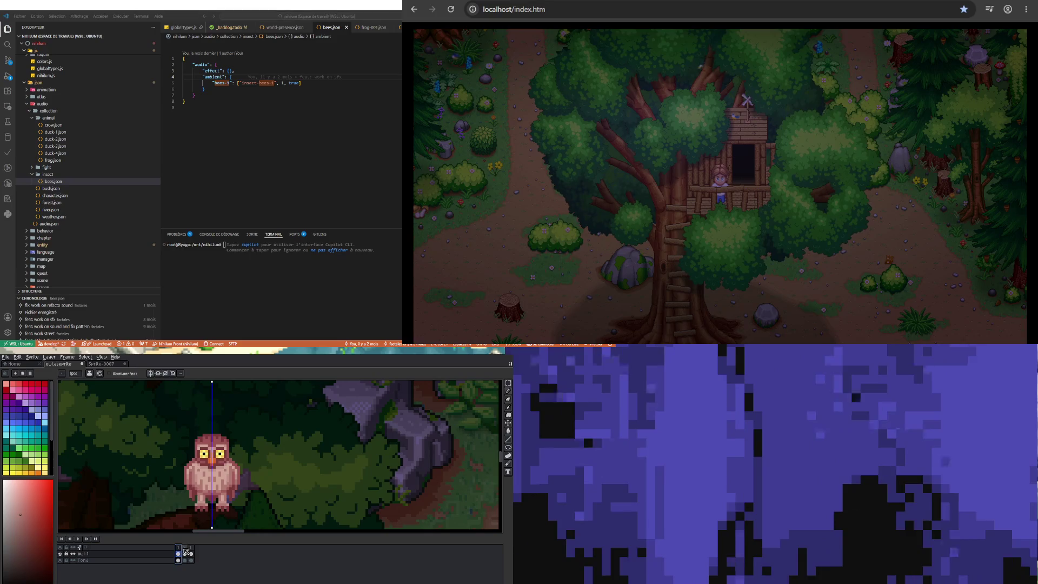
click(185, 552)
click(191, 553)
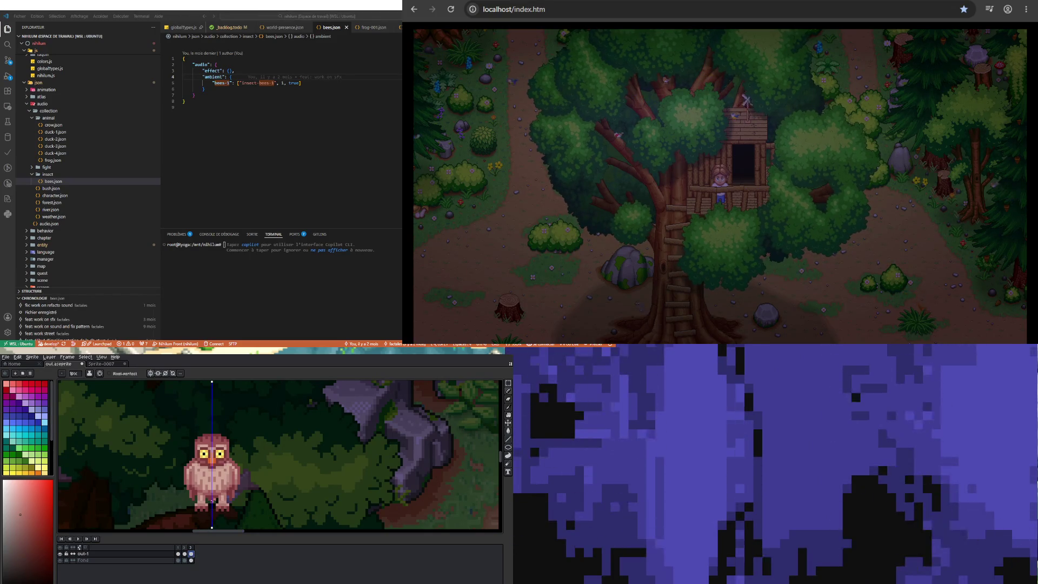
scroll(216, 515, up, 1)
scroll(208, 502, up, 2)
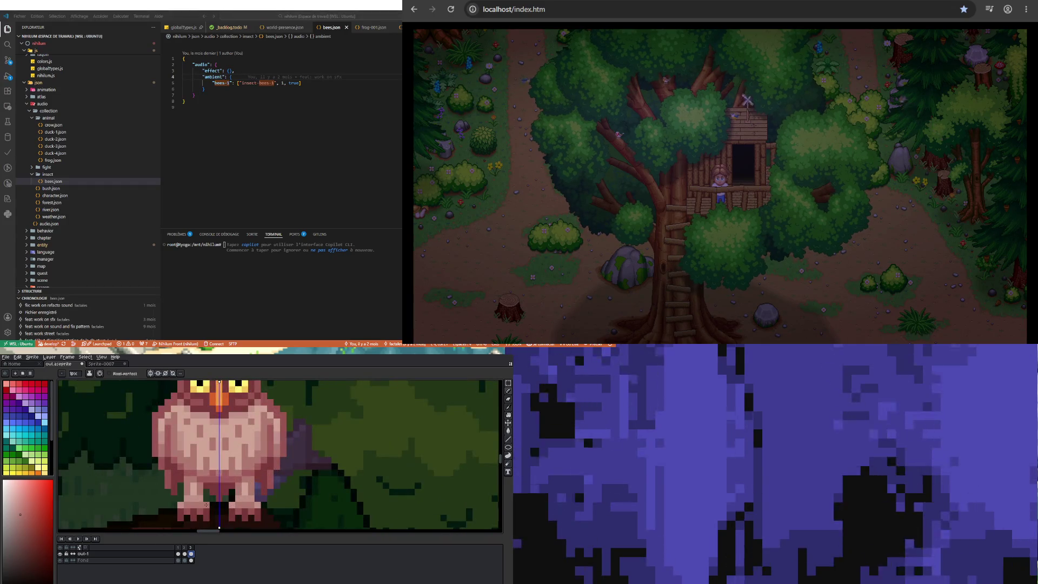
scroll(206, 504, down, 3)
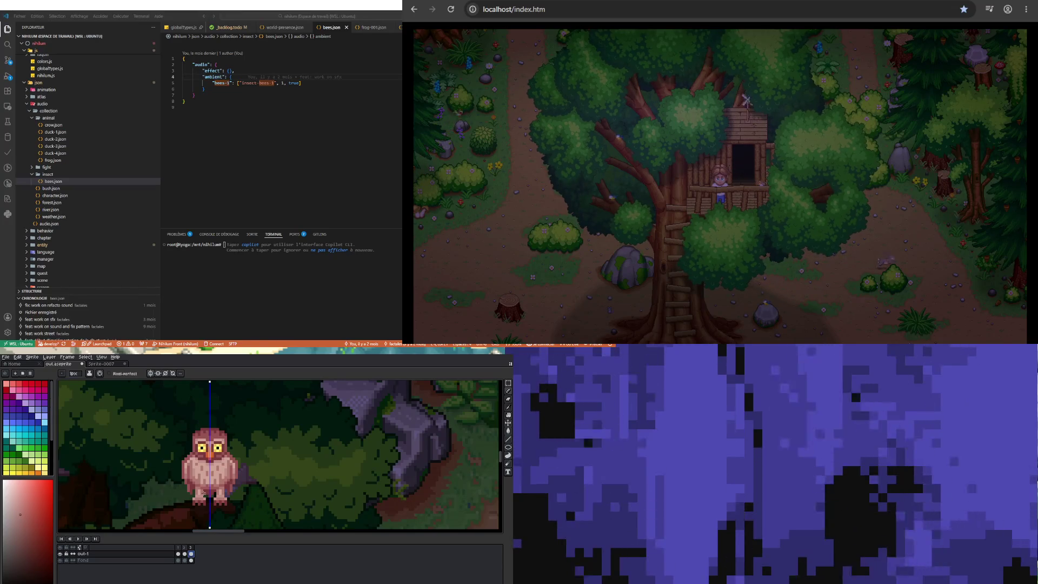
click(185, 553)
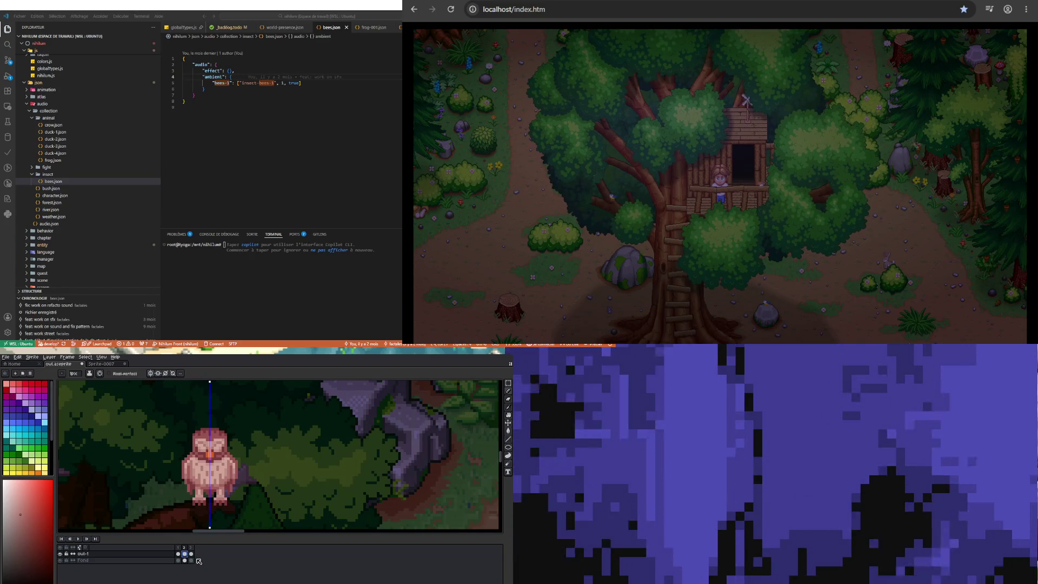
click(191, 554)
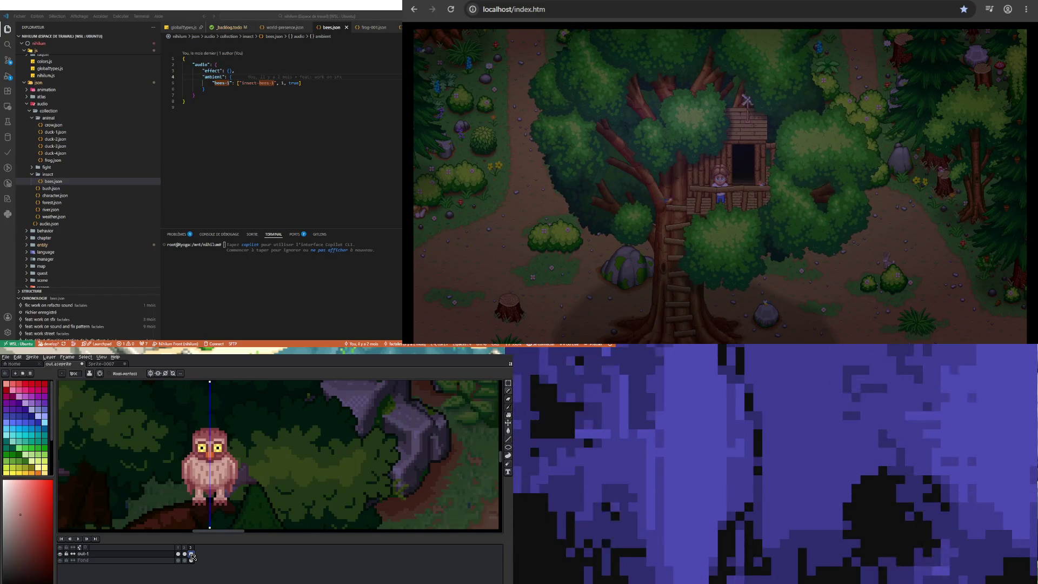
key(Left)
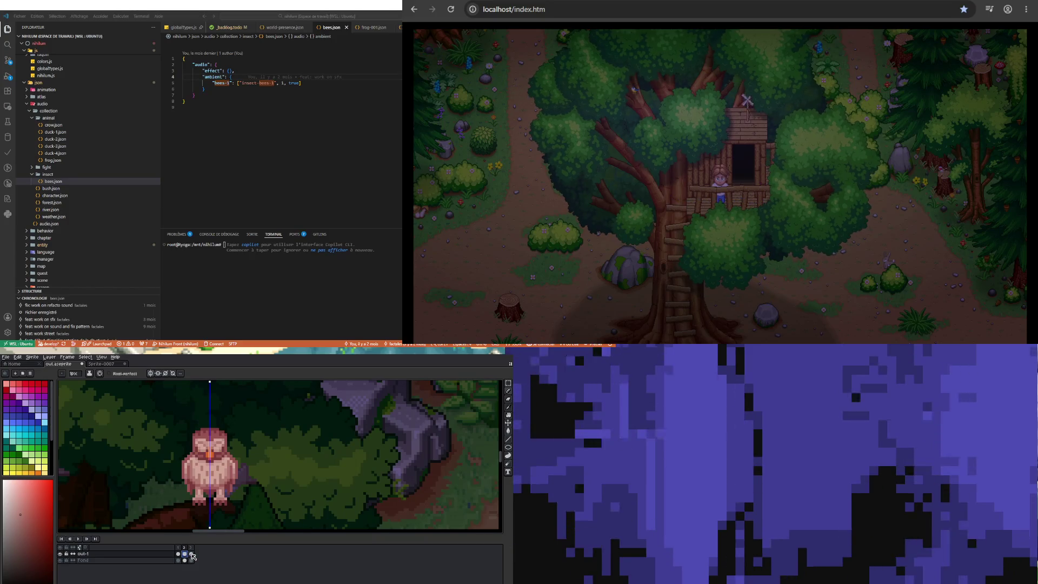
click(192, 554)
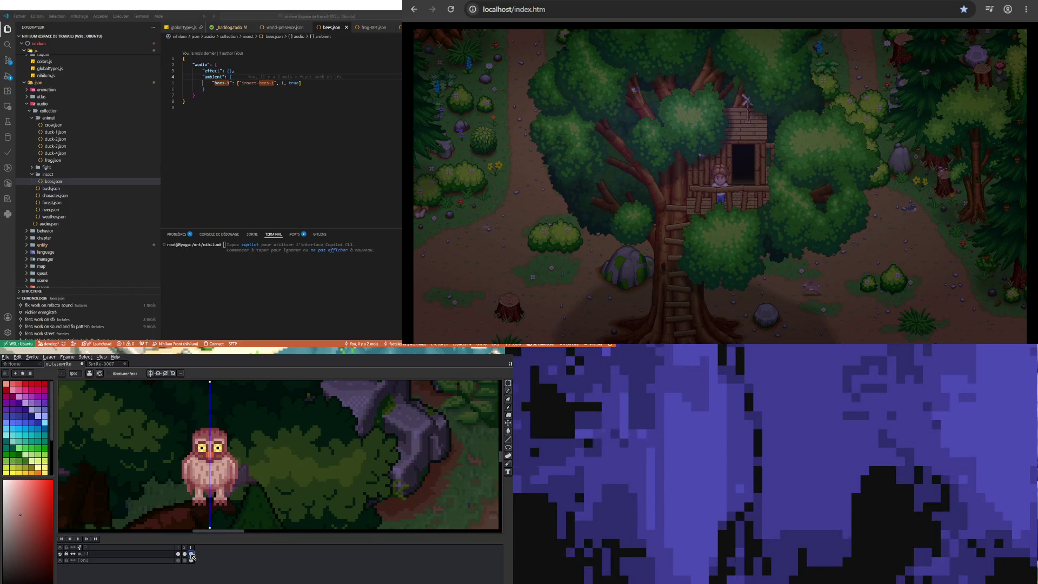
scroll(222, 472, down, 3)
scroll(222, 472, up, 2)
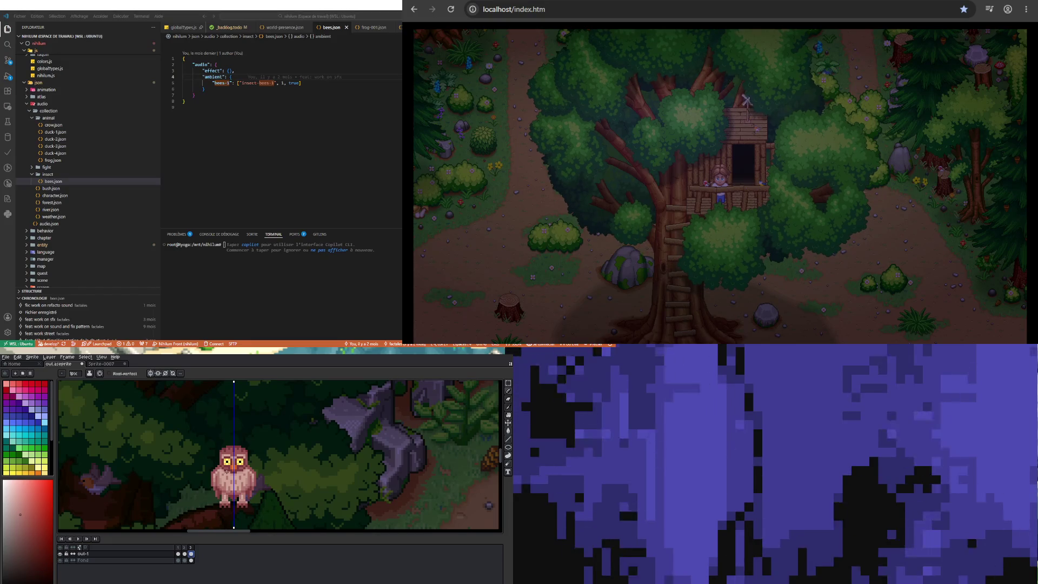
scroll(224, 464, up, 1)
scroll(225, 463, up, 1)
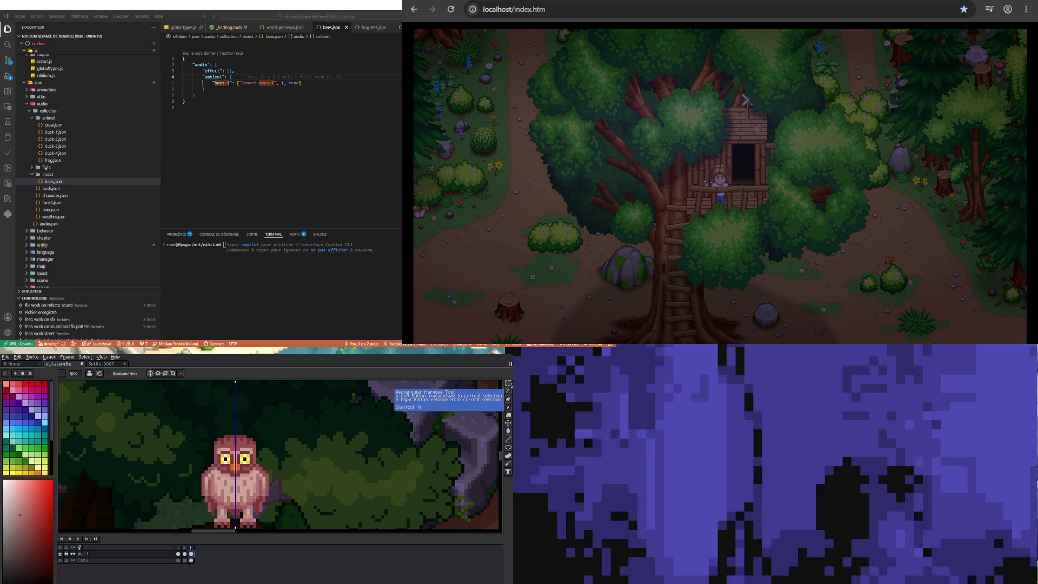
Select the owl's whole head with the Rectangular Marquee
click(508, 382)
scroll(224, 437, up, 1)
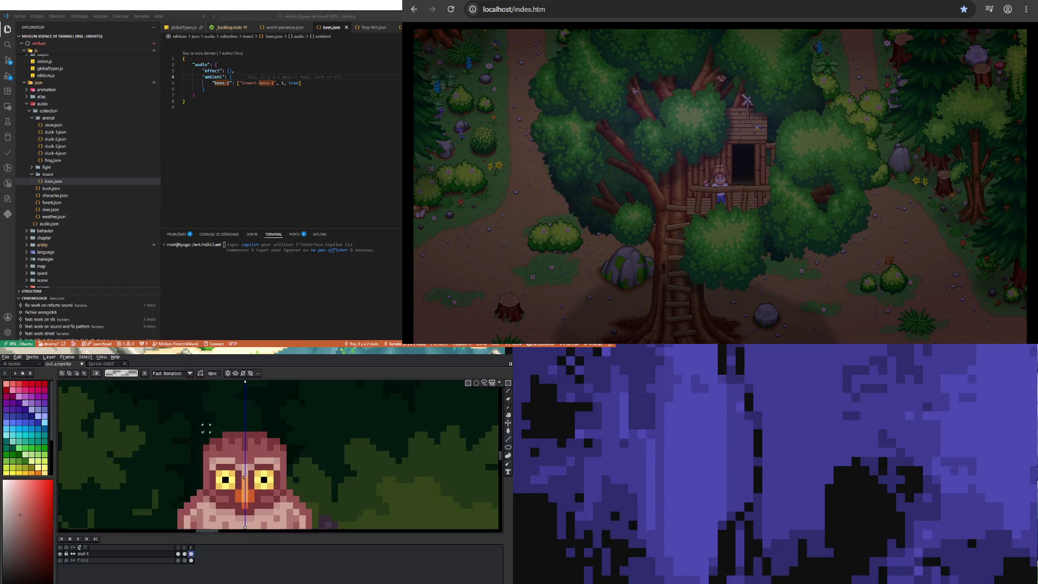
click(209, 438)
mouse_move(209, 438)
mouse_down()
mouse_move(203, 490)
mouse_move(236, 508)
mouse_up()
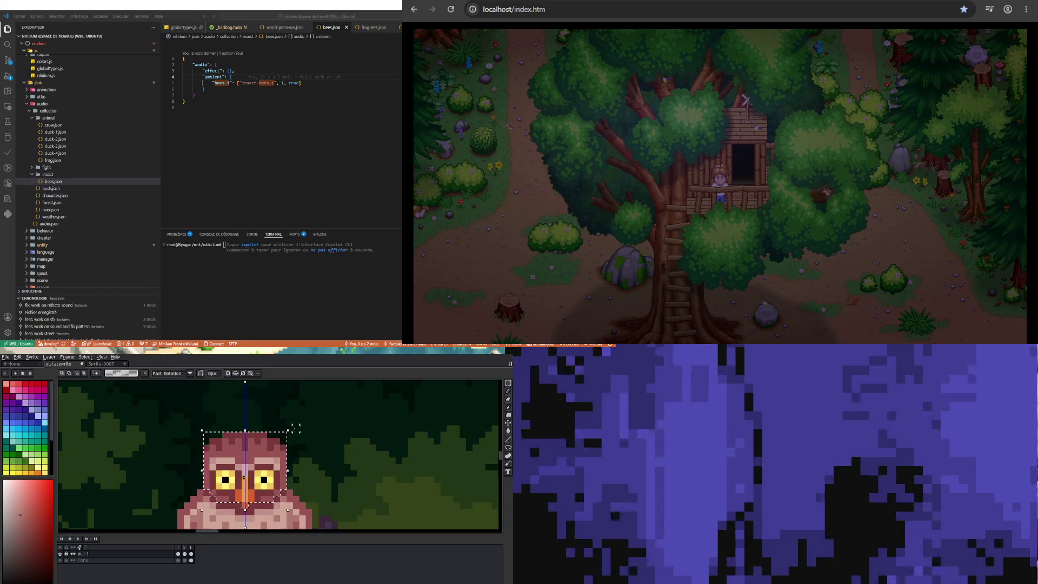
Rotate the selected head 90 degrees, then reduce the rotation to 45 degrees
mouse_move(292, 428)
mouse_down()
mouse_move(261, 398)
mouse_move(174, 391)
mouse_up()
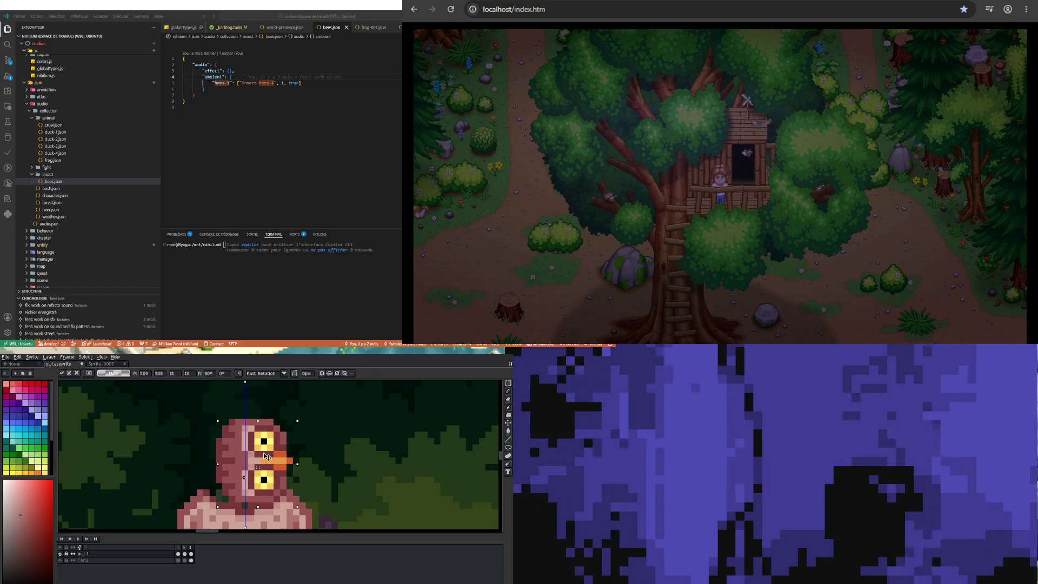
scroll(276, 442, down, 2)
scroll(277, 442, up, 2)
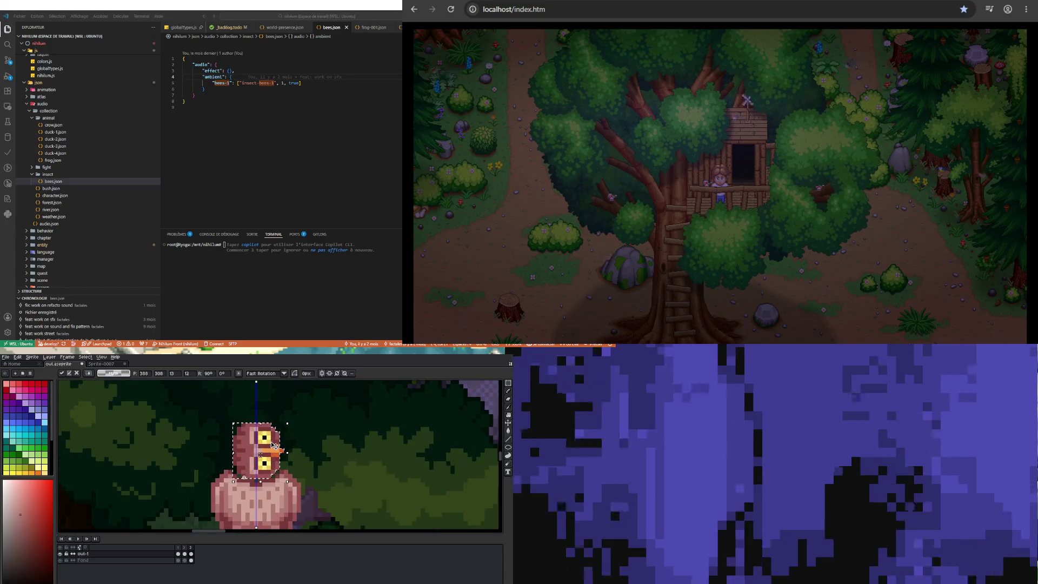
mouse_move(296, 426)
mouse_down()
mouse_move(317, 462)
mouse_move(308, 495)
mouse_up()
Shift the head 16 pixels up and left with arrow keys and commit its new position
key(Left)
key(Down)
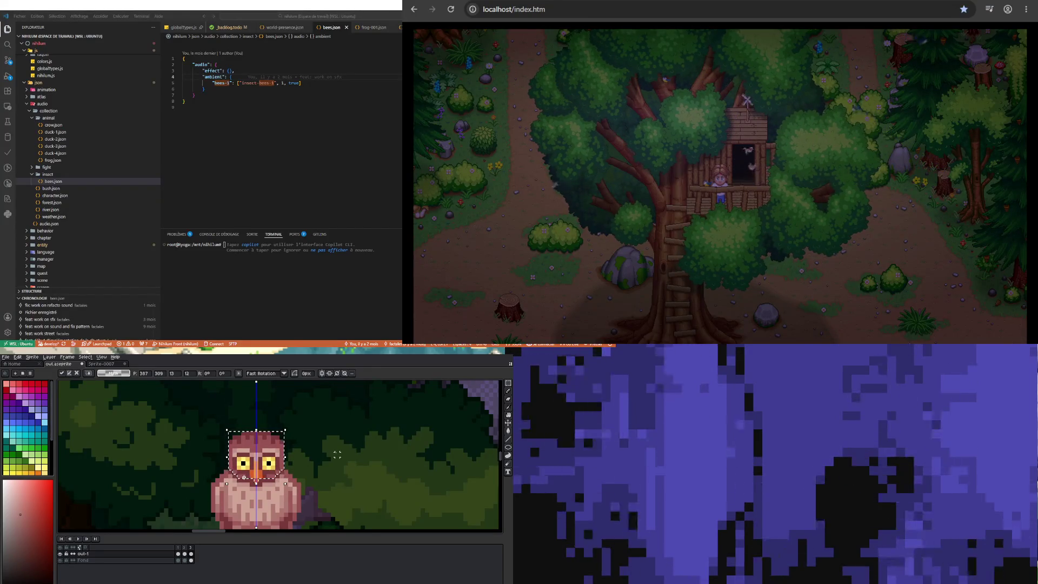
key(shift+Up)
key(shift+Left)
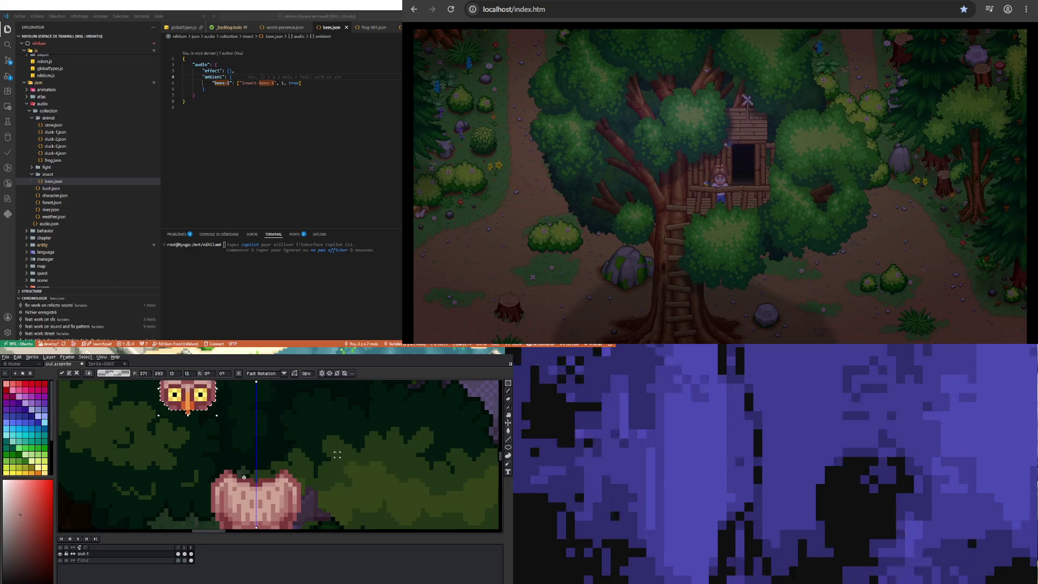
key(shift+Down)
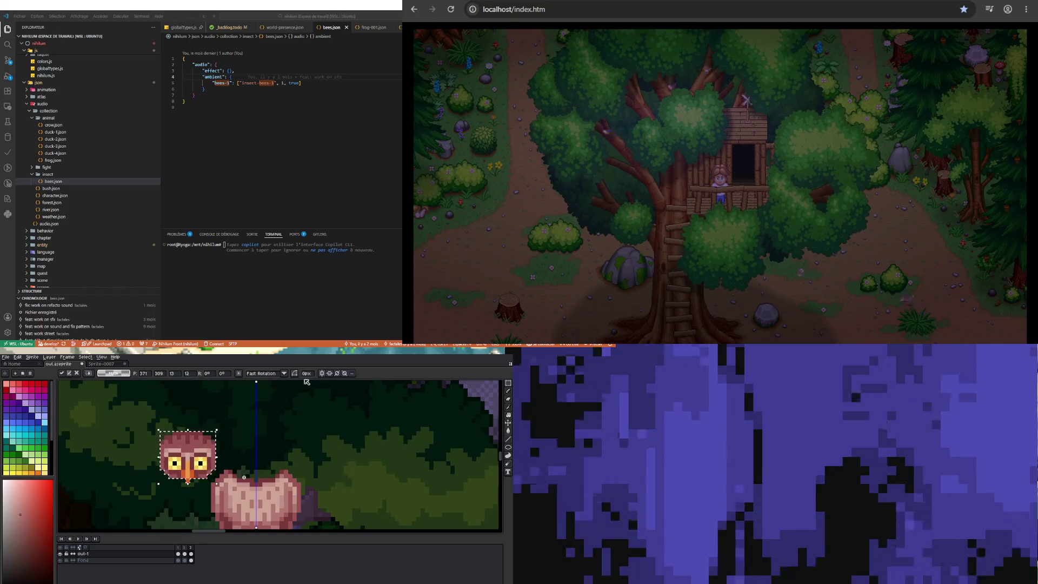
key(Return)
mouse_move(138, 423)
mouse_down()
mouse_move(220, 484)
mouse_move(180, 466)
mouse_up()
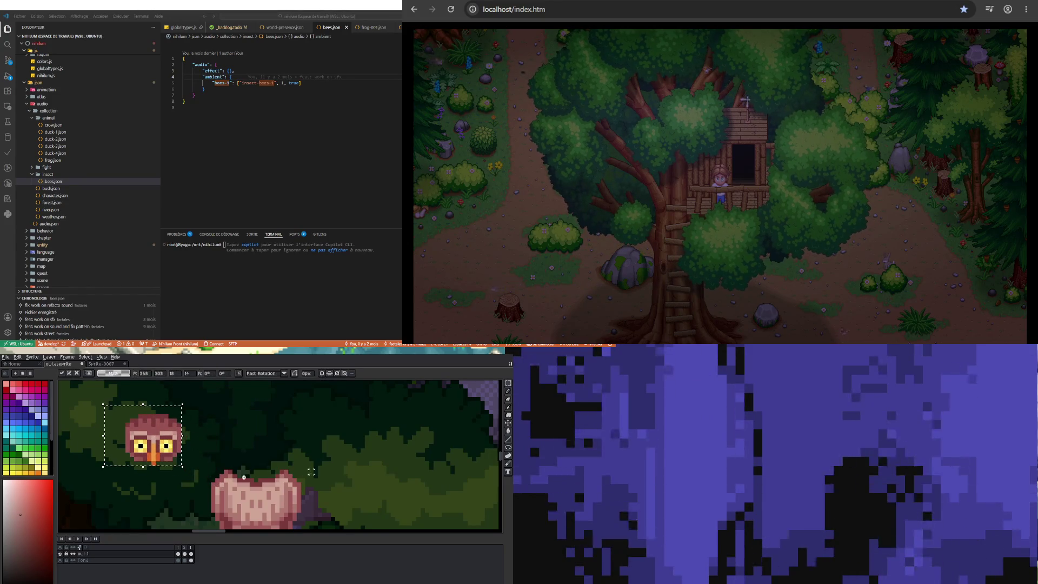
click(192, 554)
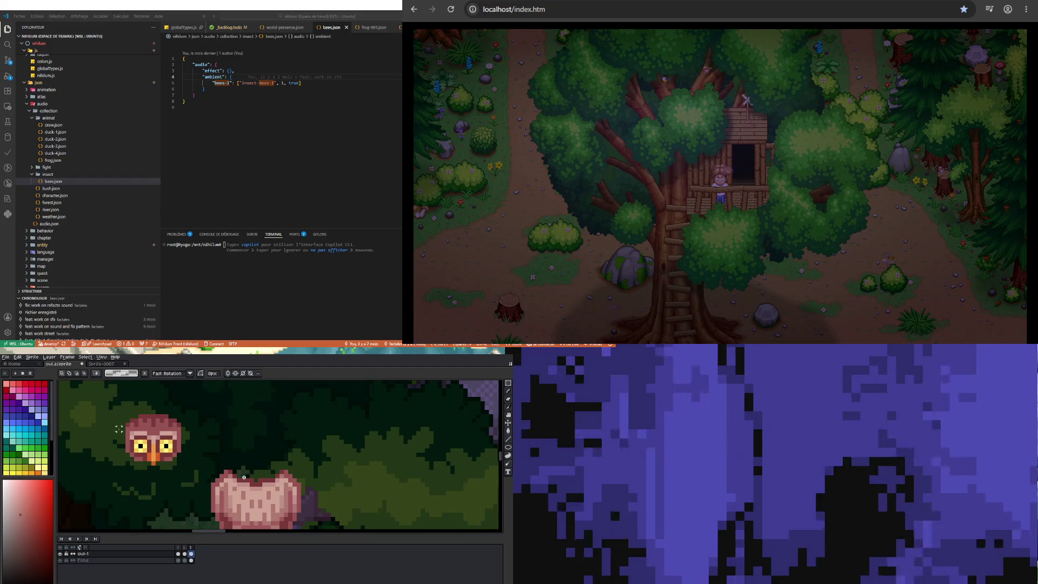
Place a copy of the head tilted about 26.6° onto the owl's body, two pixels right
mouse_move(112, 408)
mouse_down()
mouse_move(187, 471)
mouse_move(124, 440)
mouse_move(267, 451)
mouse_up()
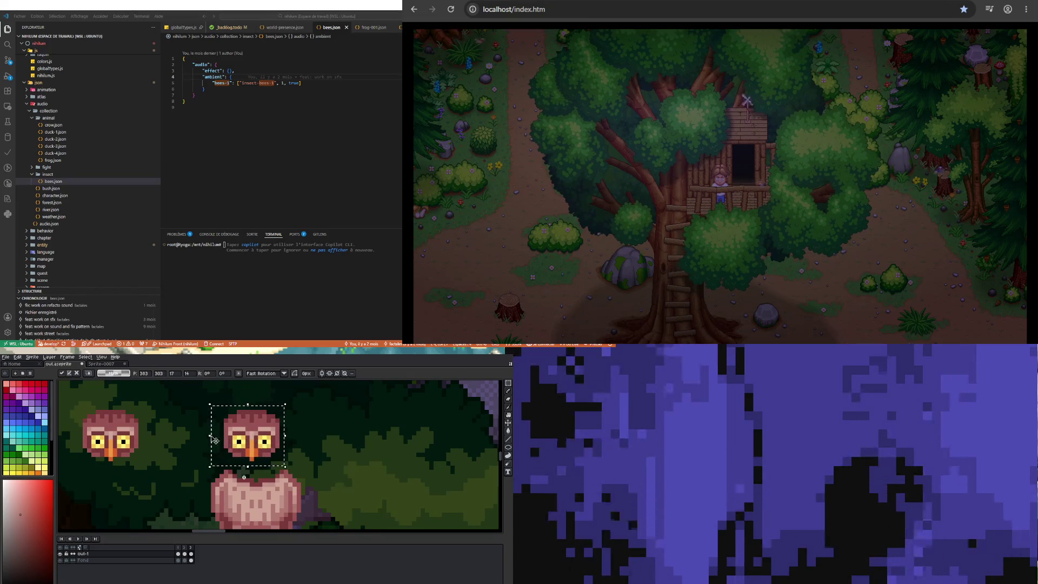
key(Escape)
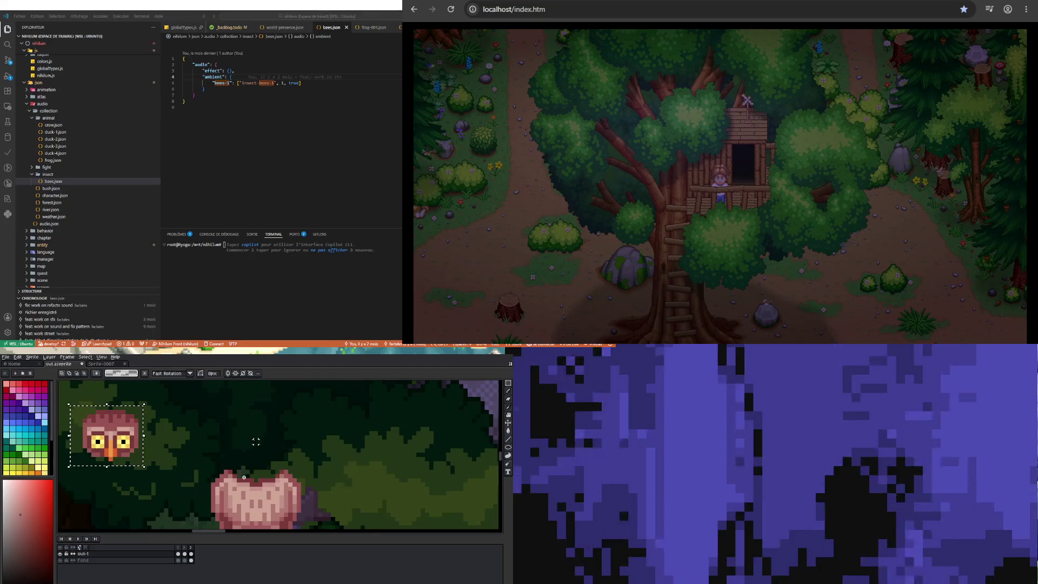
click(122, 440)
mouse_move(121, 441)
mouse_down()
mouse_move(241, 436)
mouse_move(273, 462)
mouse_move(299, 434)
mouse_up()
mouse_move(226, 433)
mouse_down()
mouse_move(260, 461)
mouse_move(247, 466)
mouse_up()
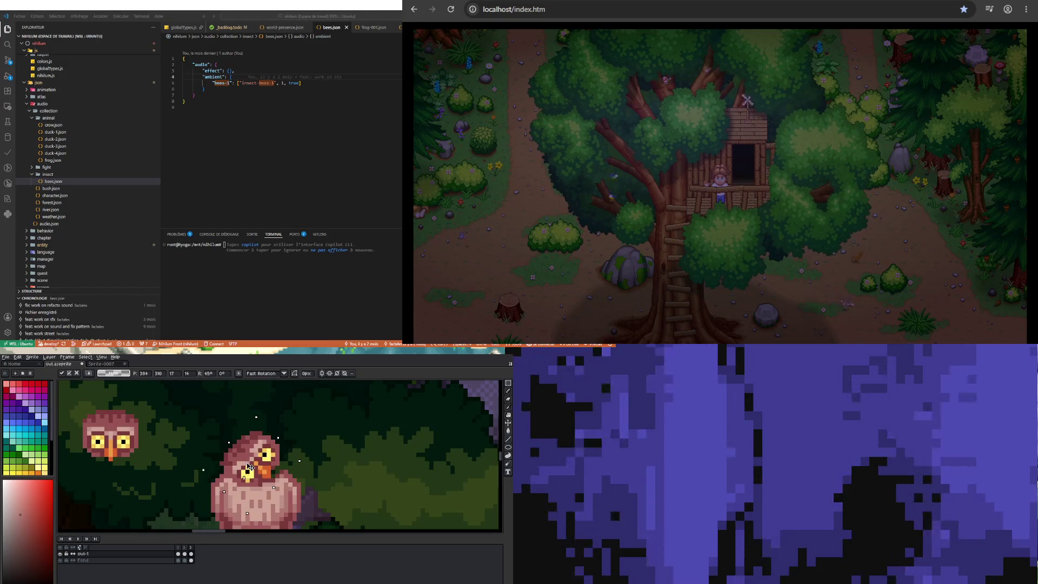
mouse_move(246, 467)
mouse_down()
mouse_move(257, 467)
mouse_move(254, 434)
mouse_move(247, 441)
mouse_up()
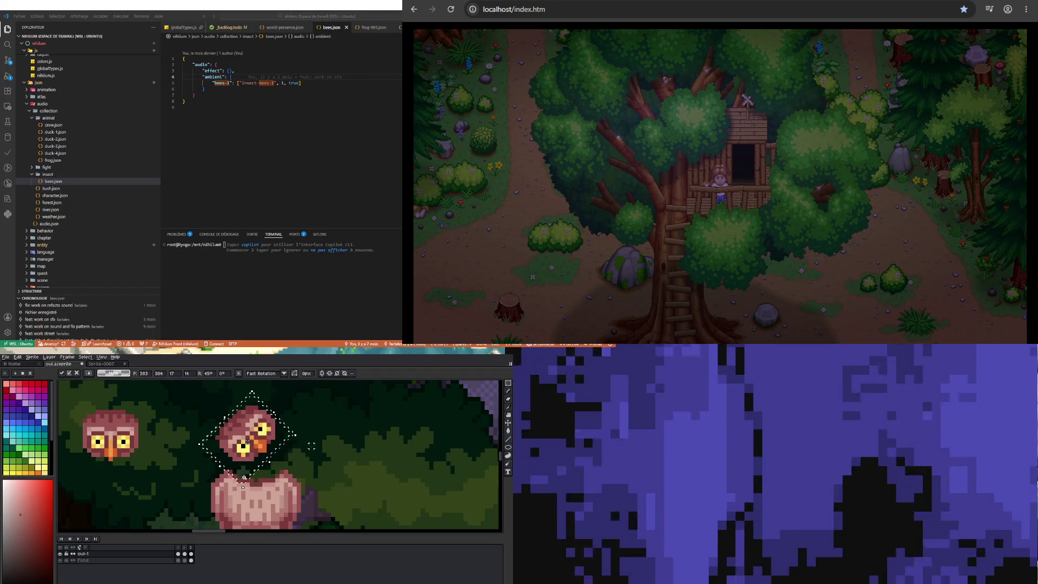
key(Return)
Sample a feather colour from the owl's head with the Eyedropper
scroll(264, 408, up, 1)
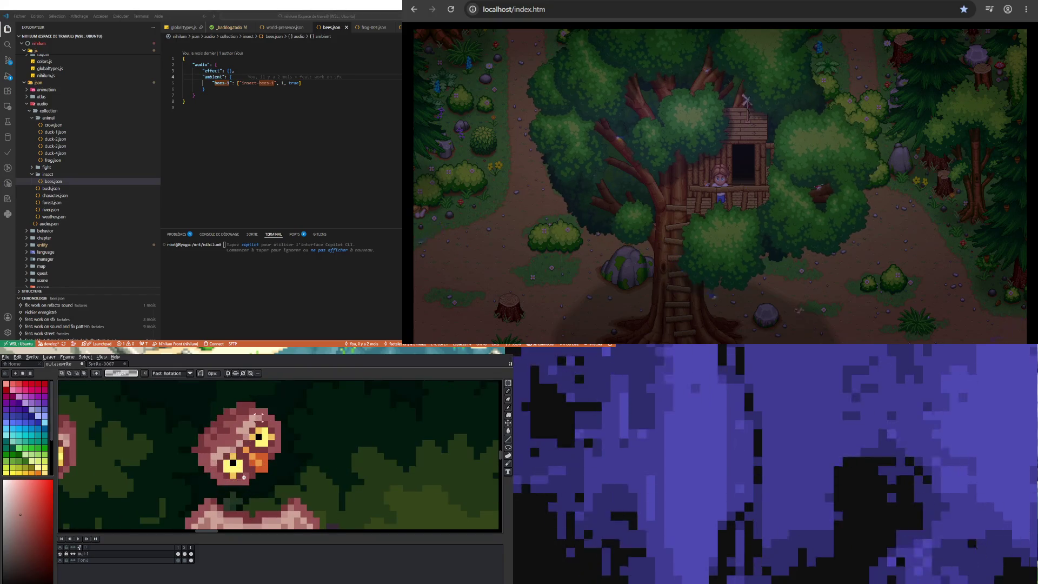
scroll(244, 477, down, 2)
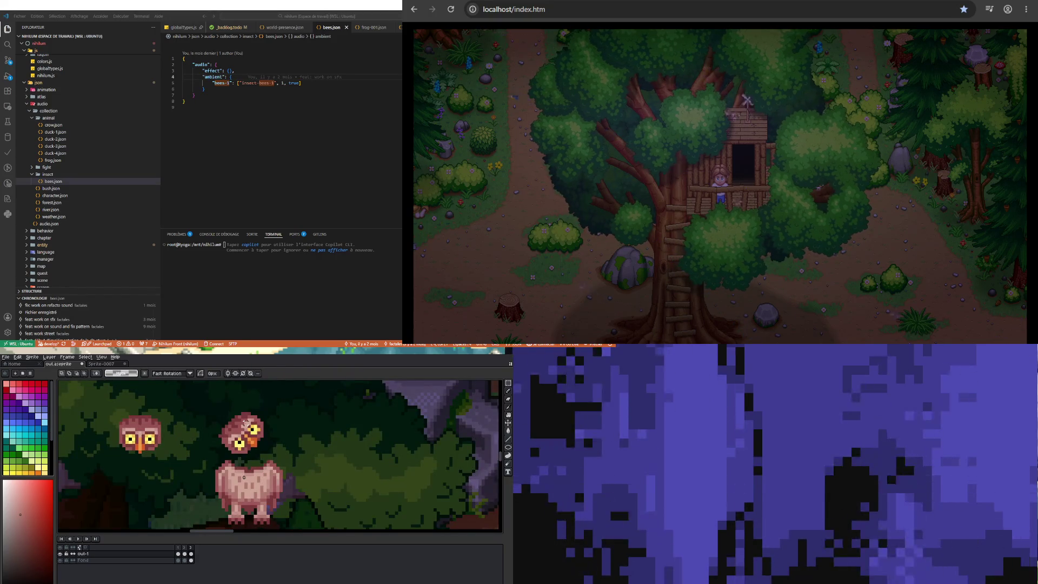
scroll(244, 477, up, 2)
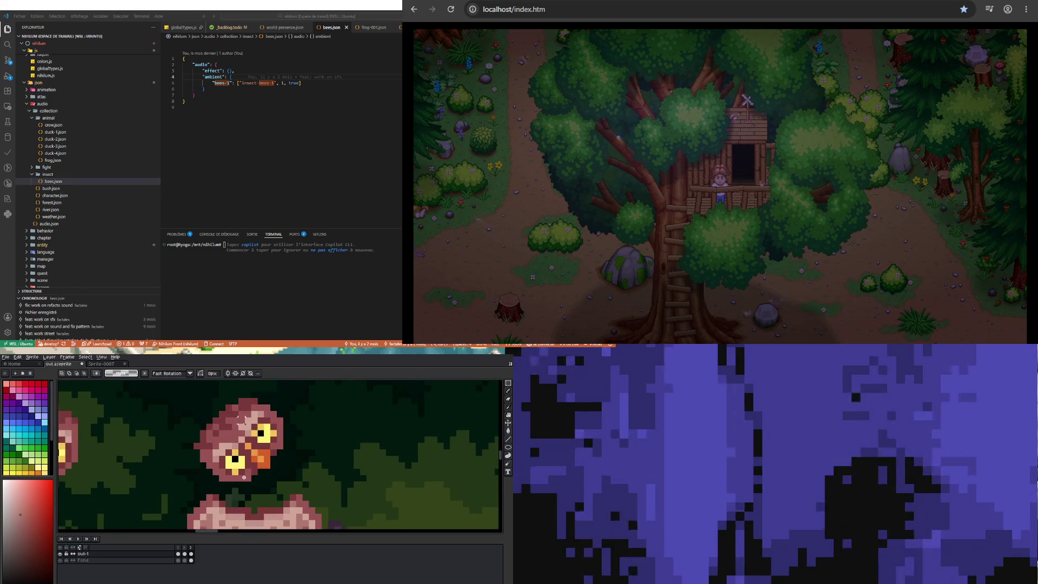
key(i)
click(247, 404)
key(b)
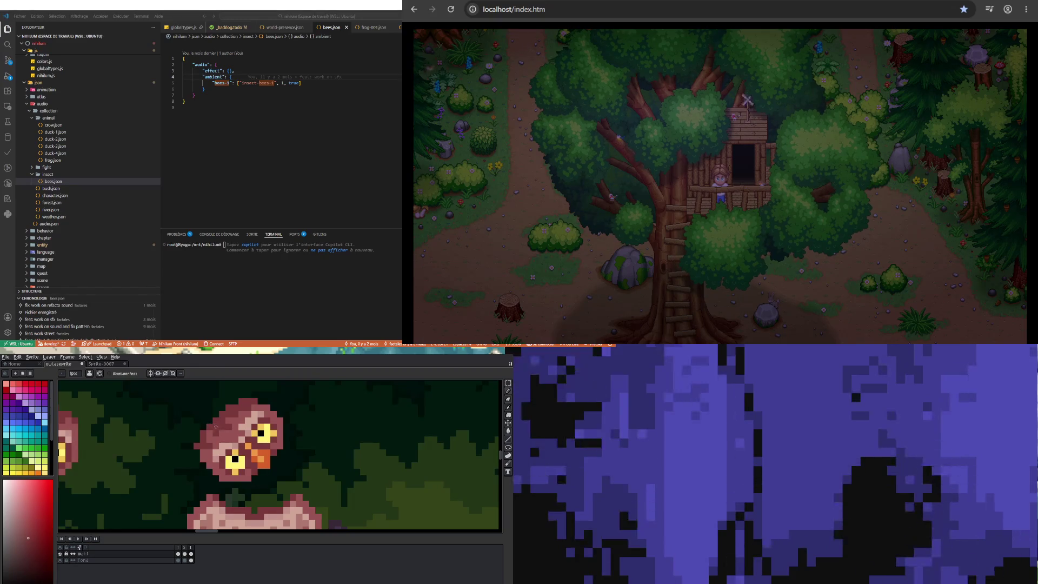
key(Return)
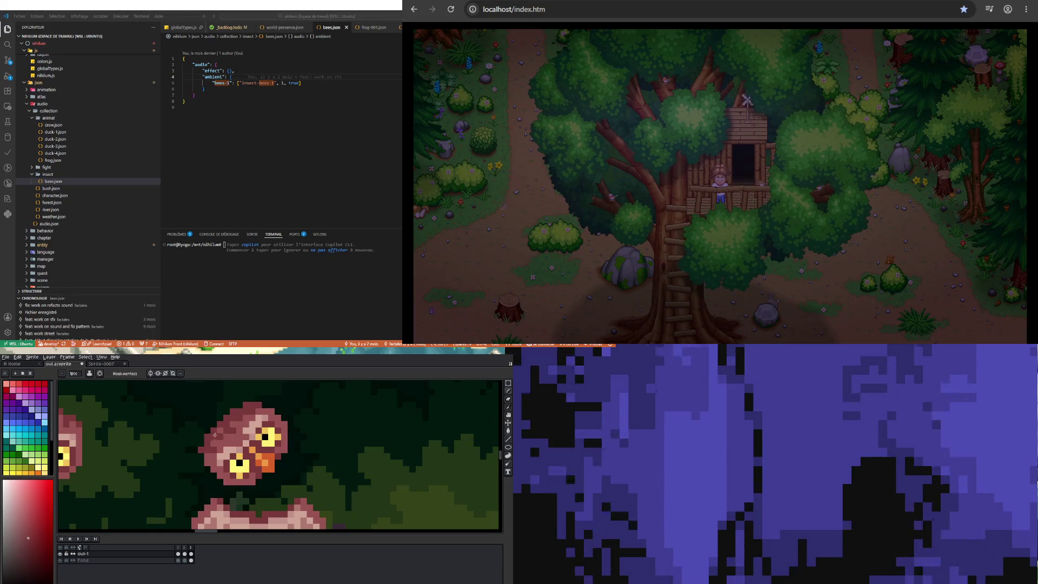
key(i)
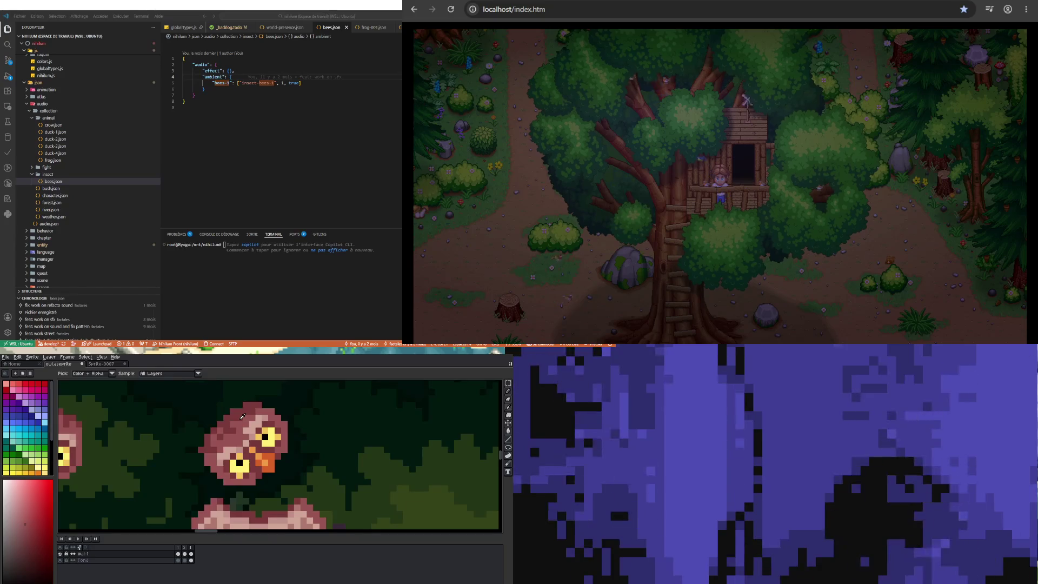
key(b)
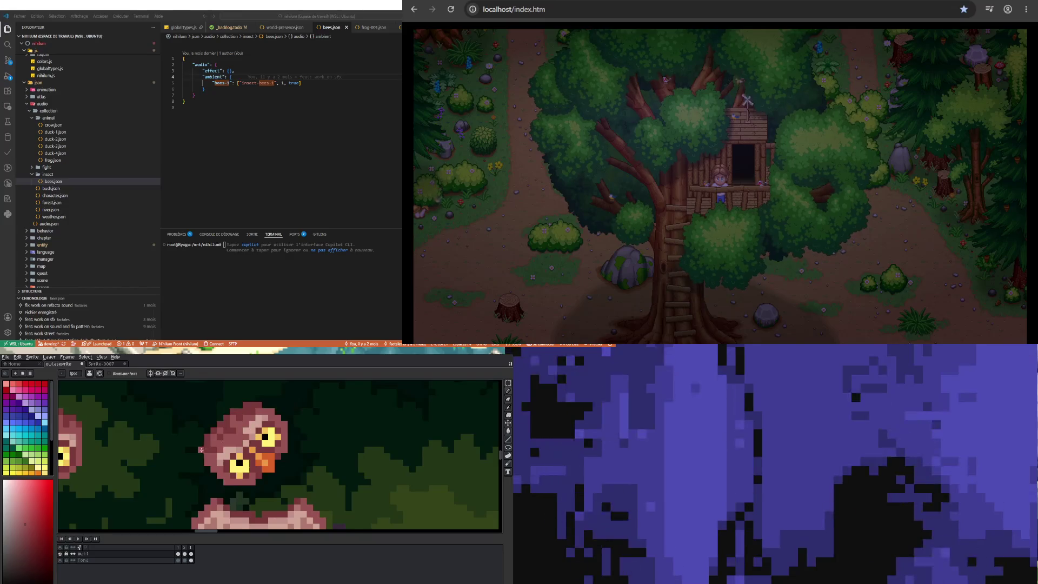
key(e)
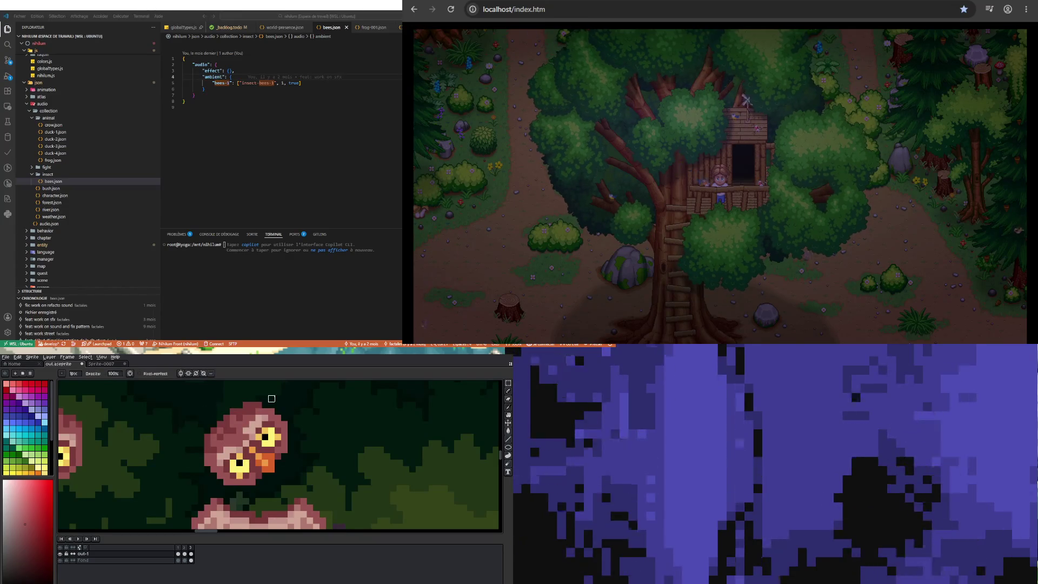
scroll(228, 419, down, 2)
scroll(228, 418, up, 1)
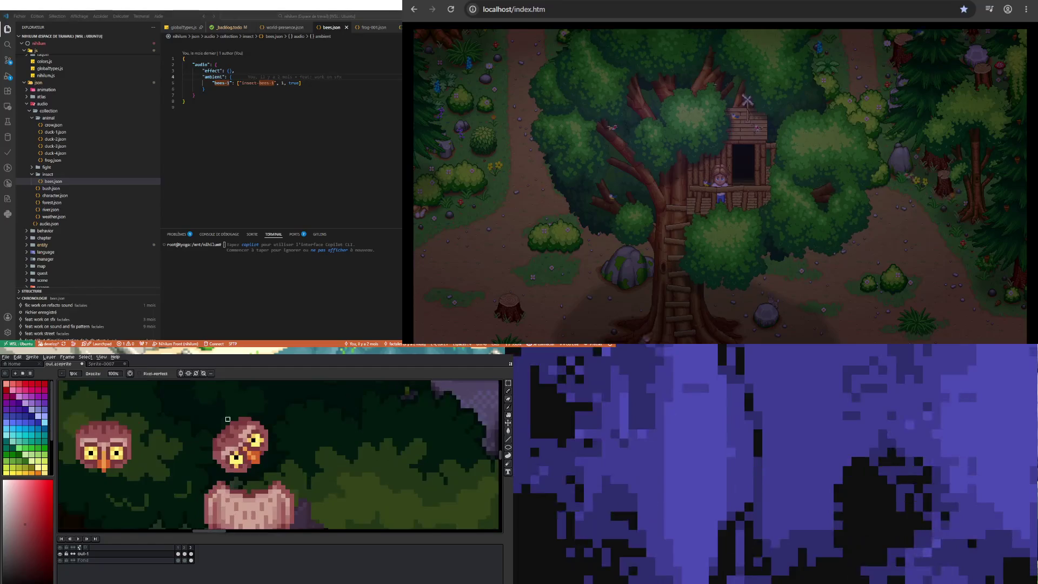
scroll(228, 419, up, 1)
scroll(226, 419, down, 2)
scroll(226, 419, up, 2)
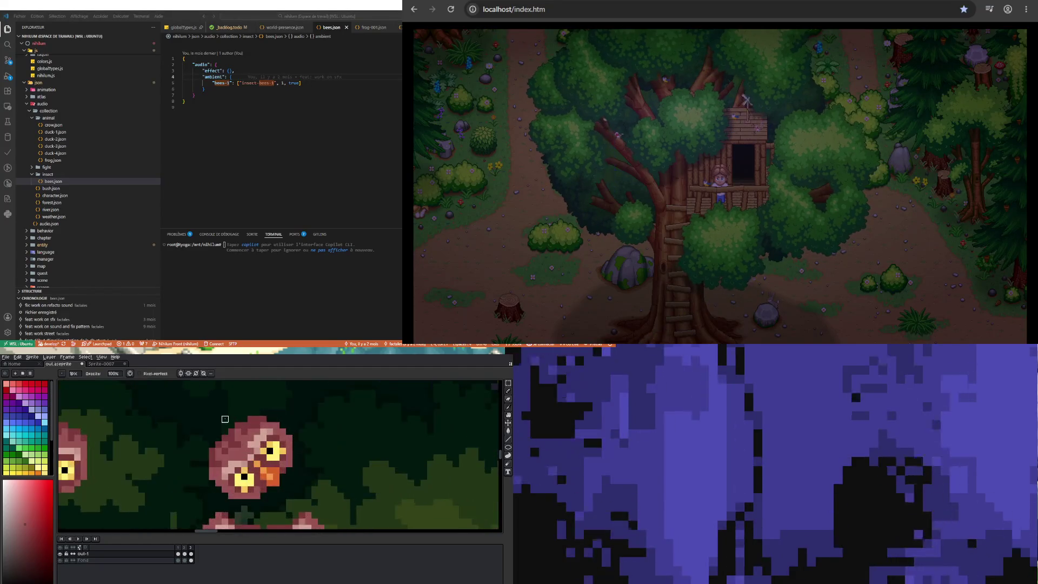
scroll(225, 419, down, 1)
scroll(225, 419, up, 2)
key(alt)
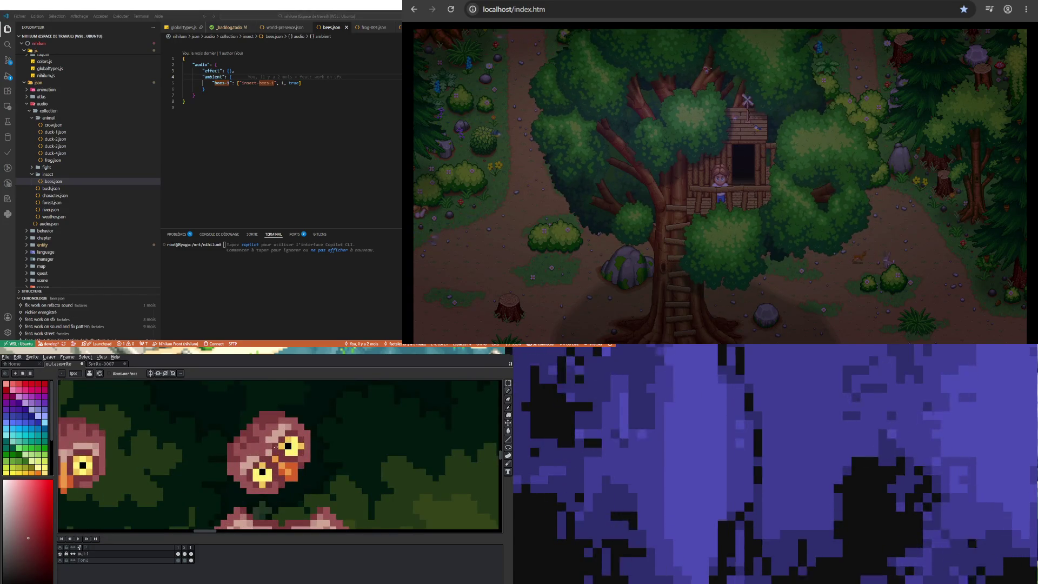
scroll(264, 463, down, 2)
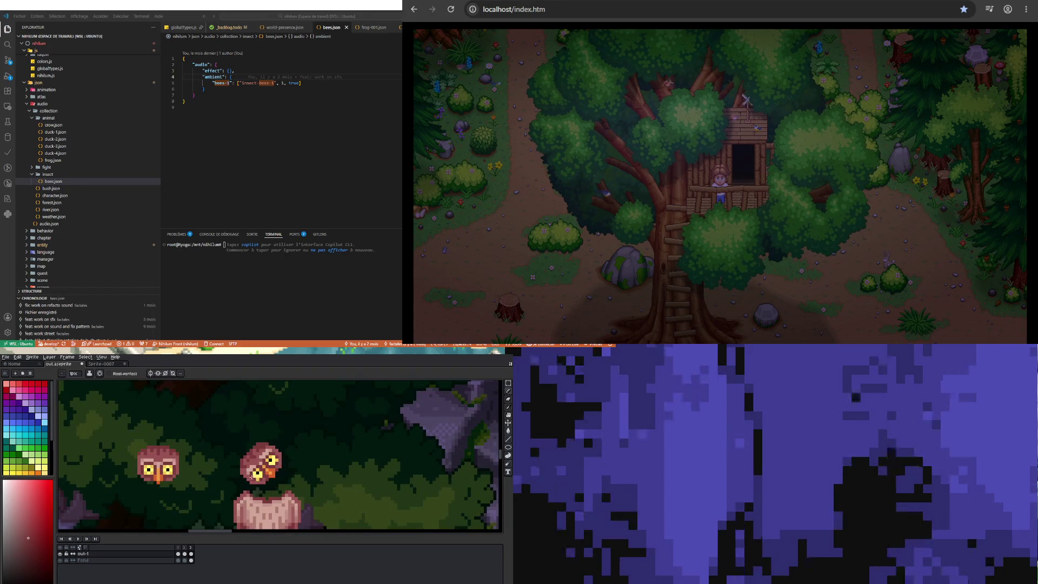
scroll(271, 477, up, 2)
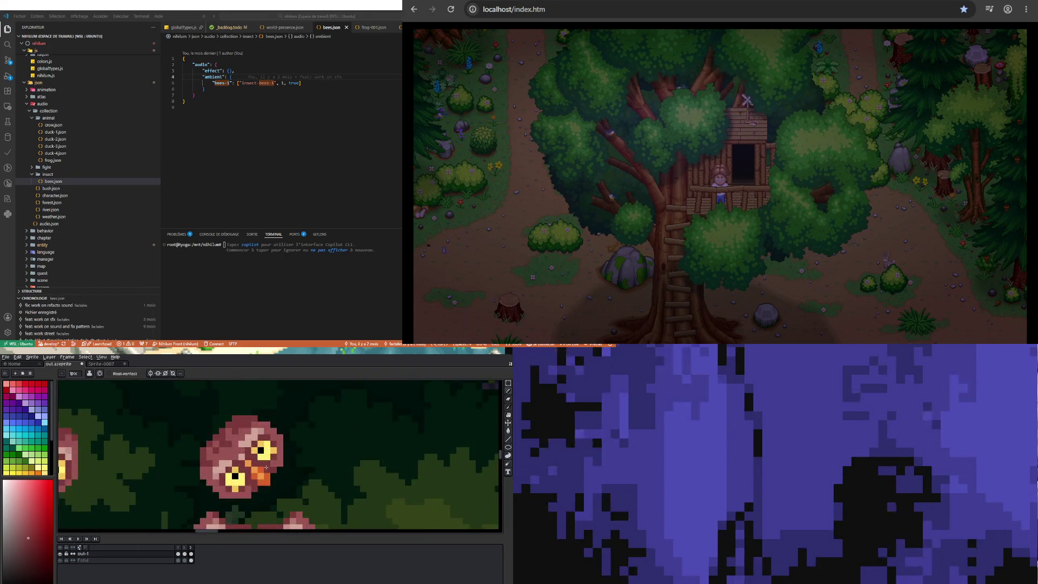
scroll(270, 490, down, 2)
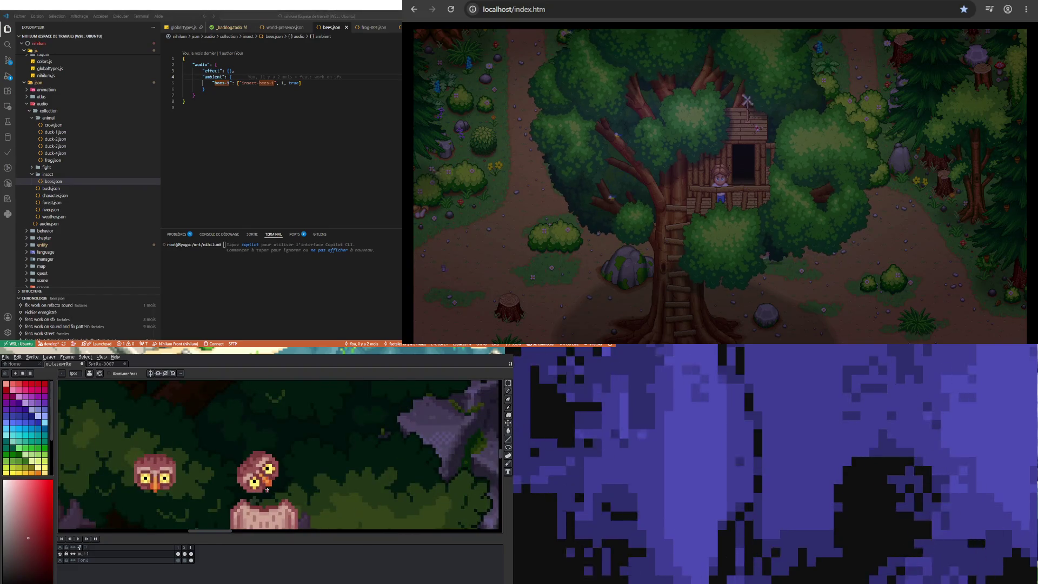
scroll(267, 489, up, 2)
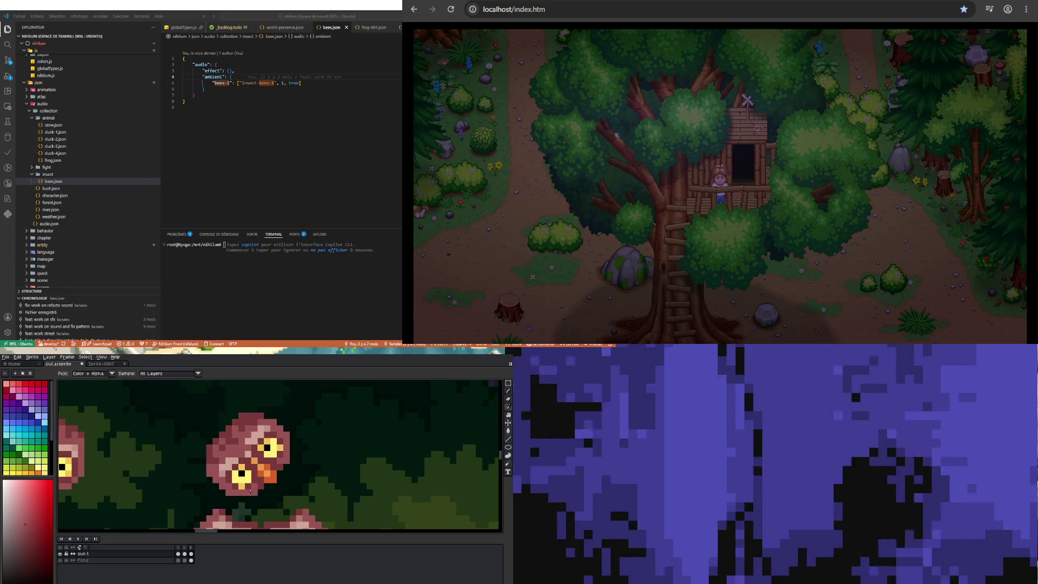
key(i)
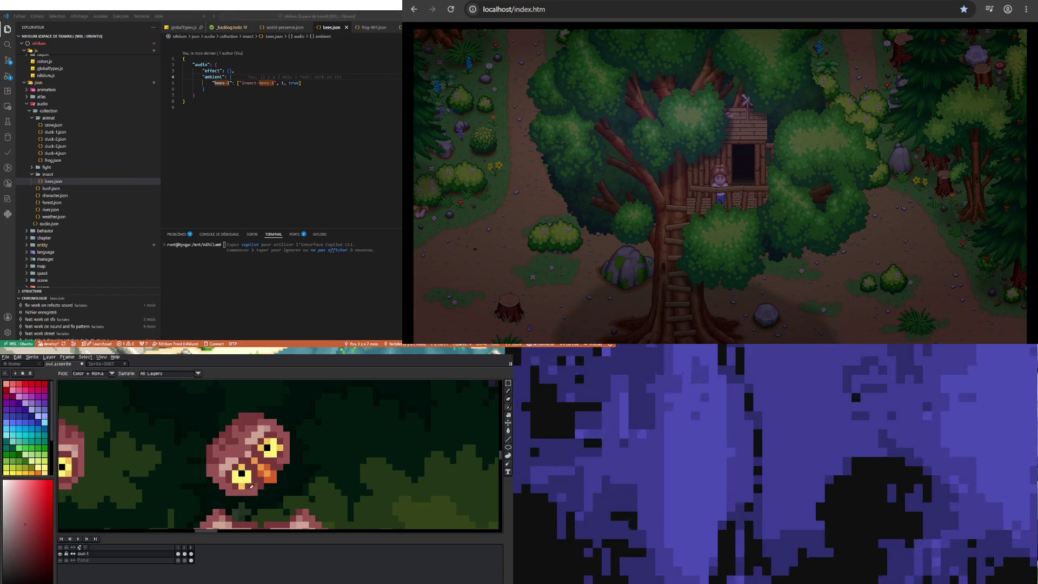
scroll(251, 481, down, 2)
scroll(257, 467, up, 2)
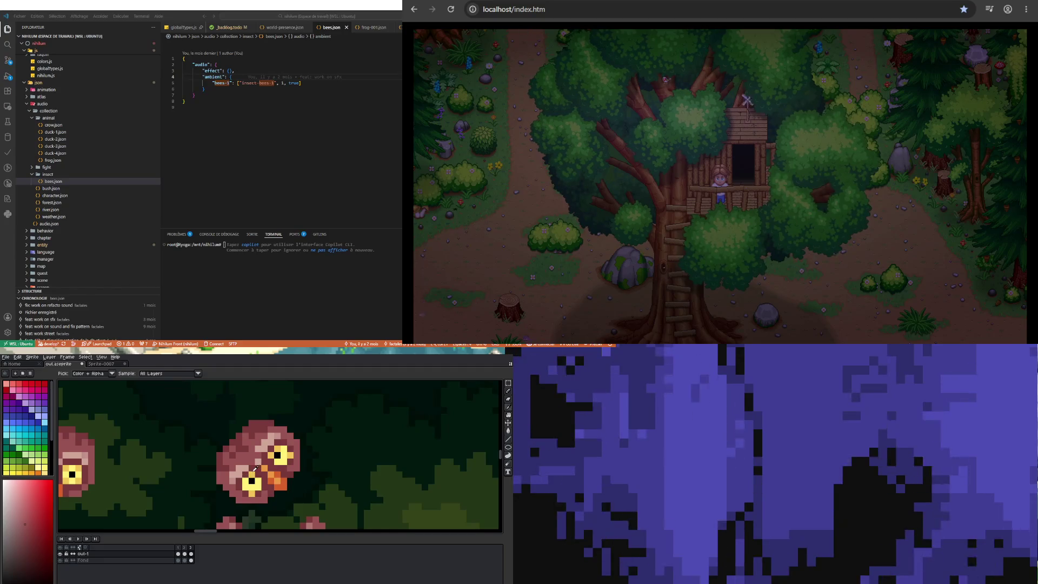
key(b)
scroll(291, 453, down, 2)
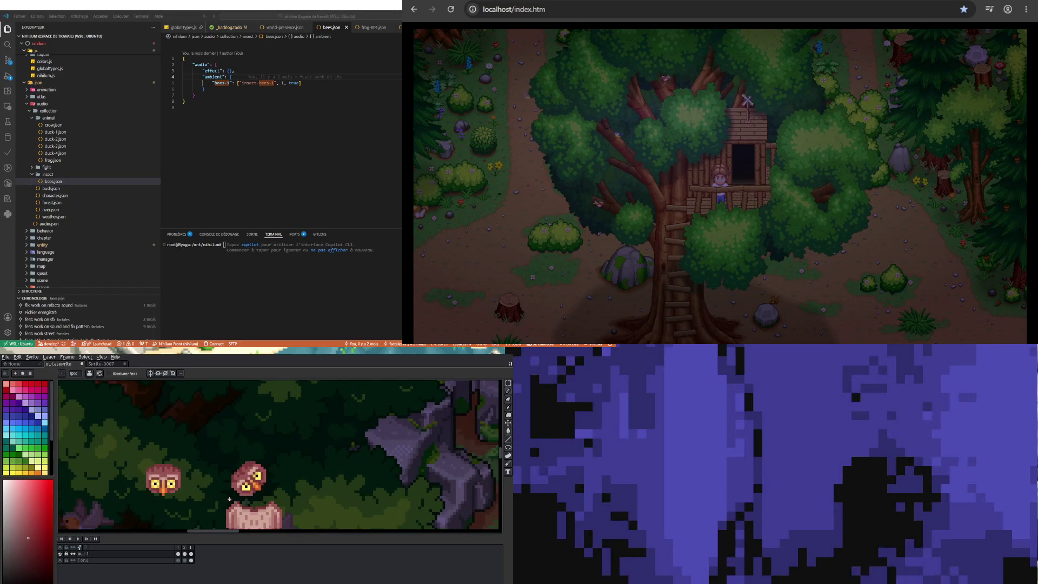
scroll(233, 487, up, 1)
key(i)
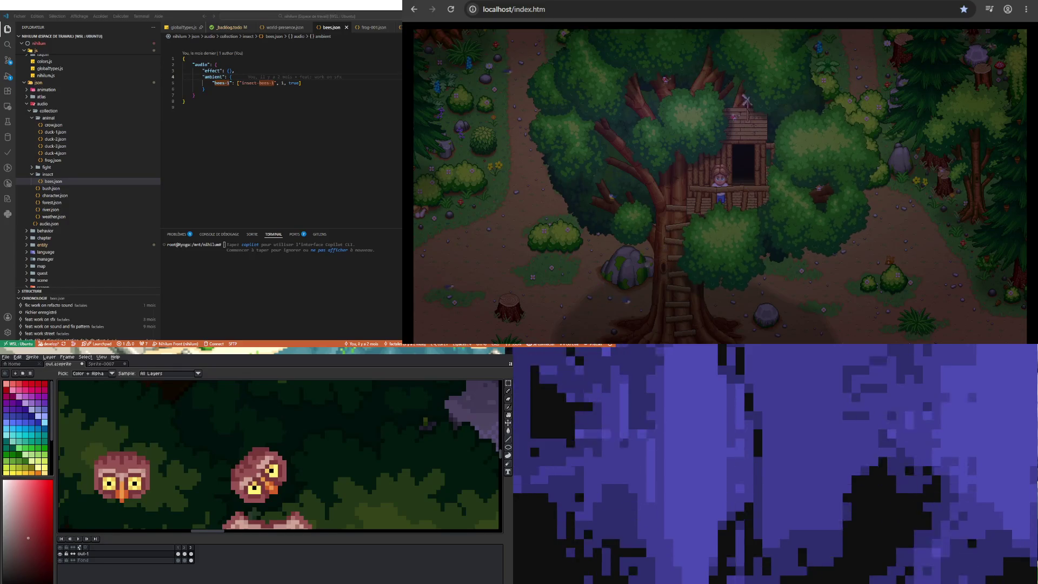
scroll(230, 488, down, 3)
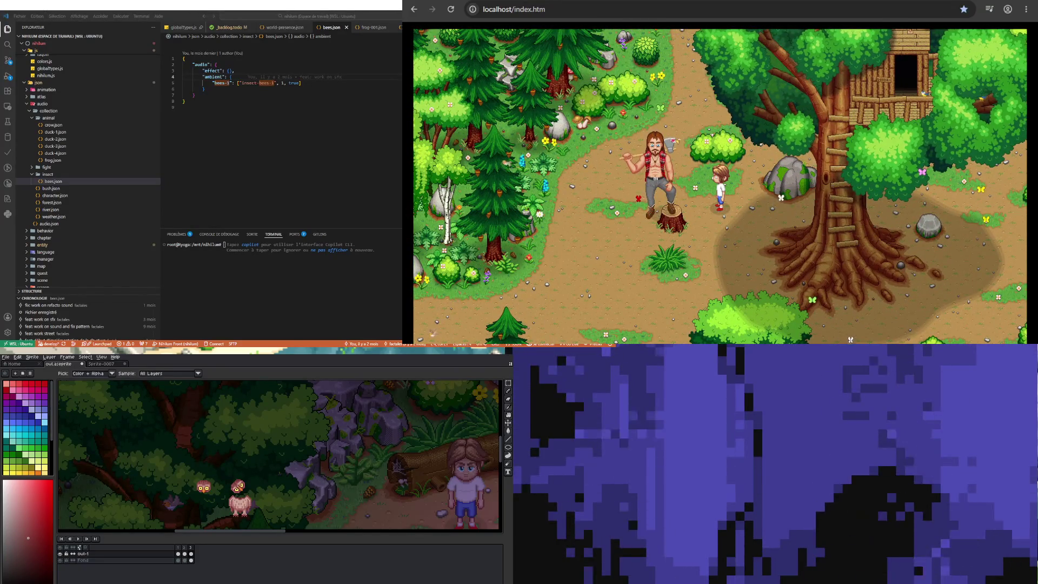
scroll(233, 493, up, 2)
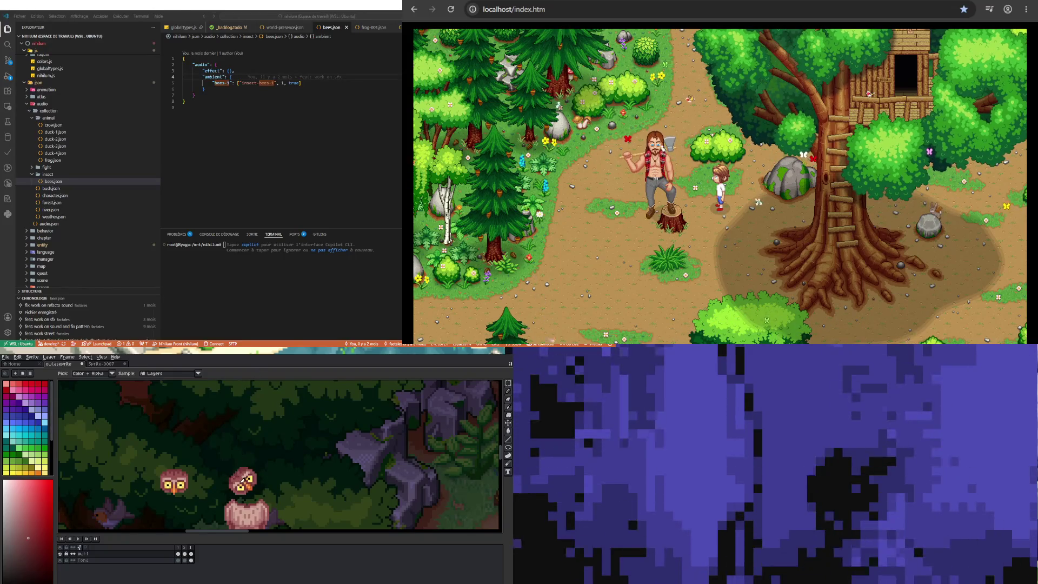
scroll(243, 479, up, 4)
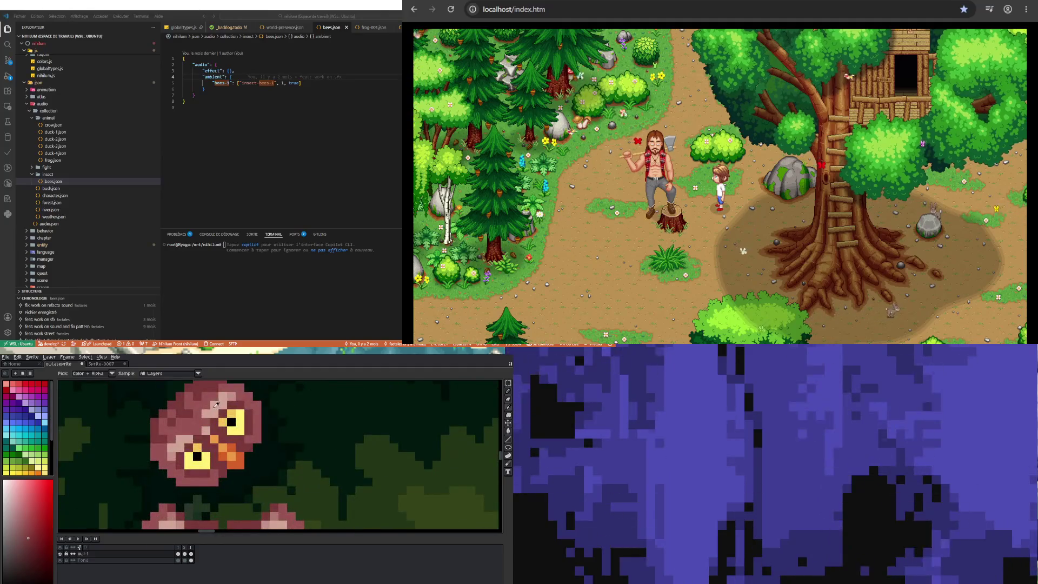
click(214, 406)
Sample a feather colour from the owl with the Eyedropper and return to the Pencil
key(b)
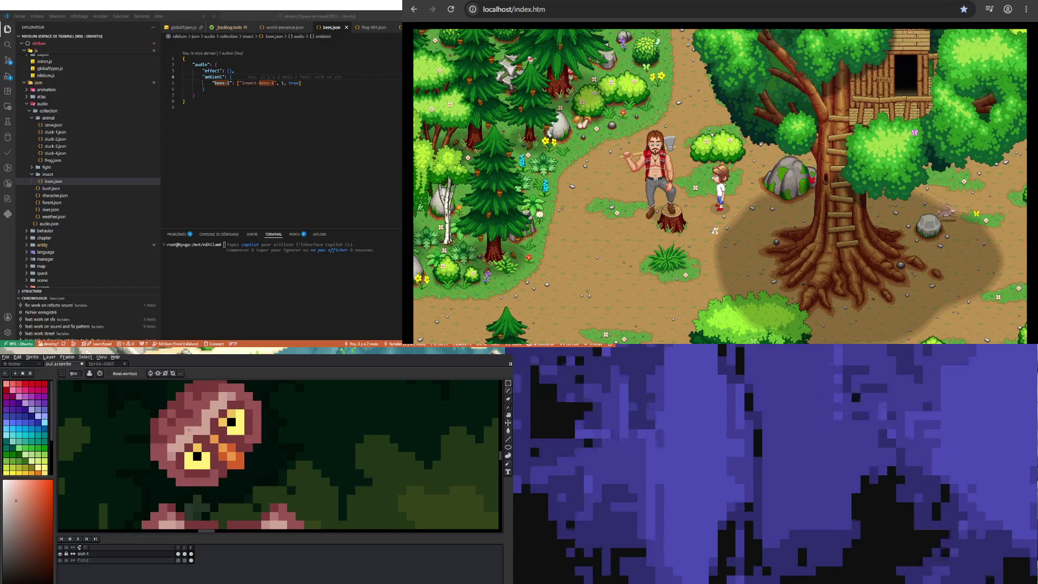
scroll(189, 430, down, 3)
scroll(185, 460, up, 1)
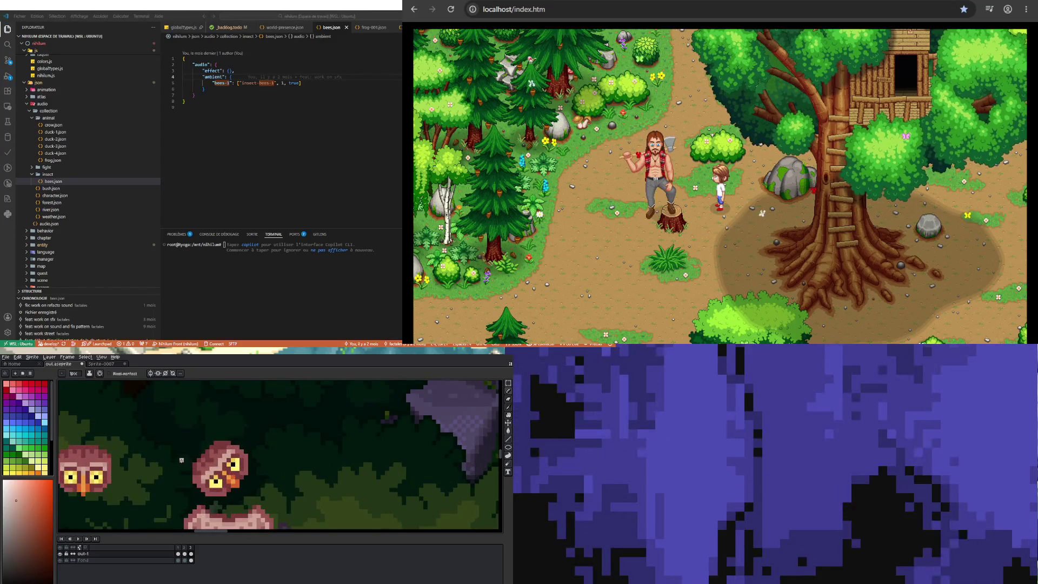
scroll(181, 460, up, 2)
scroll(174, 479, down, 3)
scroll(176, 476, up, 1)
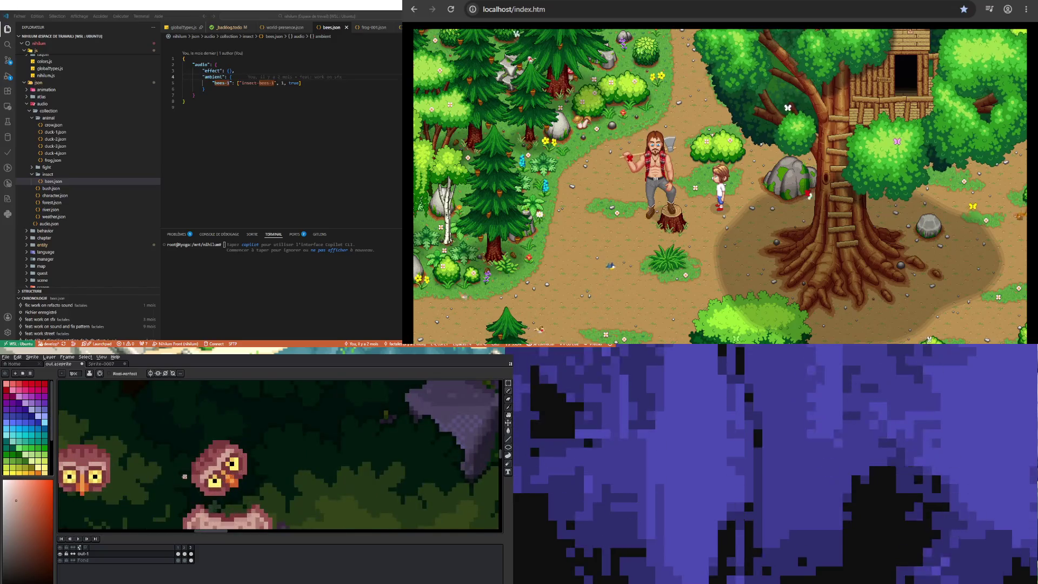
scroll(184, 476, up, 1)
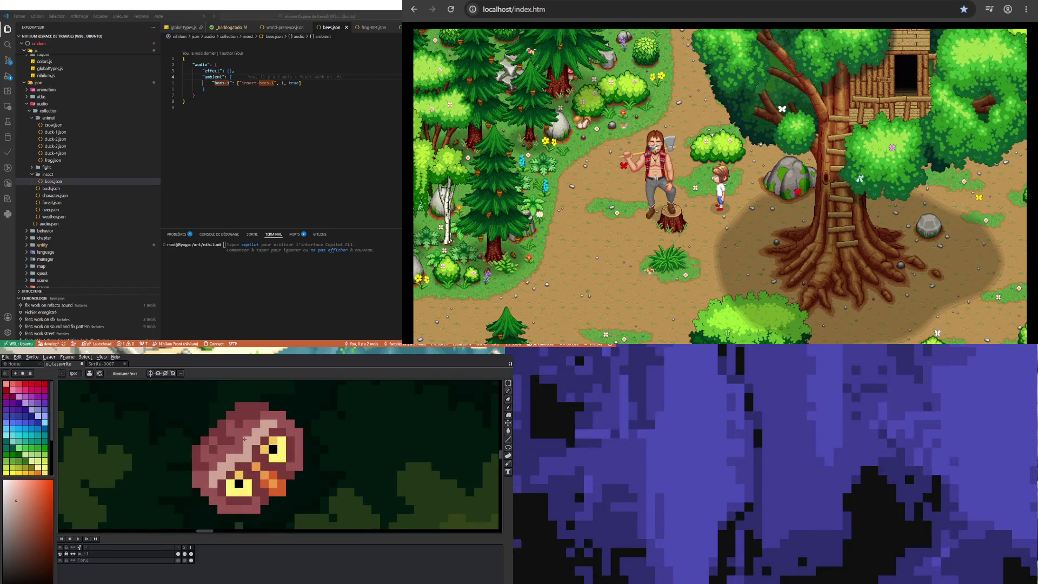
scroll(248, 448, down, 2)
key(i)
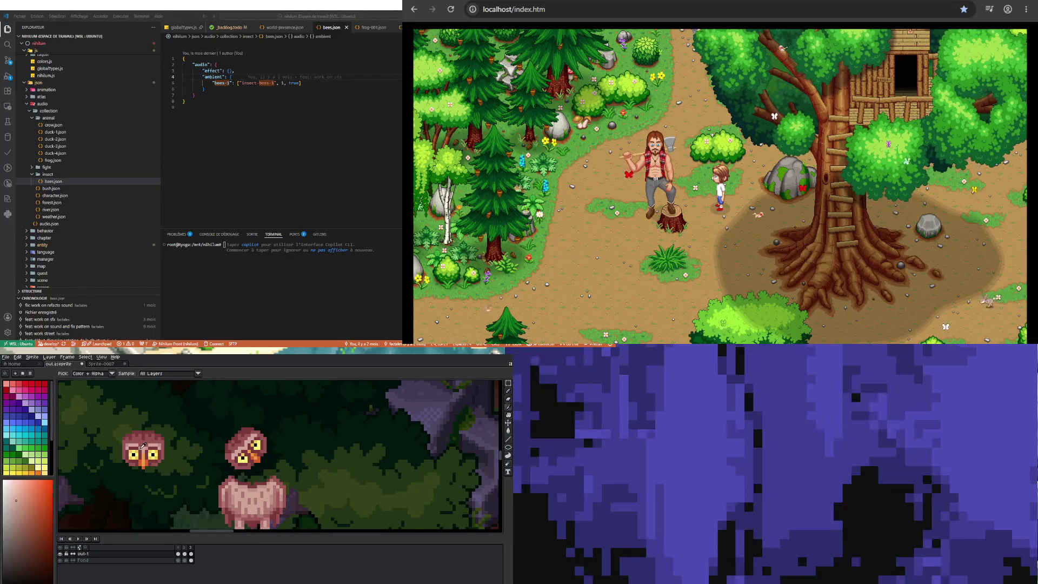
click(142, 445)
key(b)
Pick the pink feather colour from the owl's tilted head as the drawing colour
scroll(238, 451, up, 2)
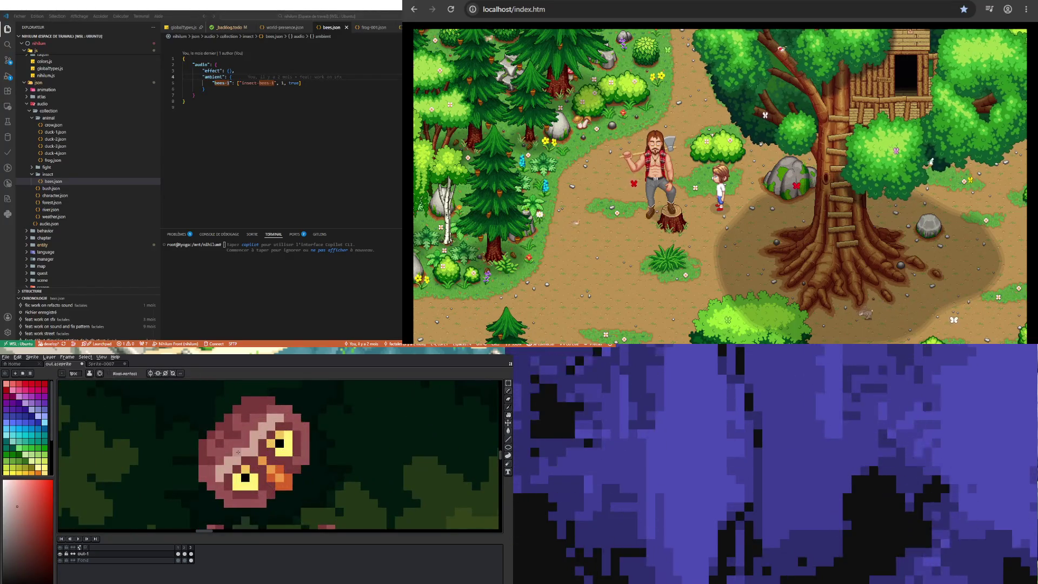
scroll(238, 452, down, 1)
scroll(237, 452, up, 1)
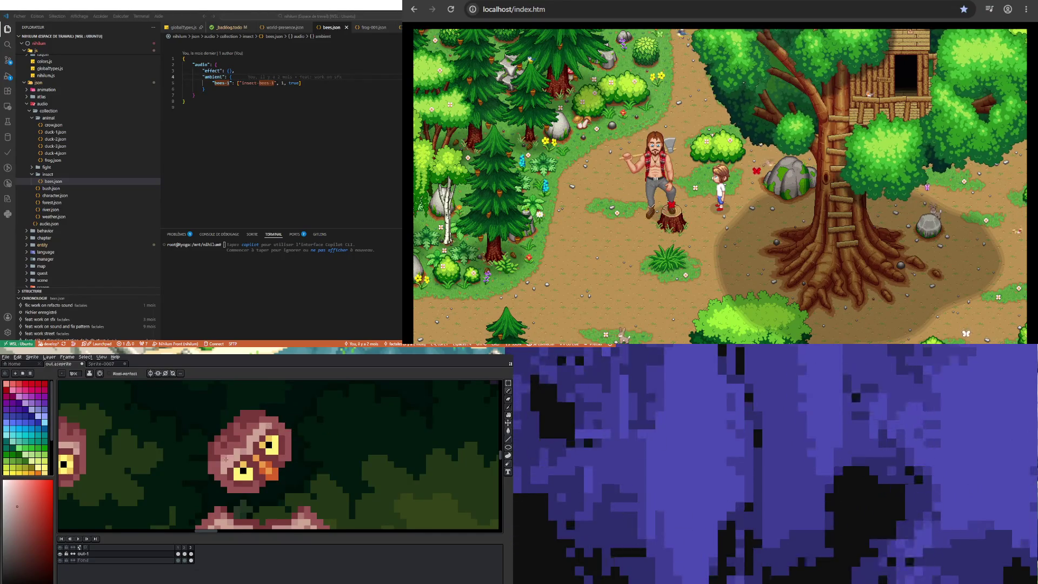
scroll(316, 487, down, 2)
scroll(286, 465, up, 3)
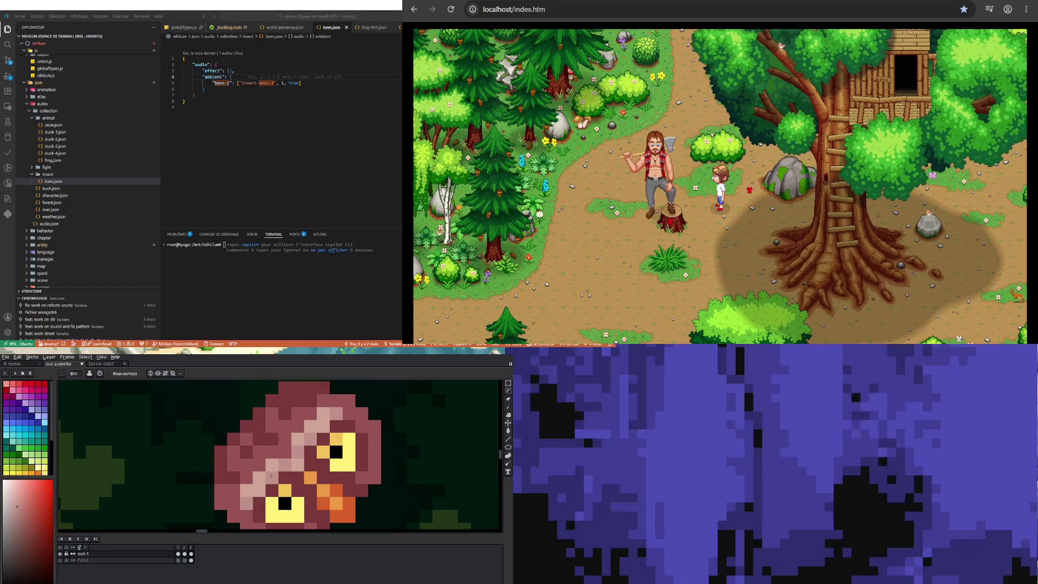
scroll(309, 445, down, 4)
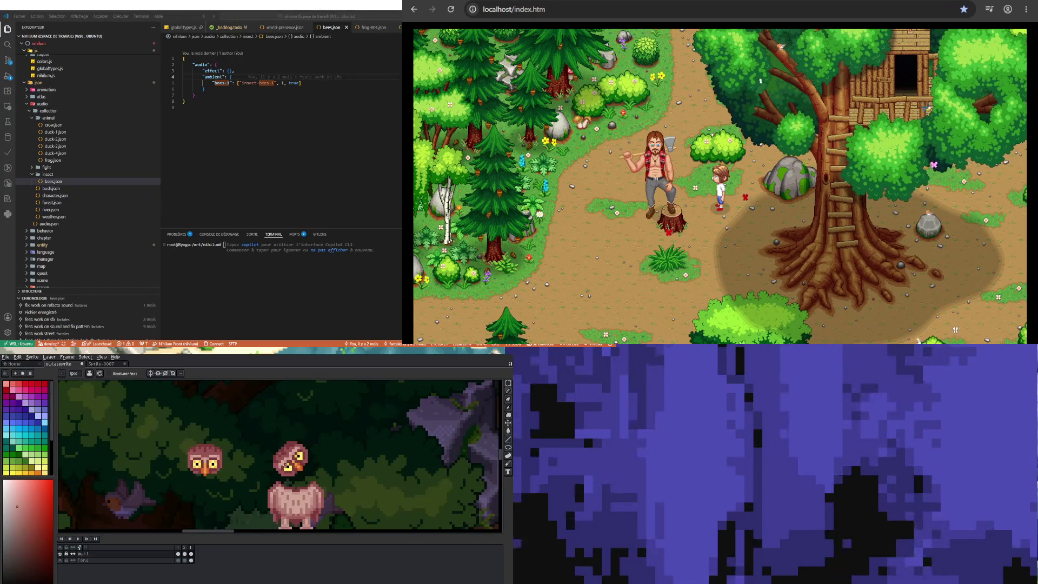
scroll(286, 466, up, 4)
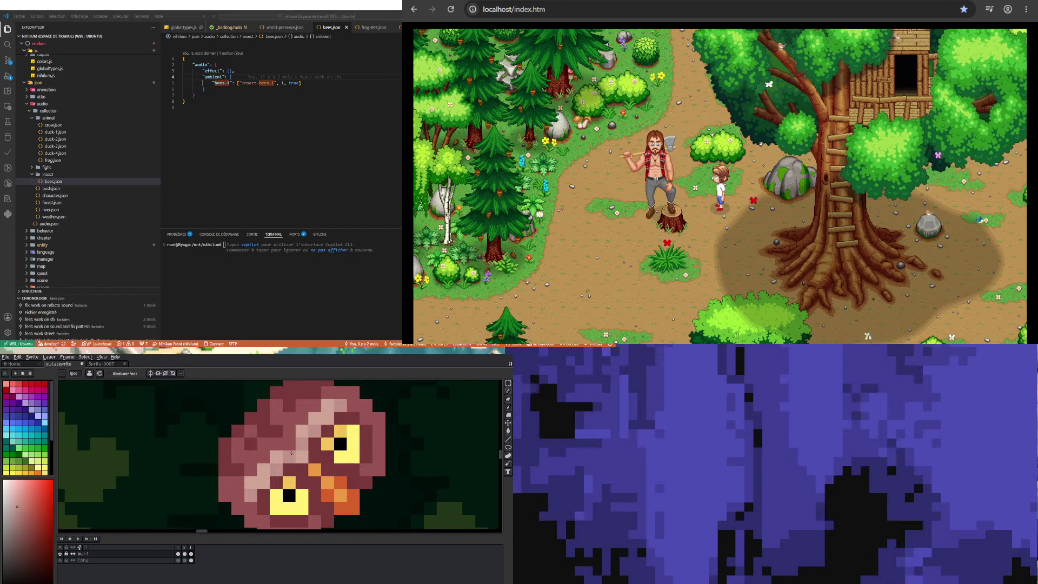
alt+click(274, 443)
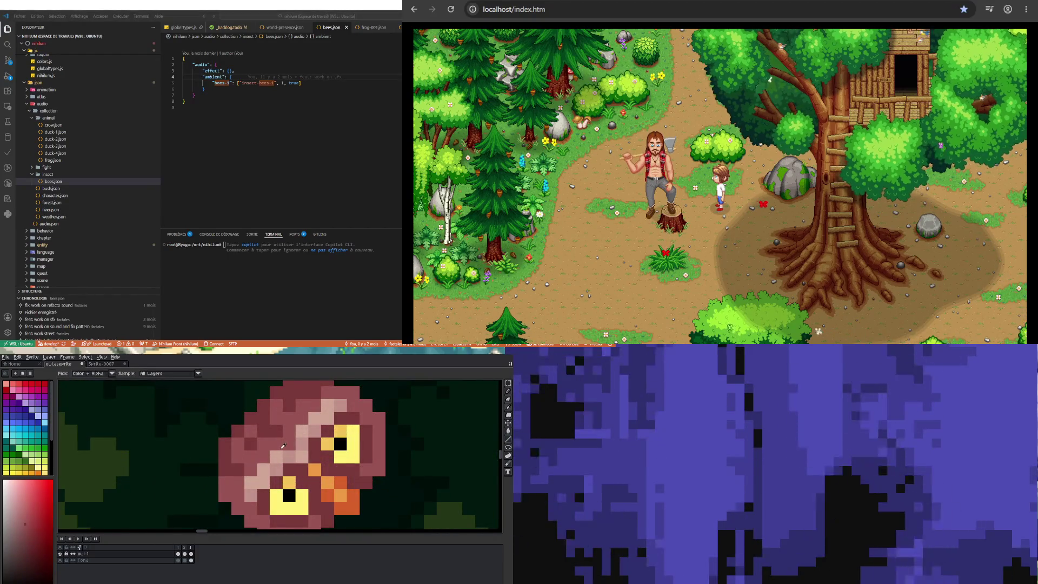
scroll(269, 452, down, 3)
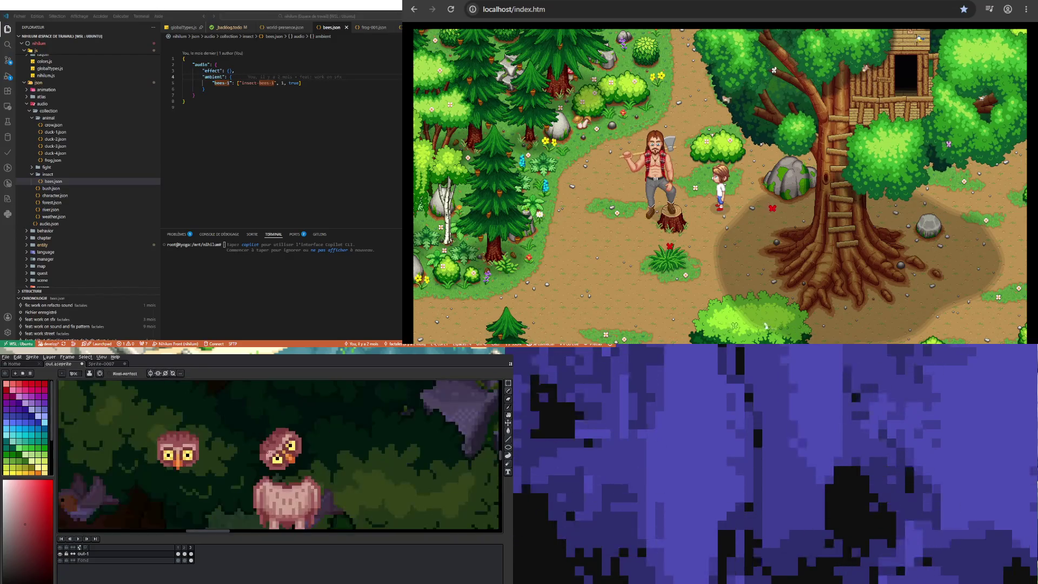
scroll(266, 440, up, 2)
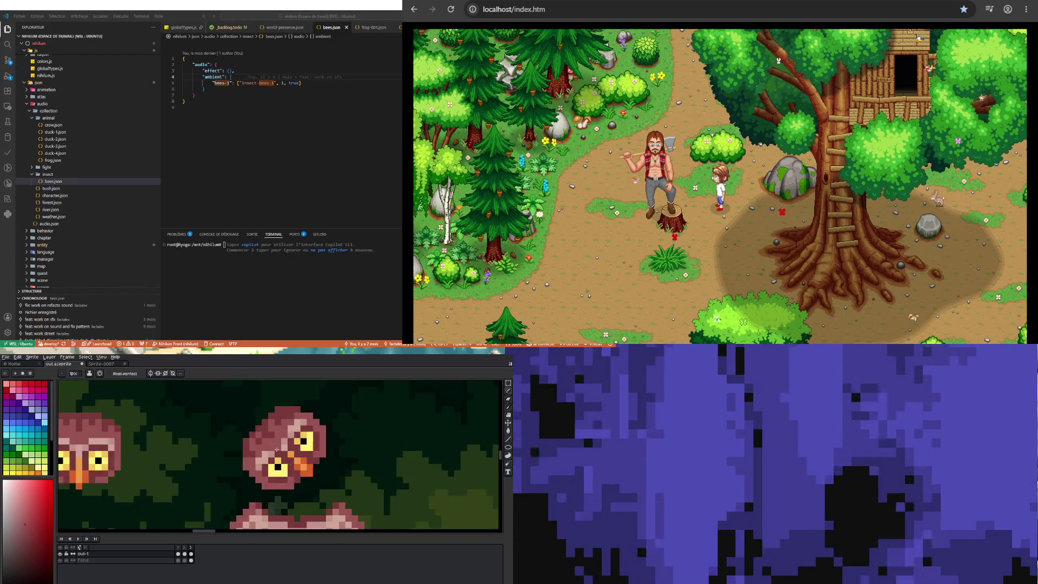
scroll(304, 402, up, 1)
scroll(286, 470, down, 4)
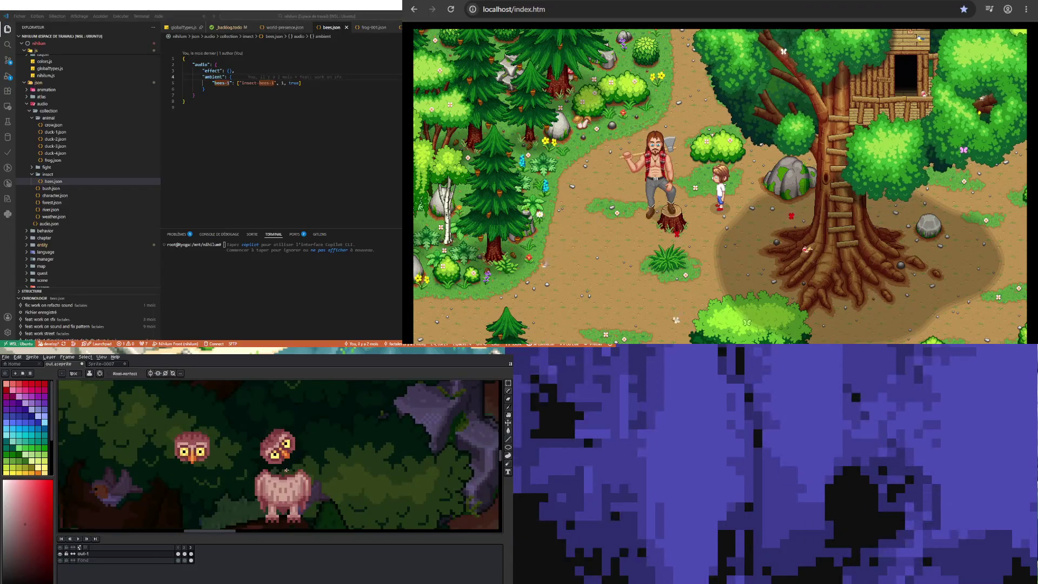
scroll(265, 438, up, 2)
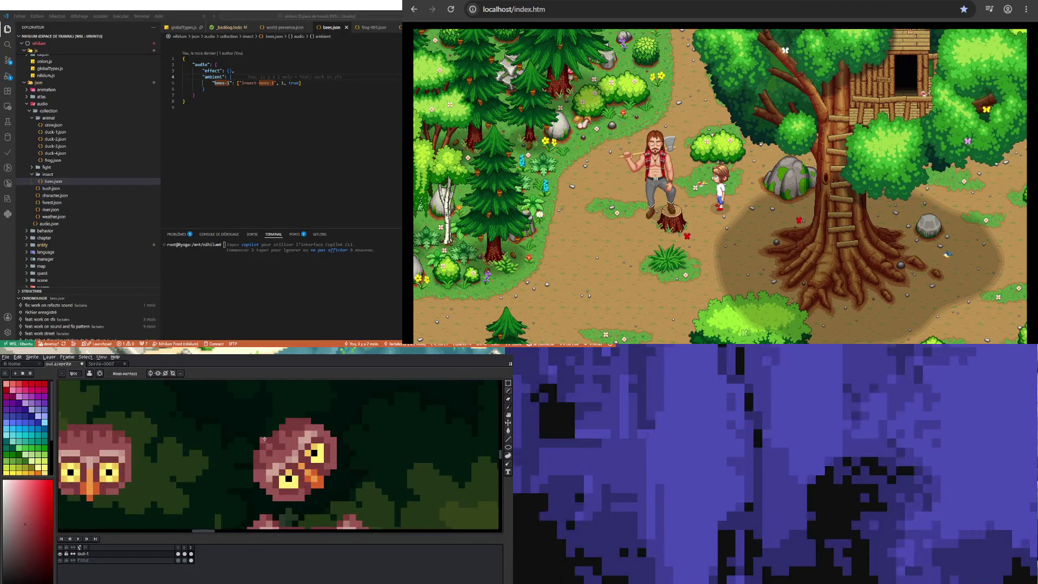
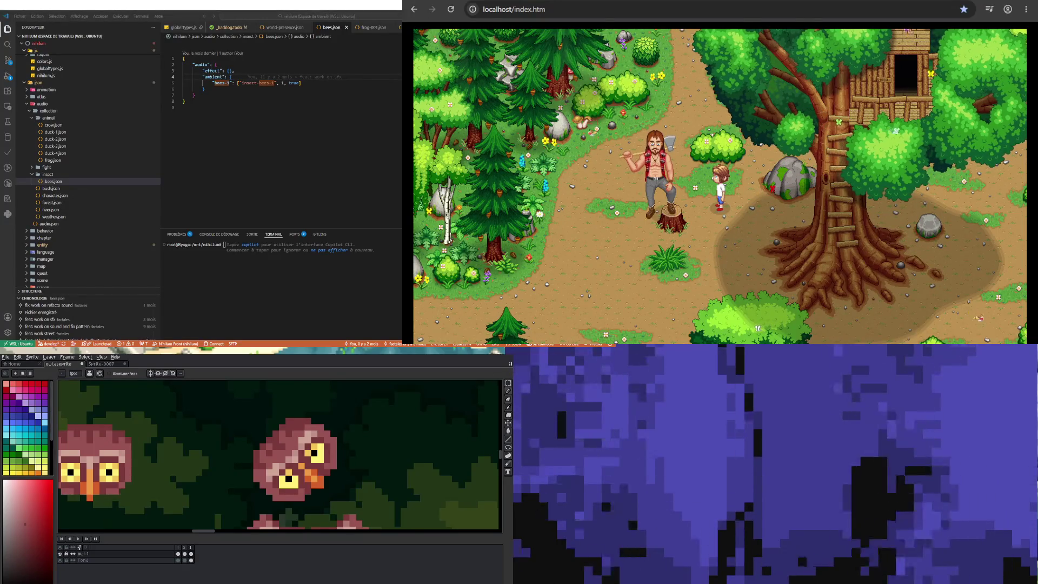
Sample a colour from the owl for the pencil and start the animation preview
key(i)
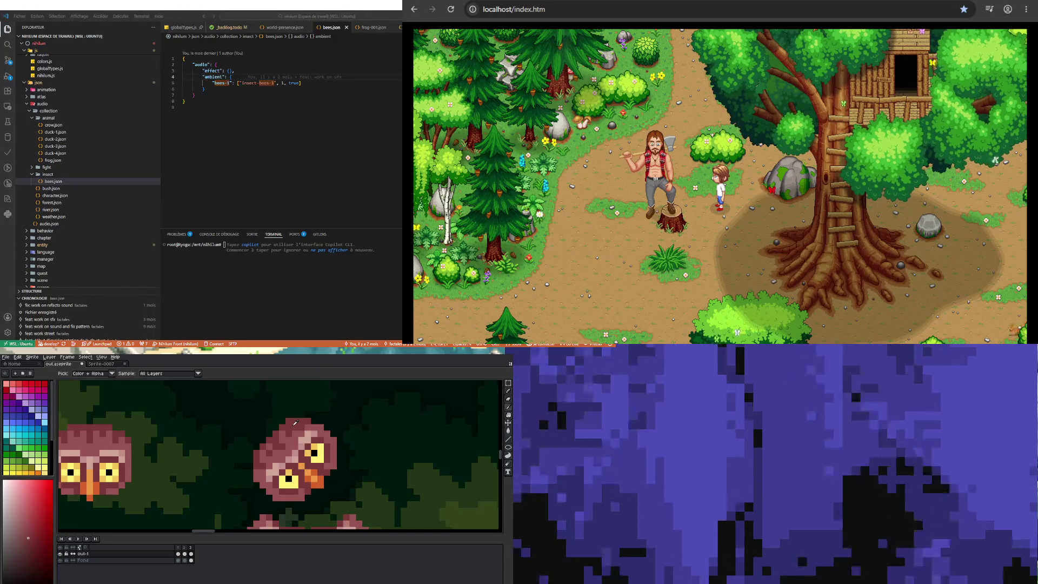
click(287, 427)
key(b)
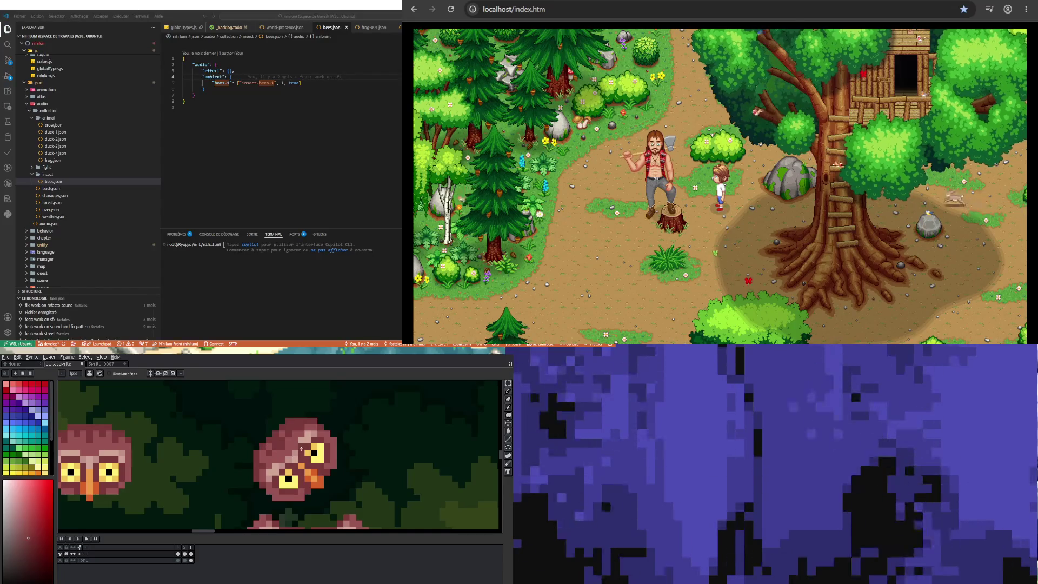
key(Return)
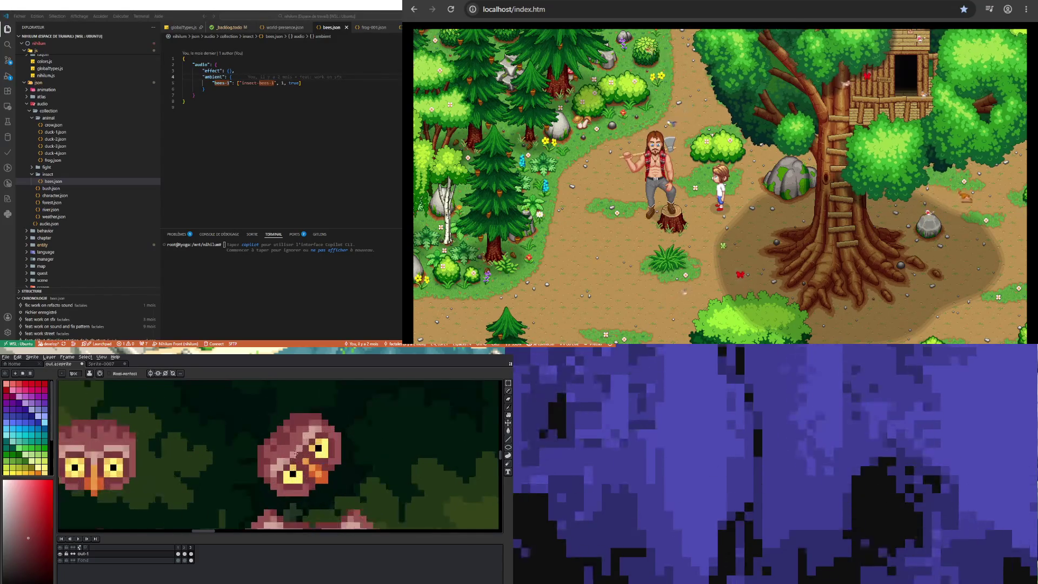
Sample another owl colour for the pencil, then zoom the canvas out
key(i)
click(294, 424)
key(b)
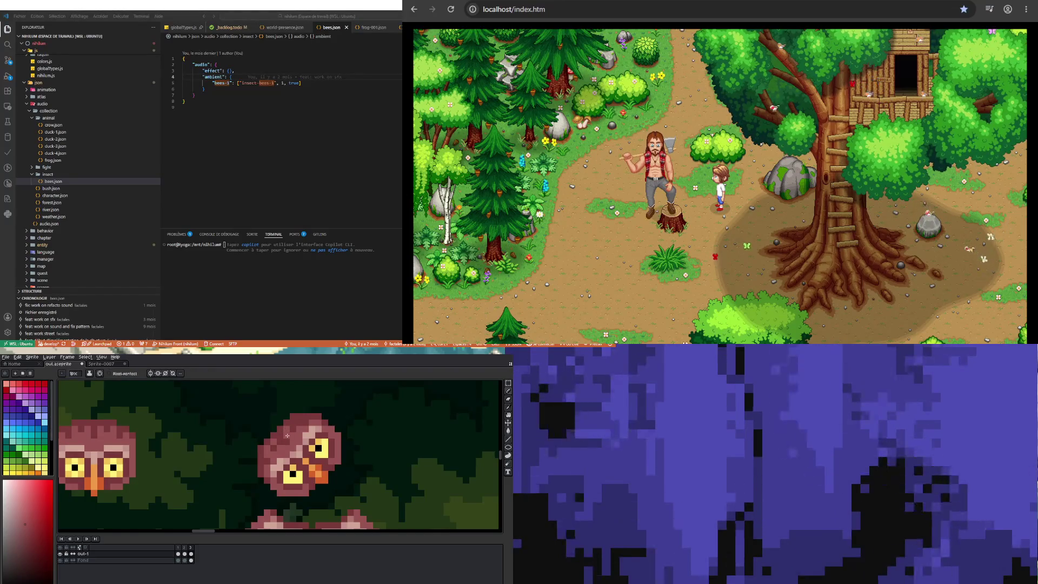
scroll(278, 441, down, 2)
scroll(294, 443, up, 1)
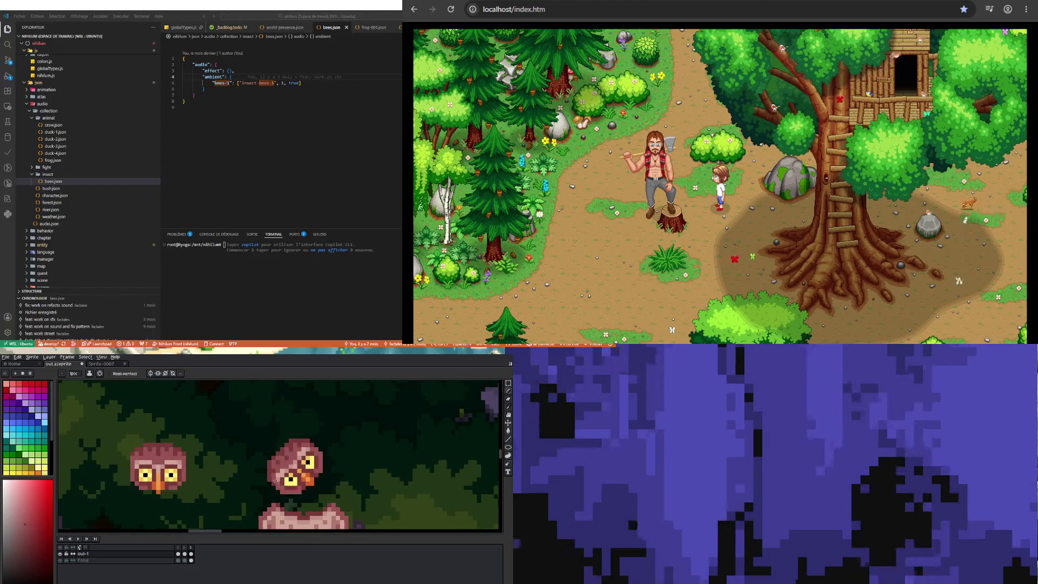
scroll(279, 476, down, 2)
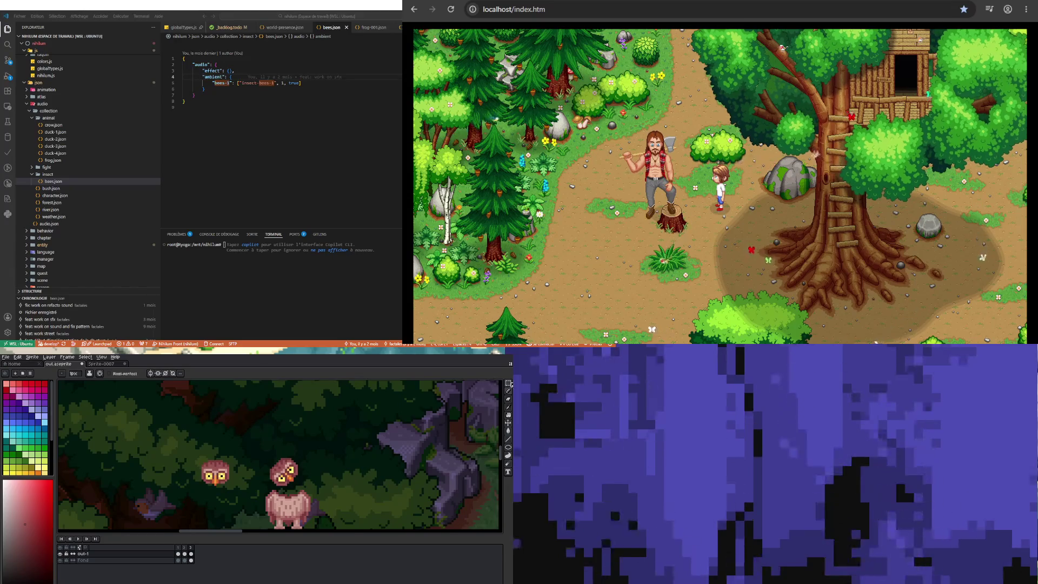
Select the right owl's head on frame 3 with the Move tool and shift it up and right
click(508, 423)
scroll(284, 489, up, 2)
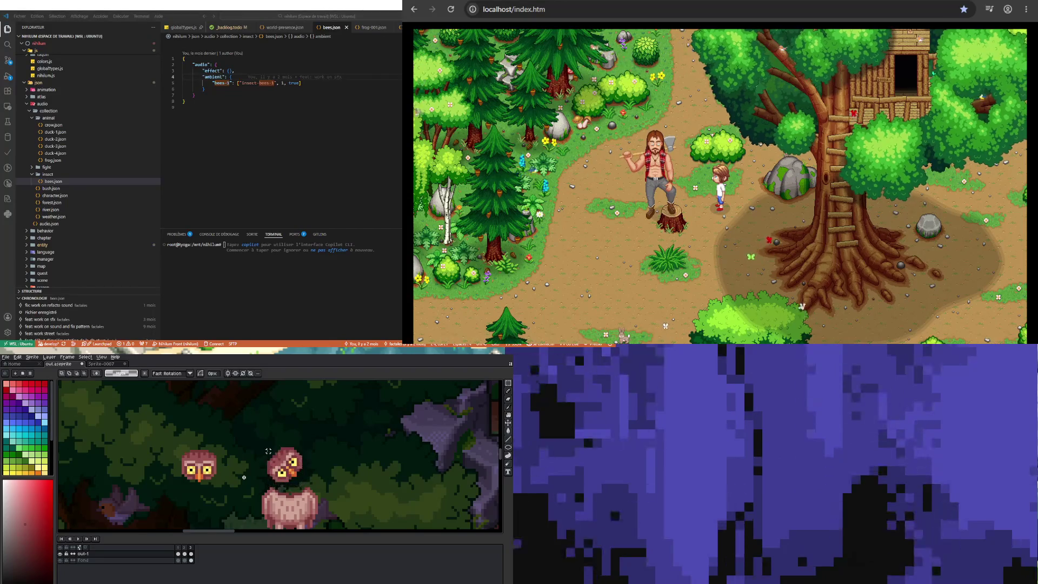
drag(268, 448, 305, 486)
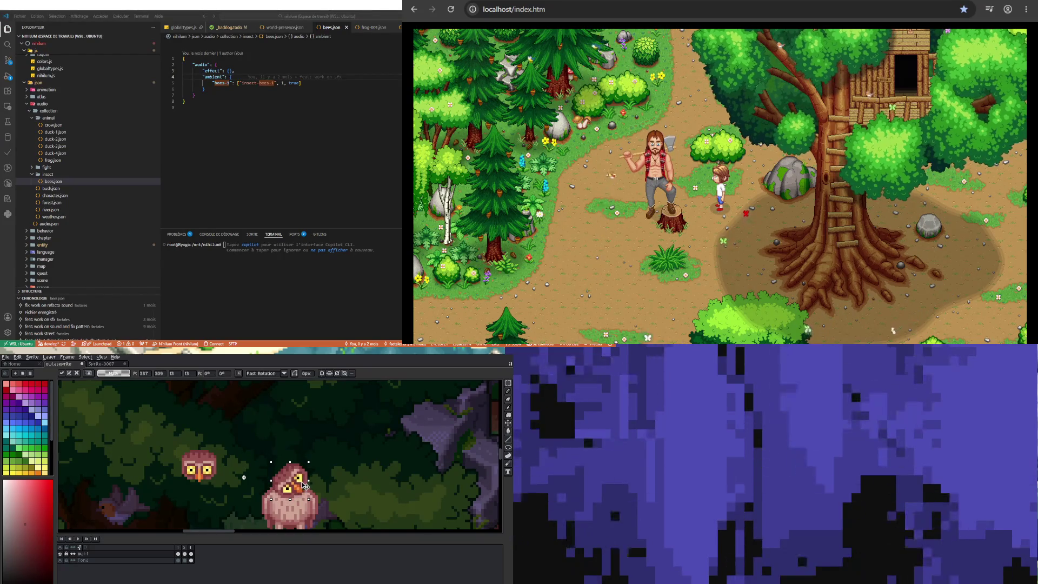
drag(301, 485, 302, 483)
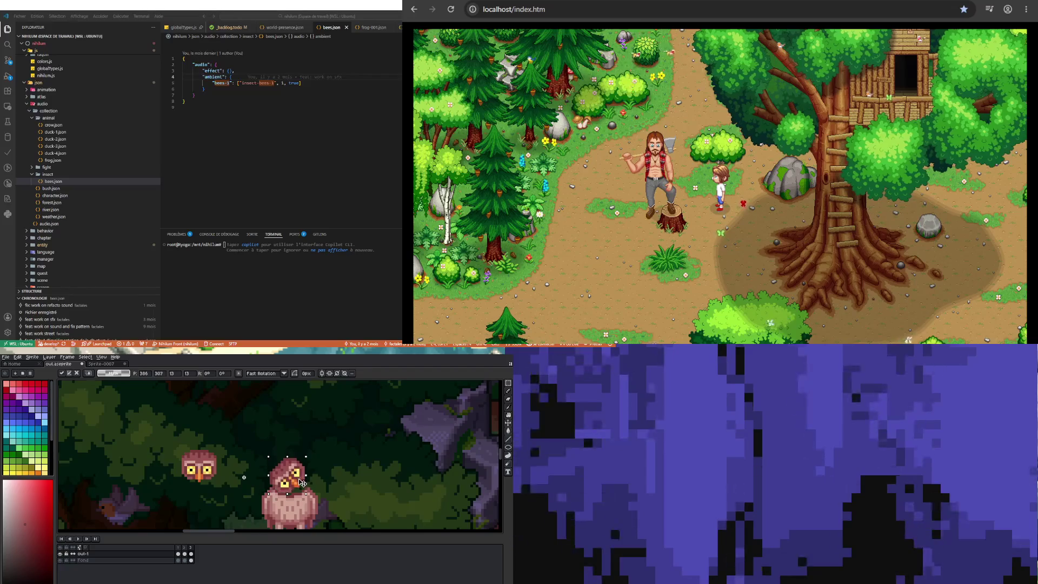
drag(302, 482, 318, 466)
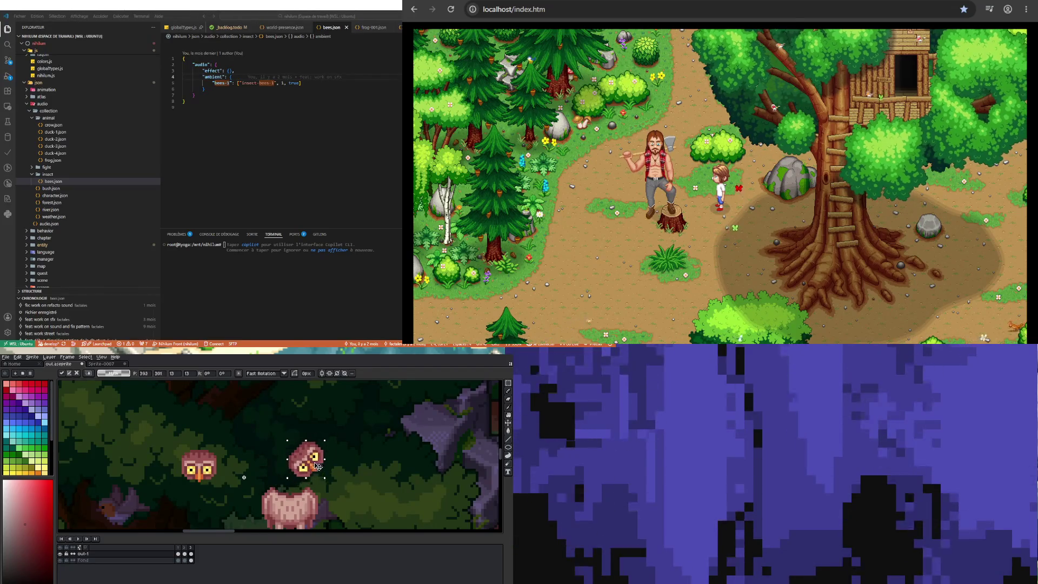
Compare with frame 1, lower the head onto the body, and confirm the transform
click(178, 554)
click(191, 554)
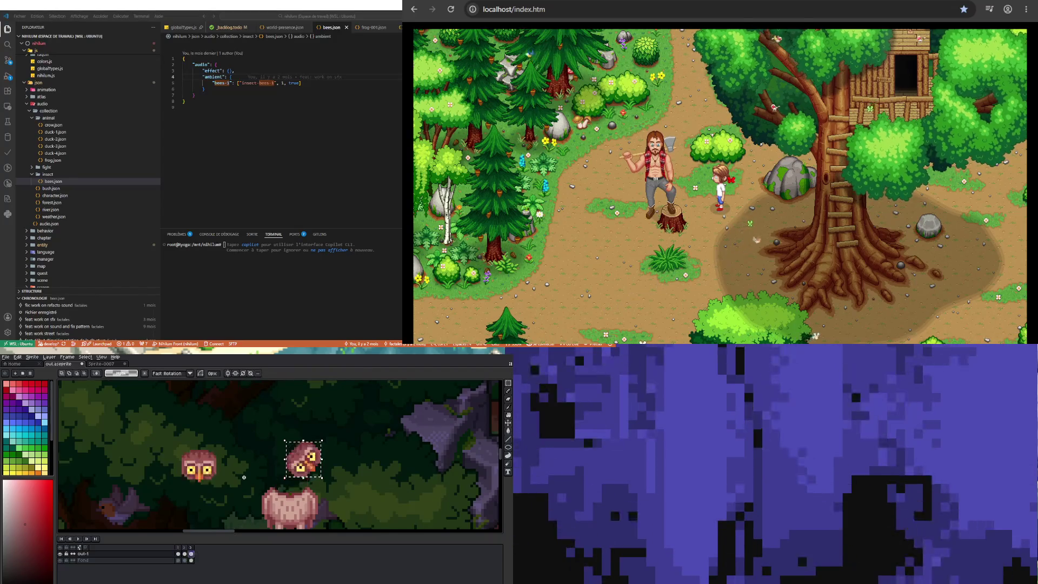
drag(308, 468, 292, 487)
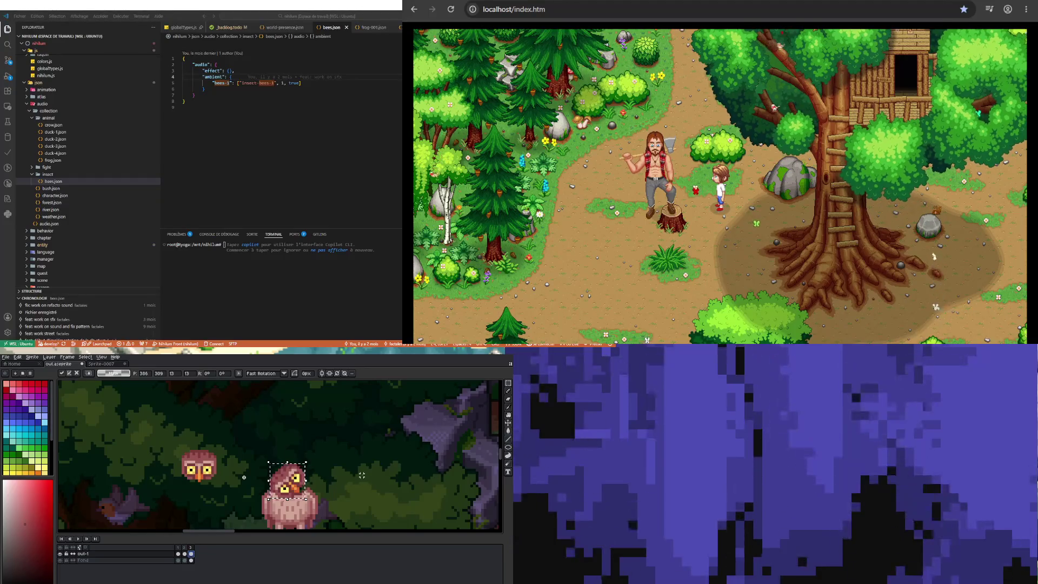
scroll(351, 469, up, 1)
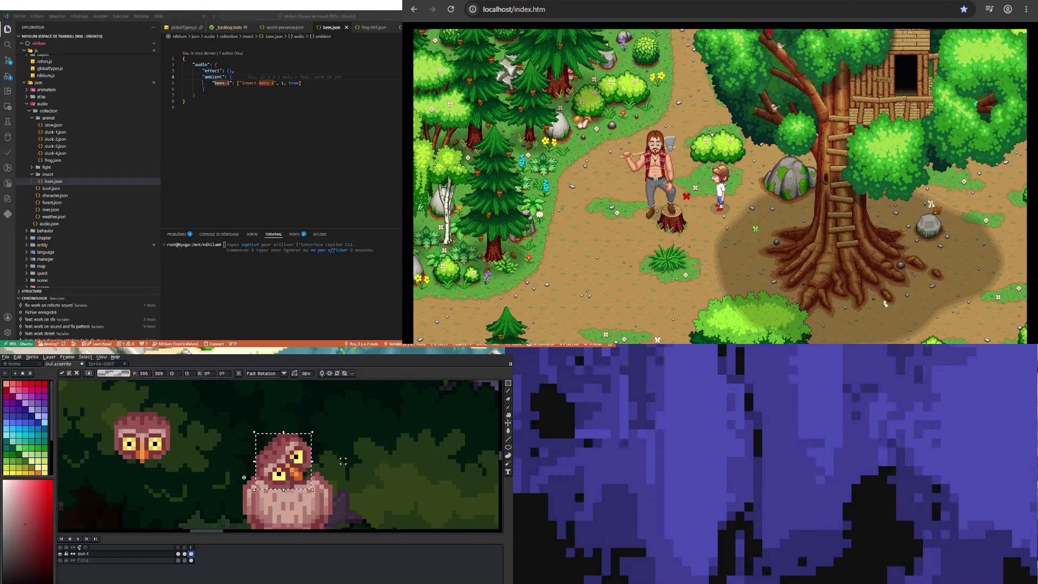
key(ctrl+d)
scroll(324, 468, up, 1)
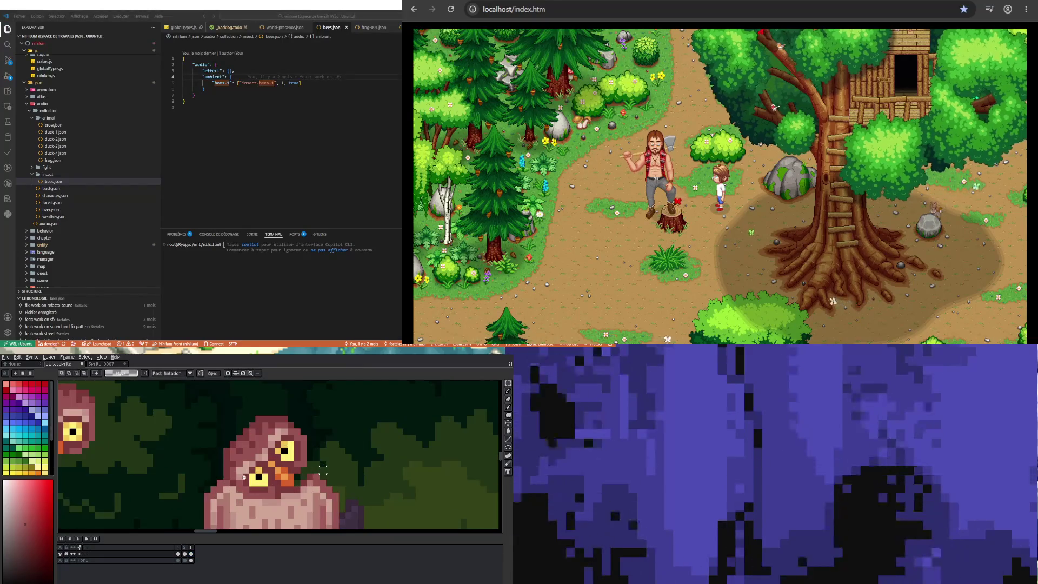
key(i)
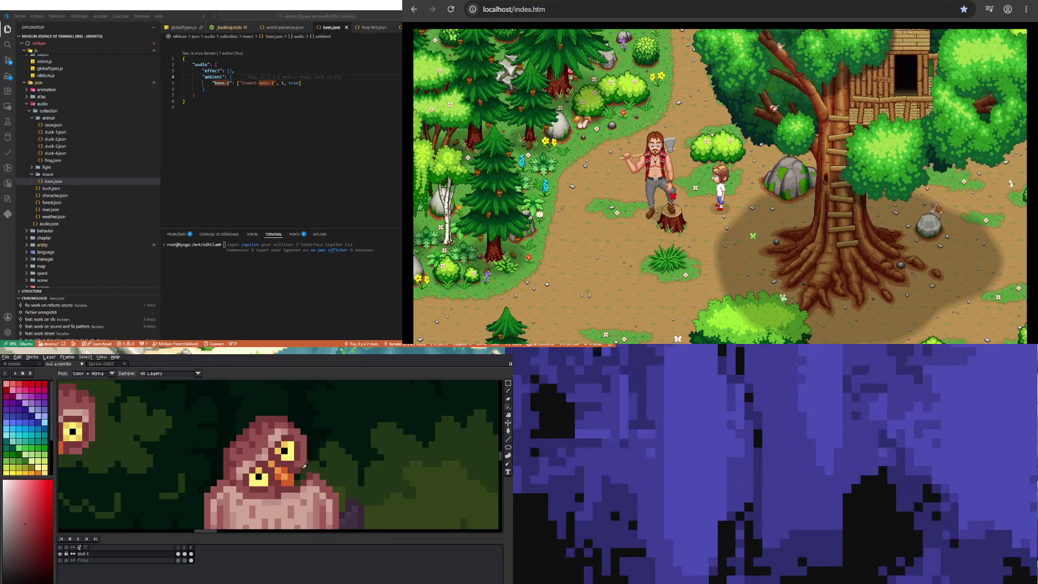
key(b)
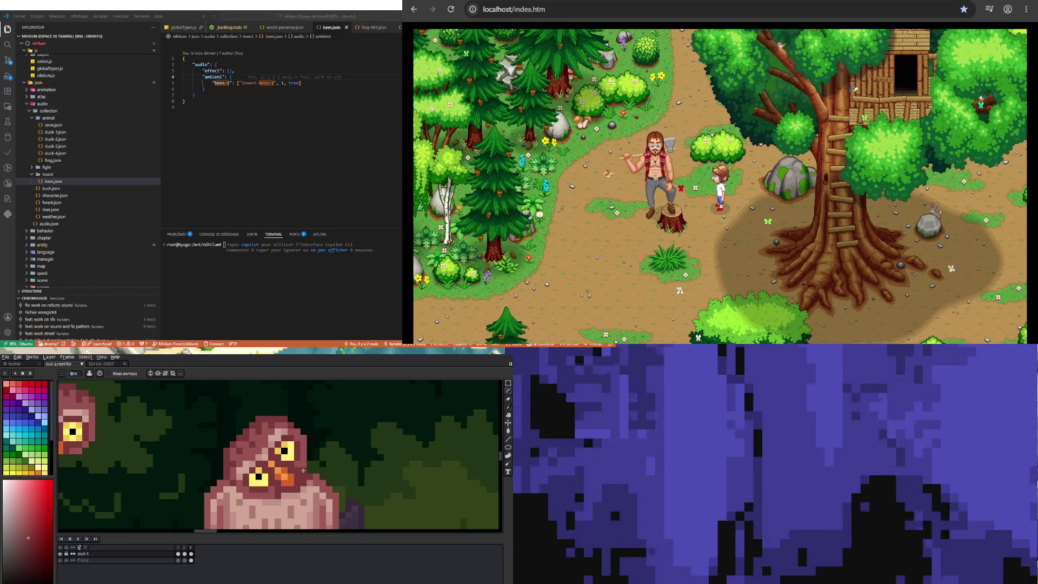
scroll(283, 499, down, 3)
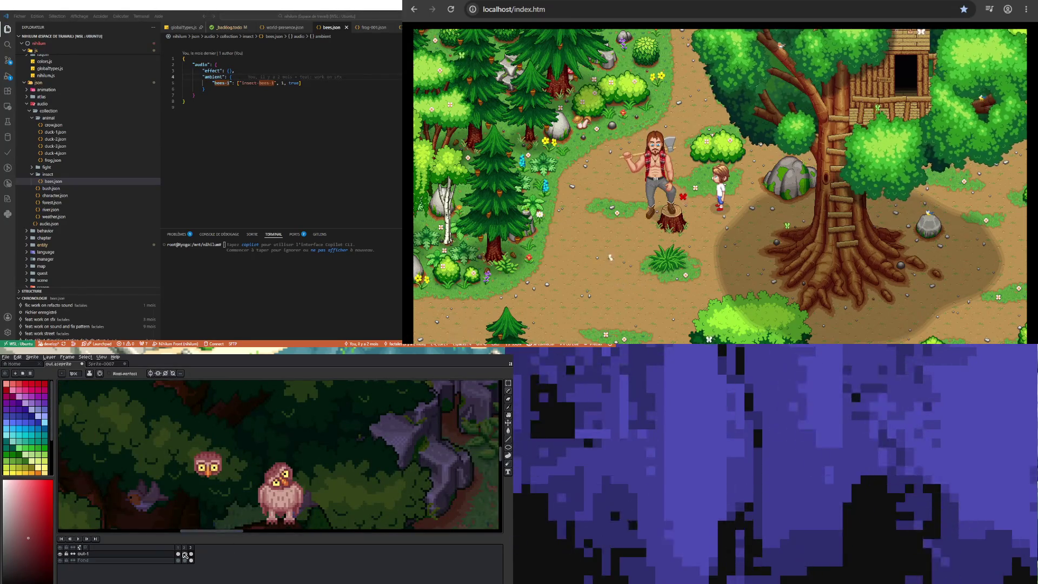
Flip between frames 2 and 3 to compare the owl poses
click(184, 553)
click(192, 554)
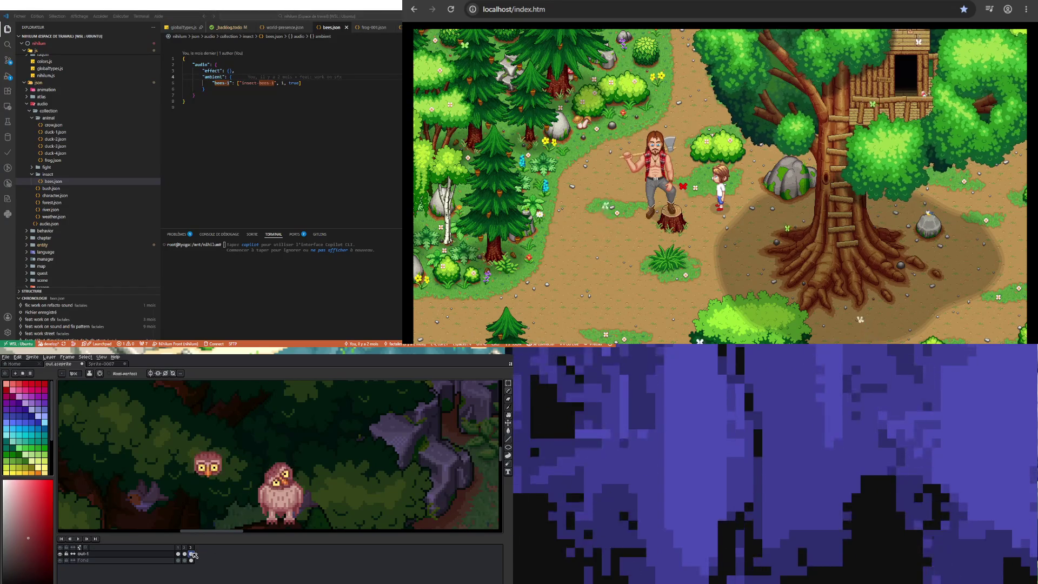
click(185, 553)
click(191, 553)
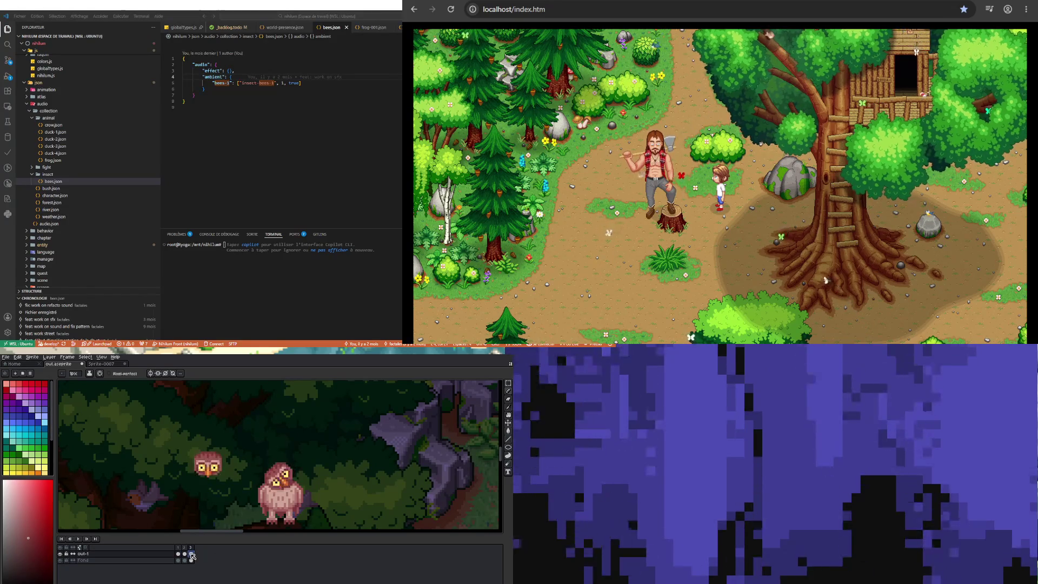
click(184, 553)
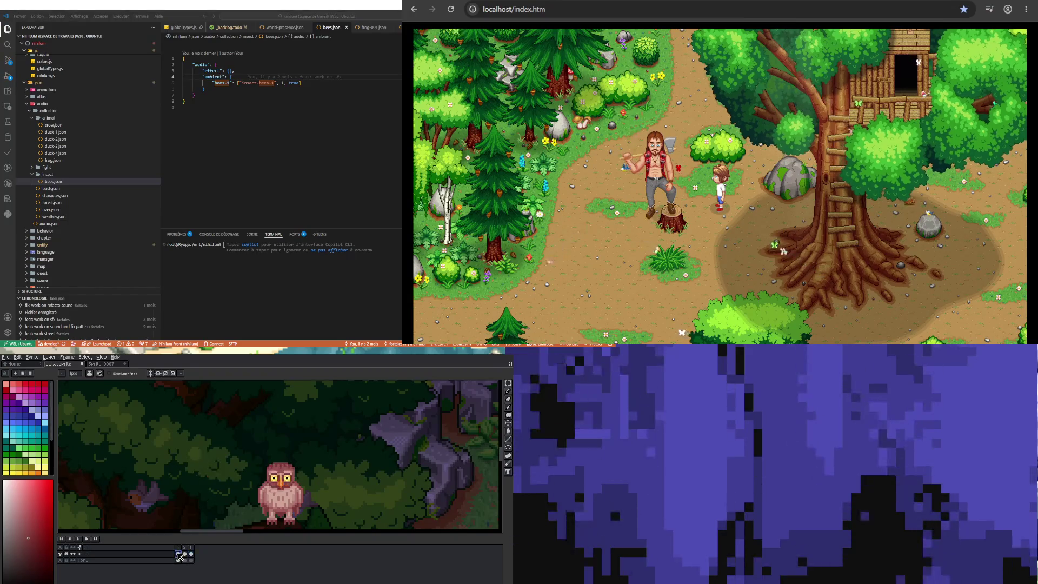
click(192, 554)
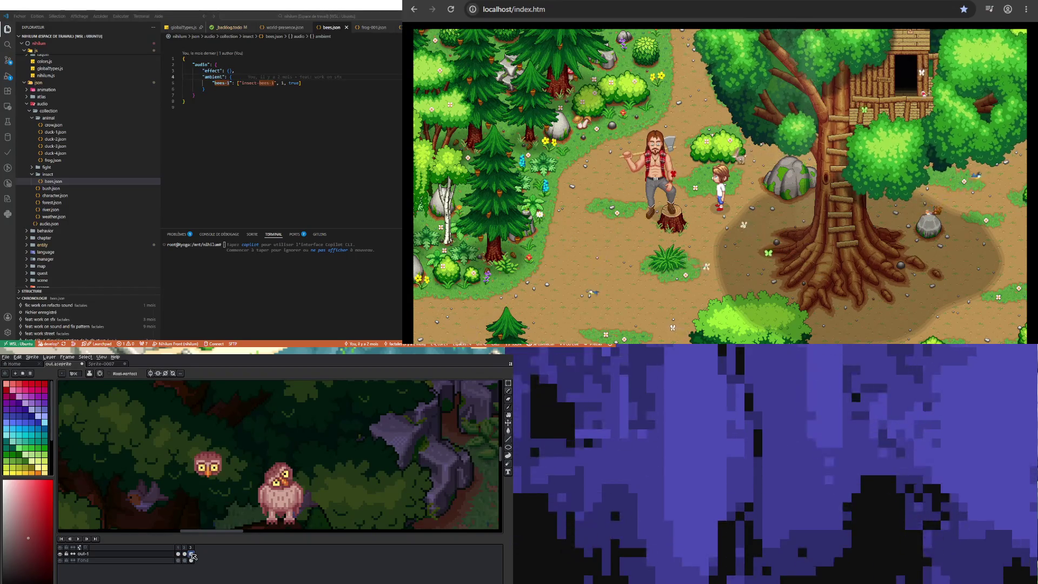
Box-select the small left owl on frame 3, delete it, and review from frame 1
click(508, 382)
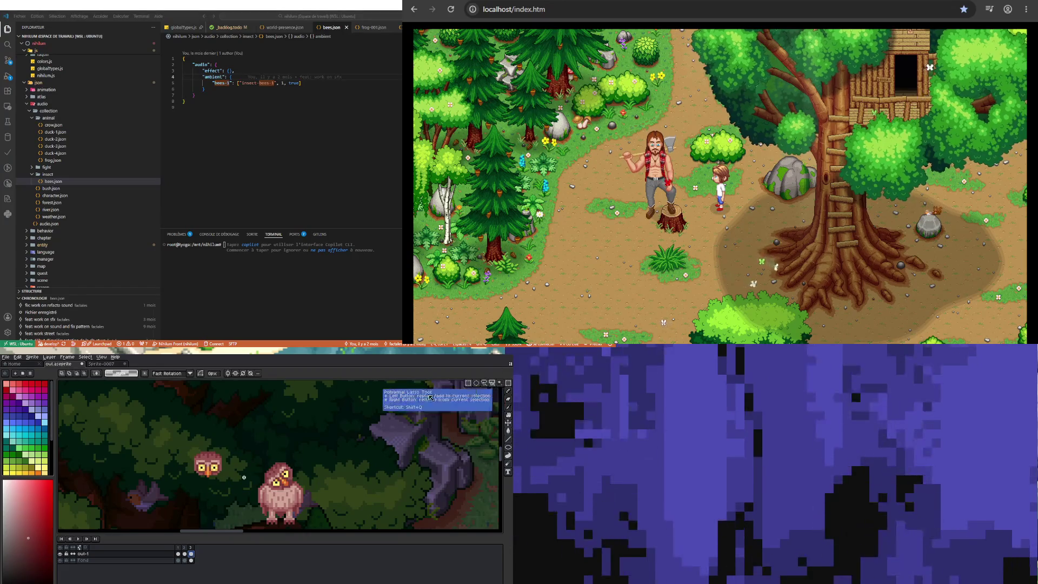
drag(181, 441, 233, 494)
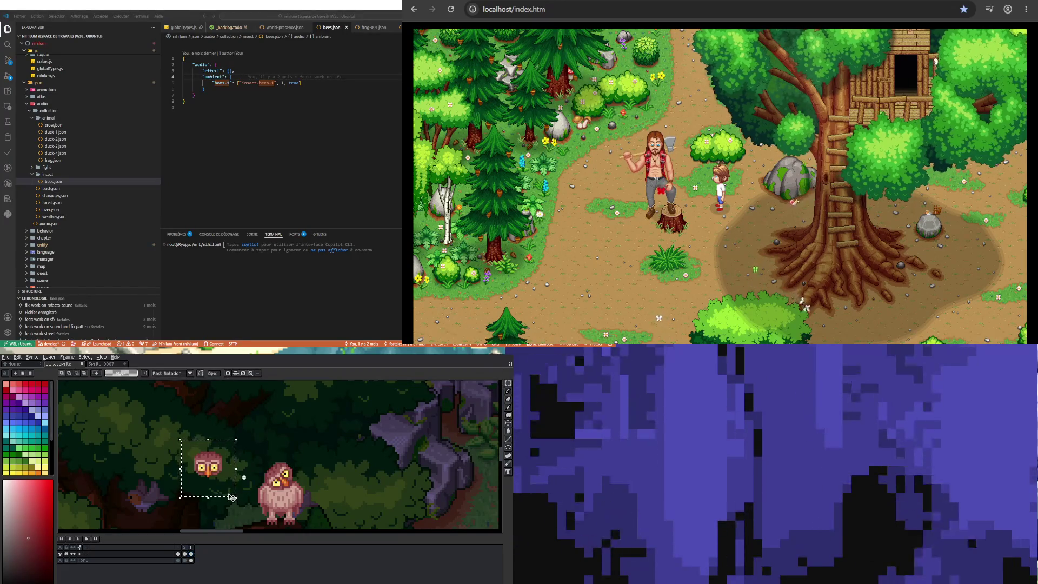
key(Delete)
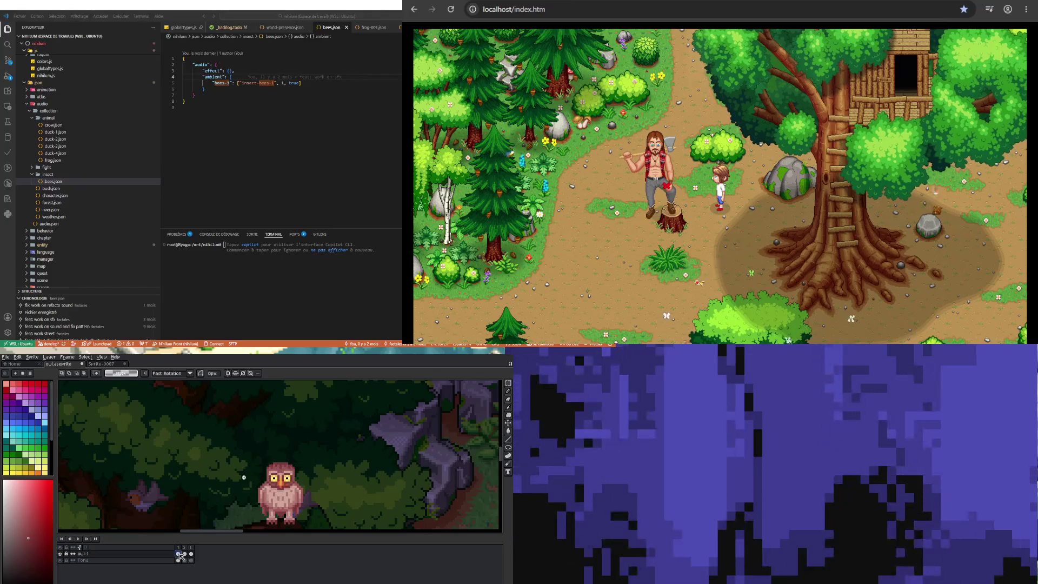
click(190, 547)
click(180, 548)
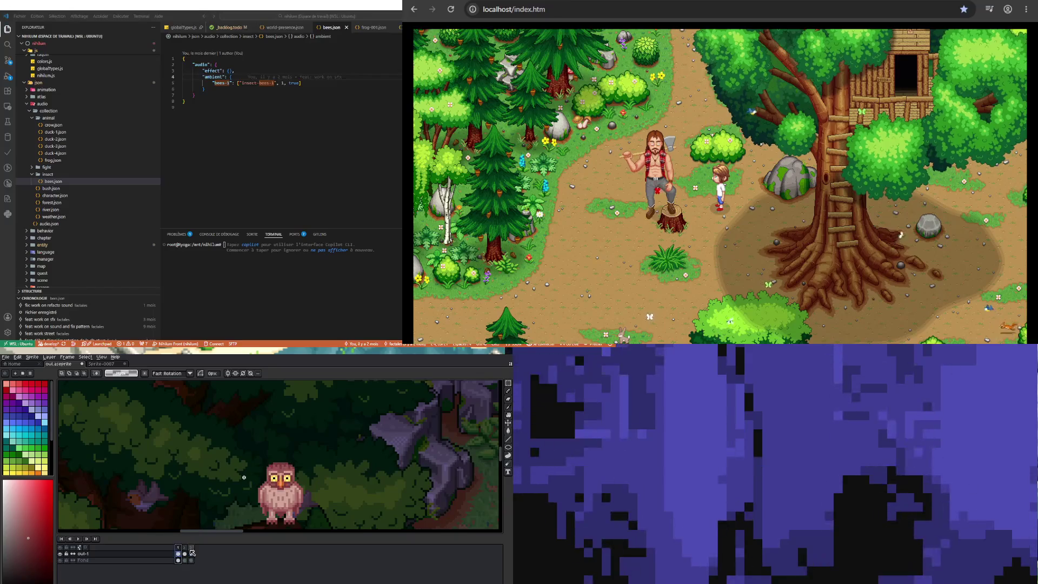
key(Return)
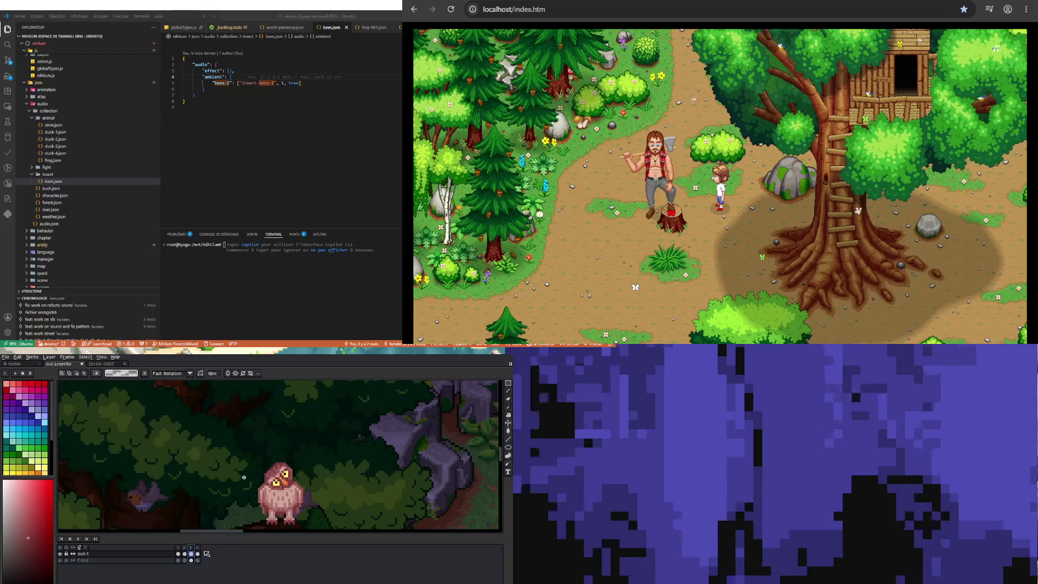
Copy the frame 3 owl and paste it into frame 5
key(ctrl+c)
click(197, 547)
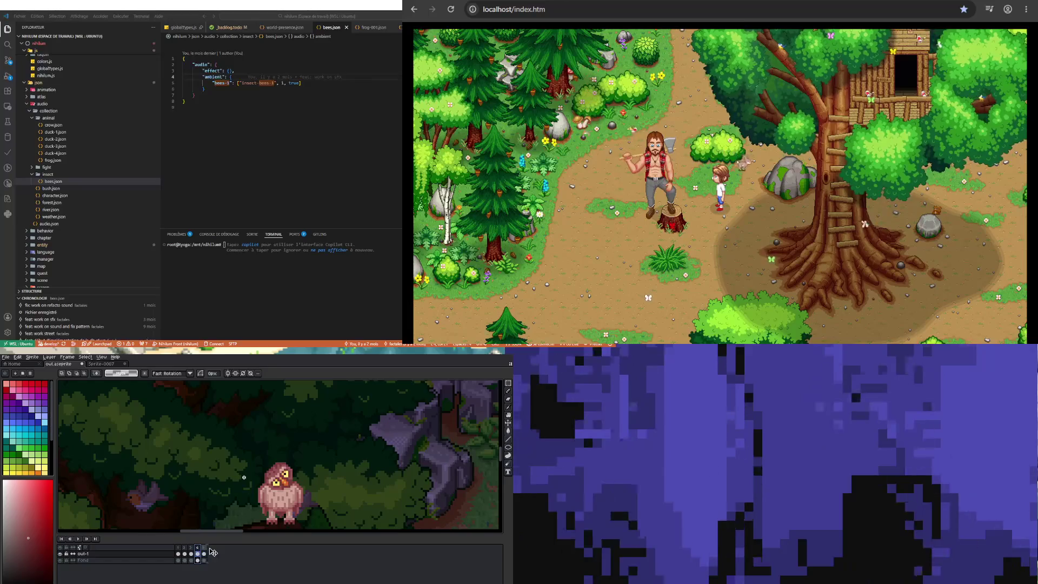
click(204, 553)
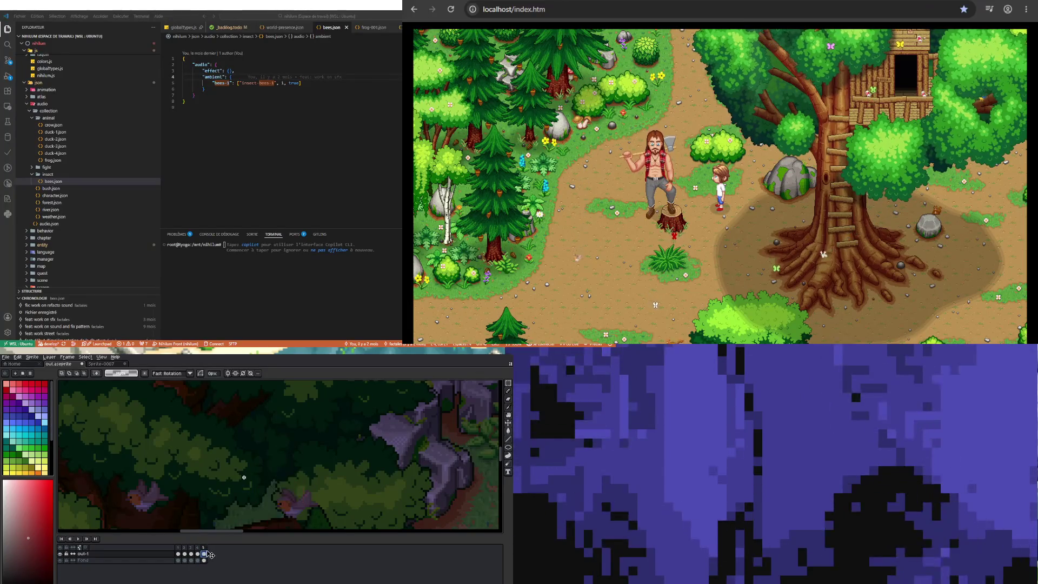
key(ctrl+v)
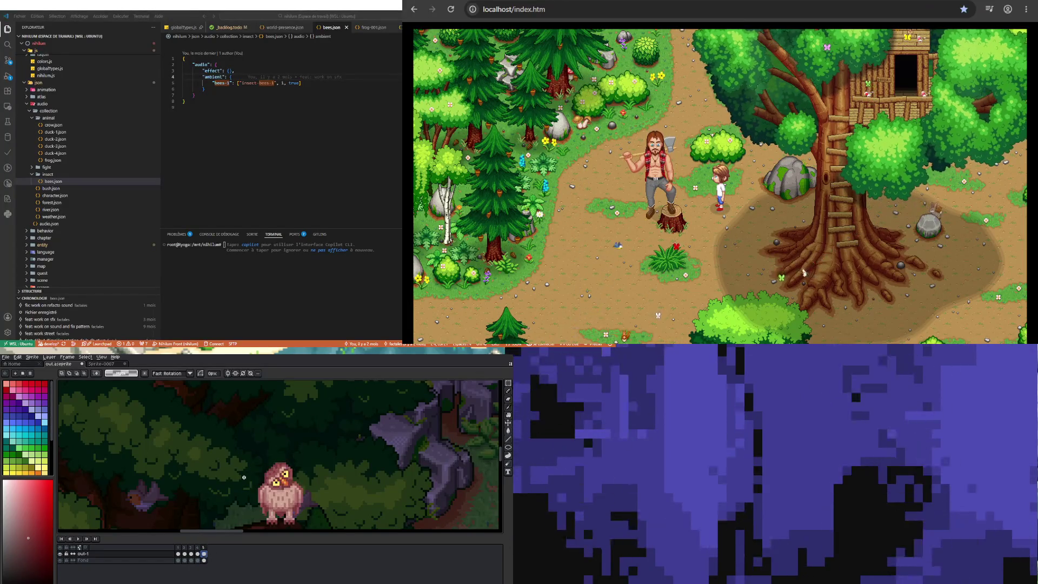
Box-select the pasted owl, mirror it horizontally, and commit it to the frame
drag(260, 459, 298, 523)
drag(259, 458, 306, 526)
key(shift+h)
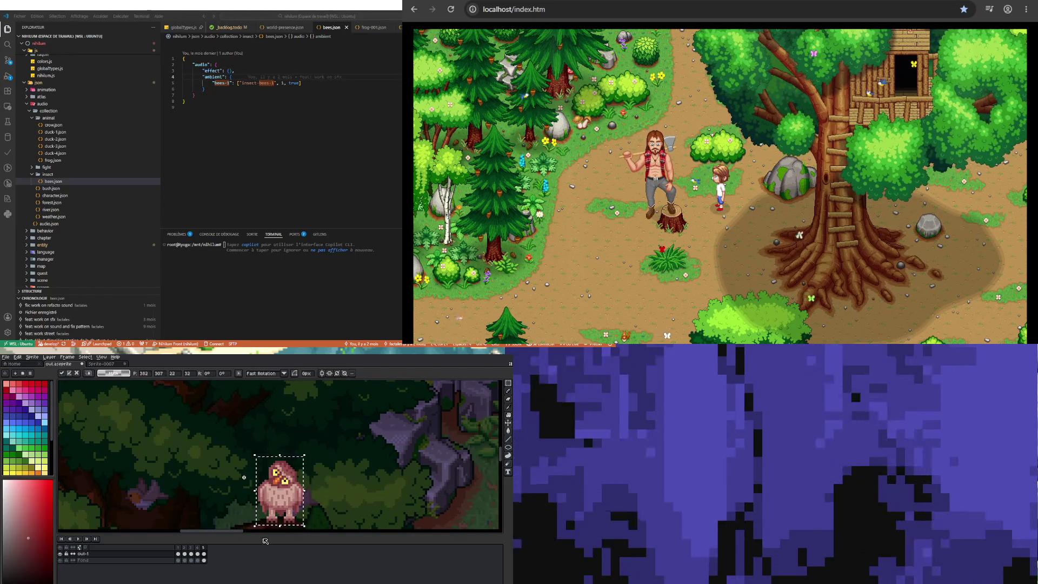
click(332, 491)
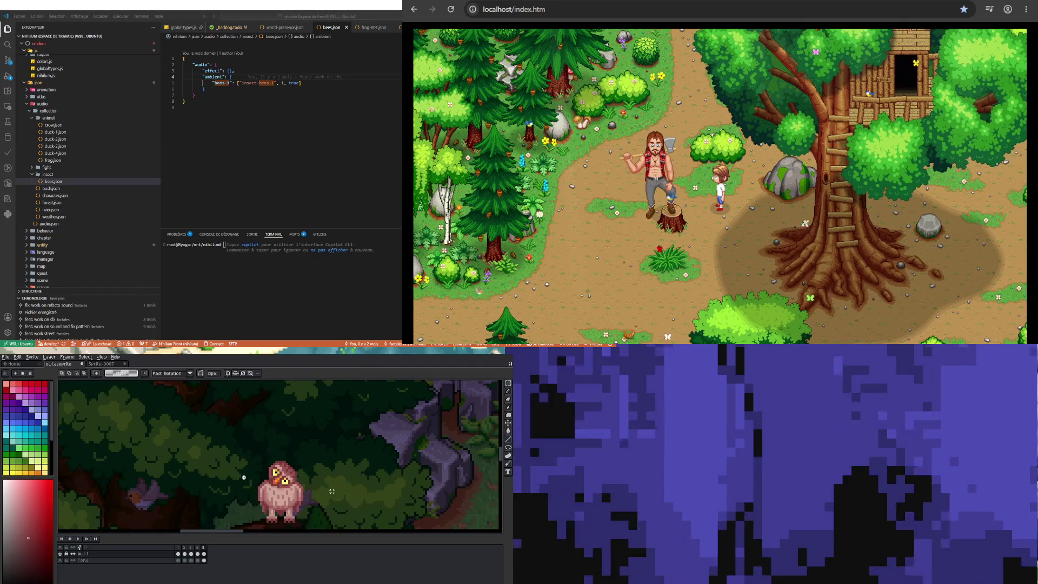
Start playback of the owl animation from the timeline's Play button
click(79, 539)
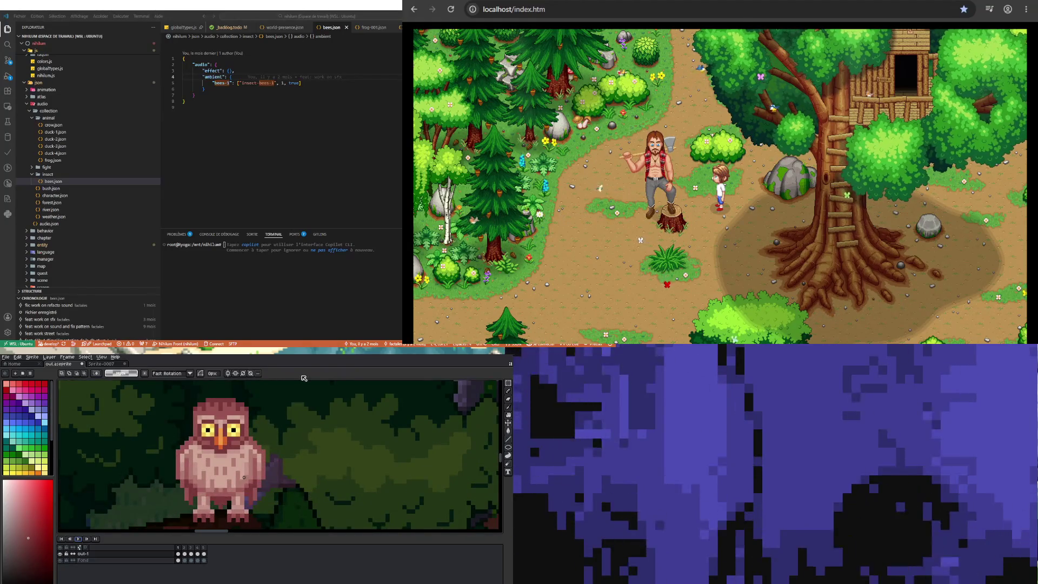
Zoom the canvas and step through owl frames 2, 3 and 4
key(i)
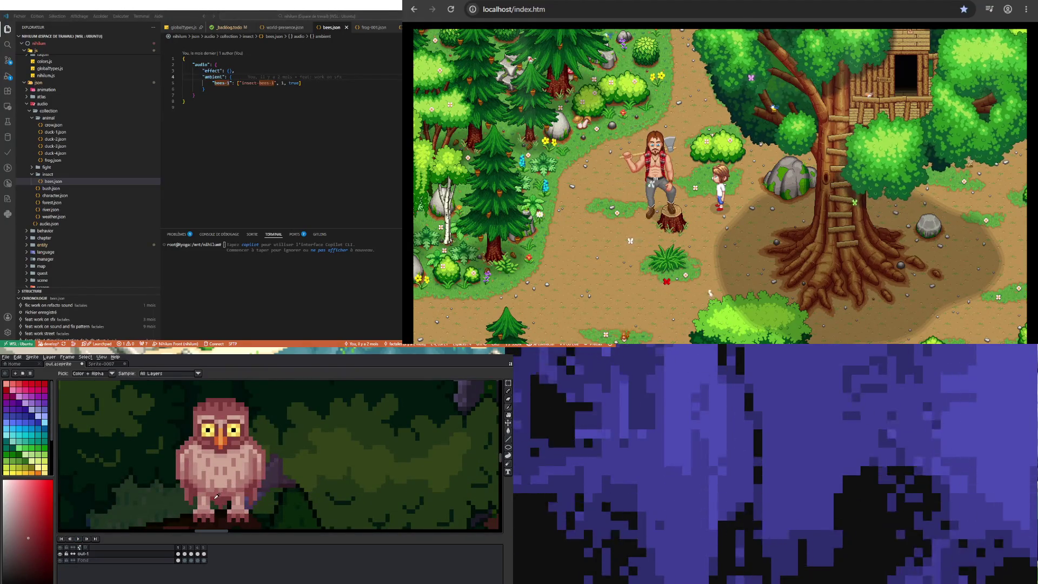
key(b)
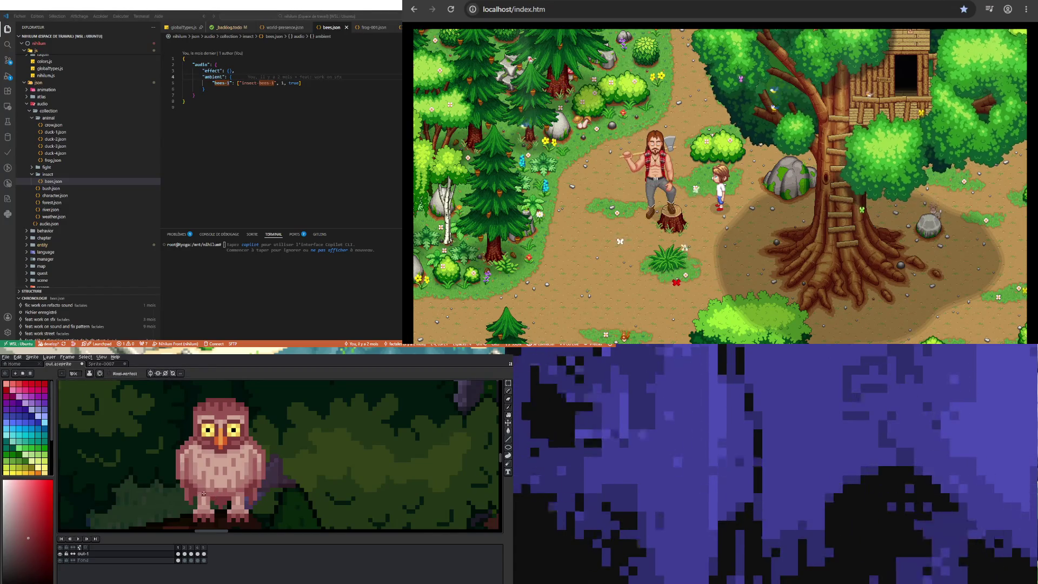
scroll(199, 493, up, 1)
scroll(195, 494, down, 1)
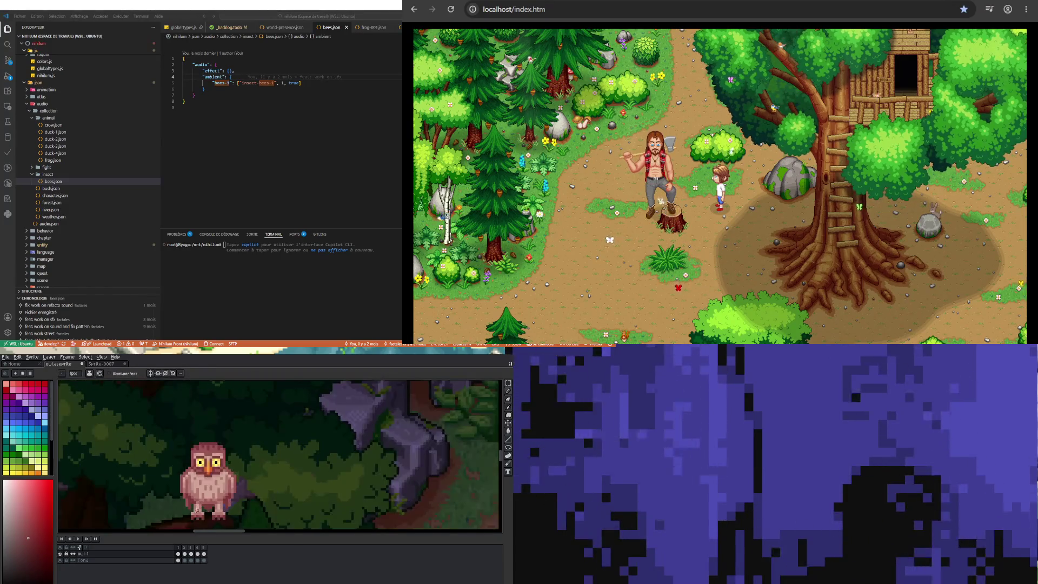
scroll(232, 494, up, 1)
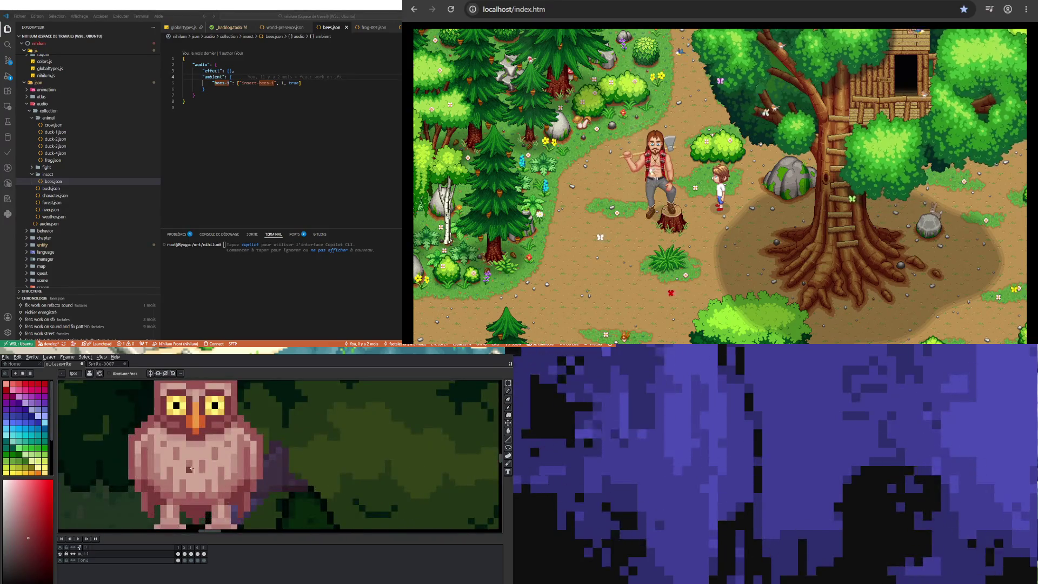
scroll(163, 498, down, 3)
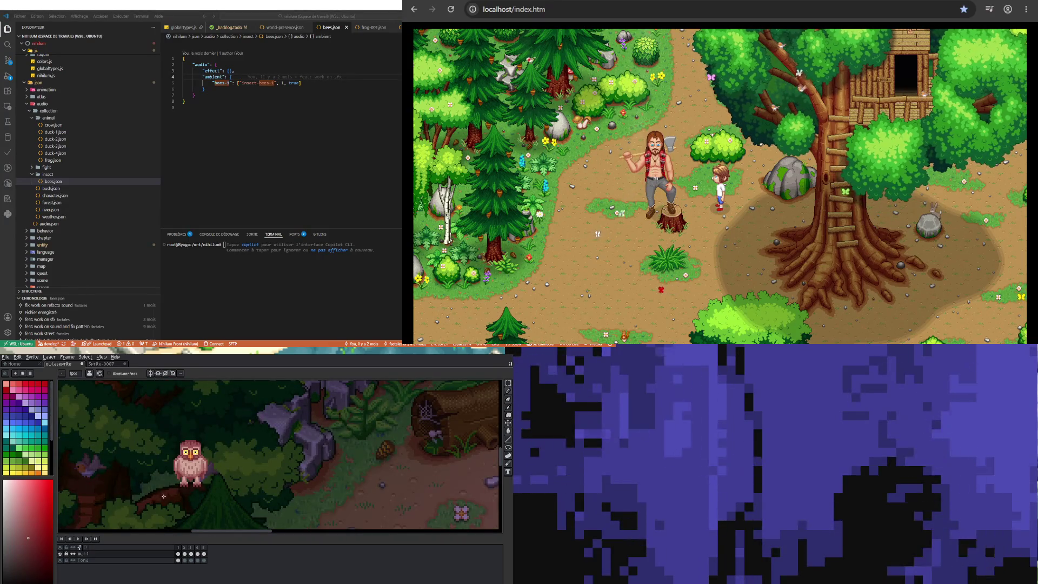
click(186, 555)
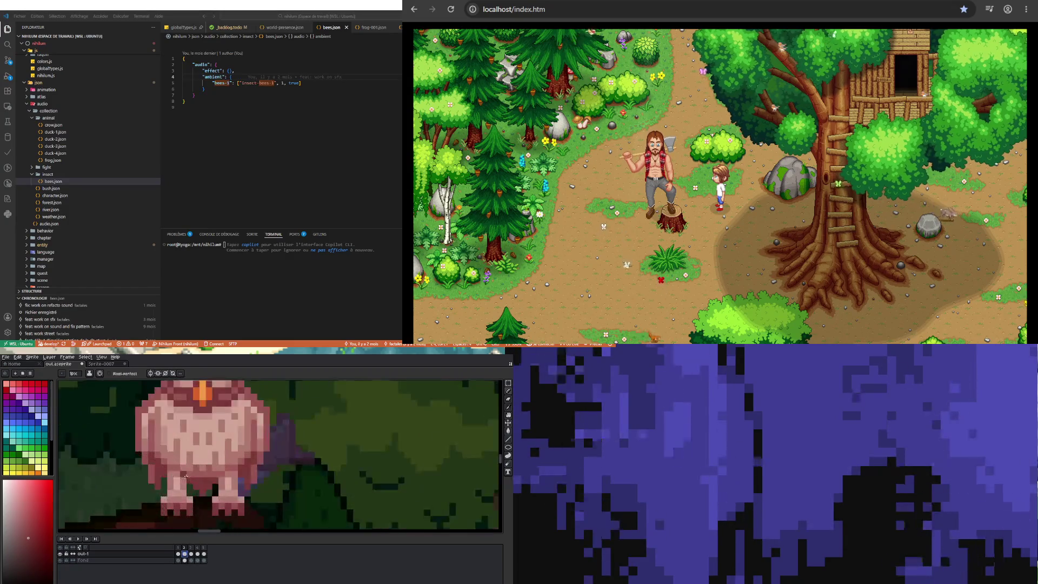
scroll(182, 474, up, 3)
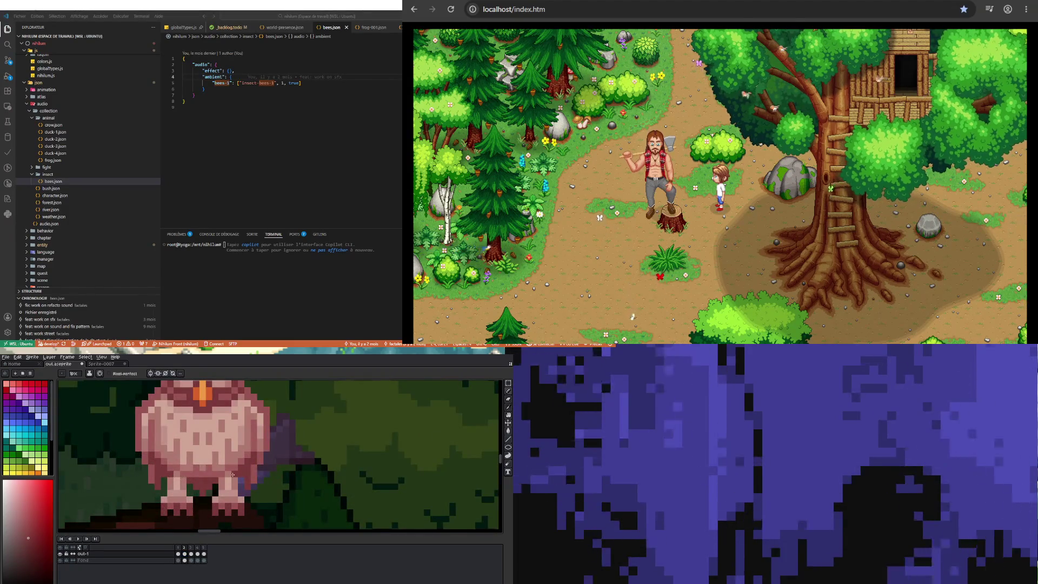
click(192, 554)
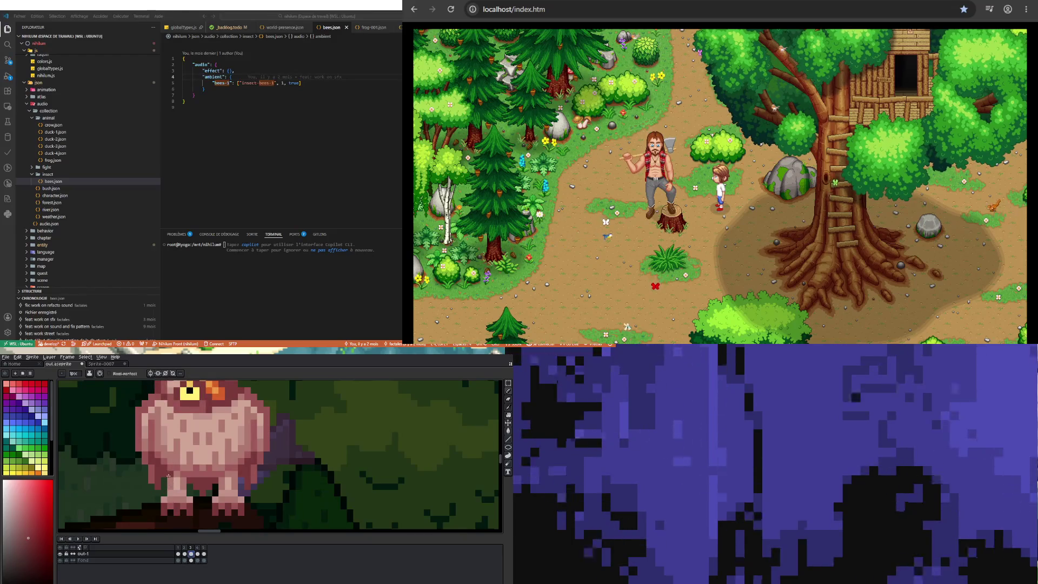
click(197, 554)
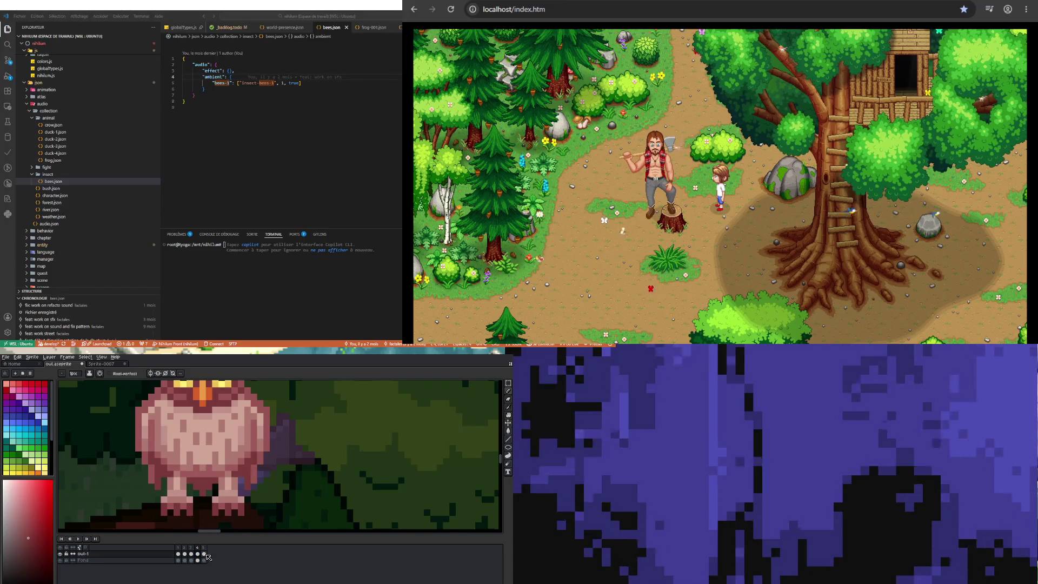
Advance to frame 5, zoom out, then play and stop the animation in the wider forest scene
key(period)
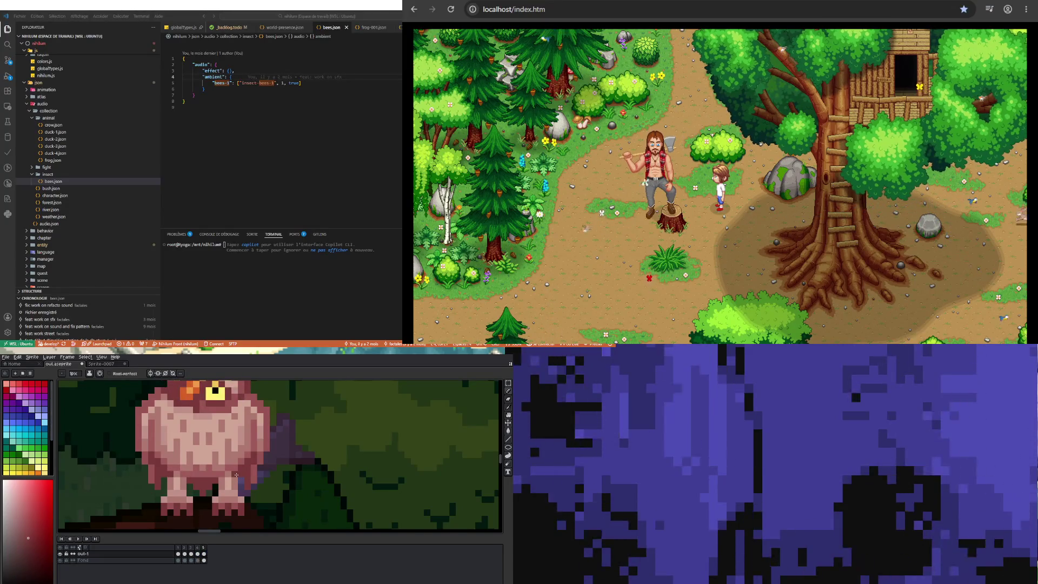
scroll(174, 469, down, 3)
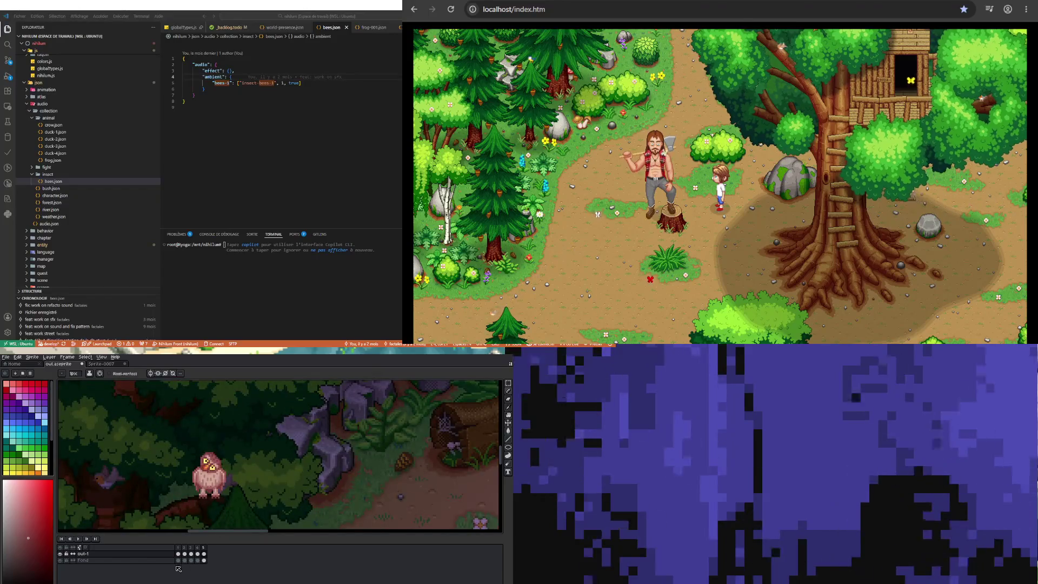
click(78, 538)
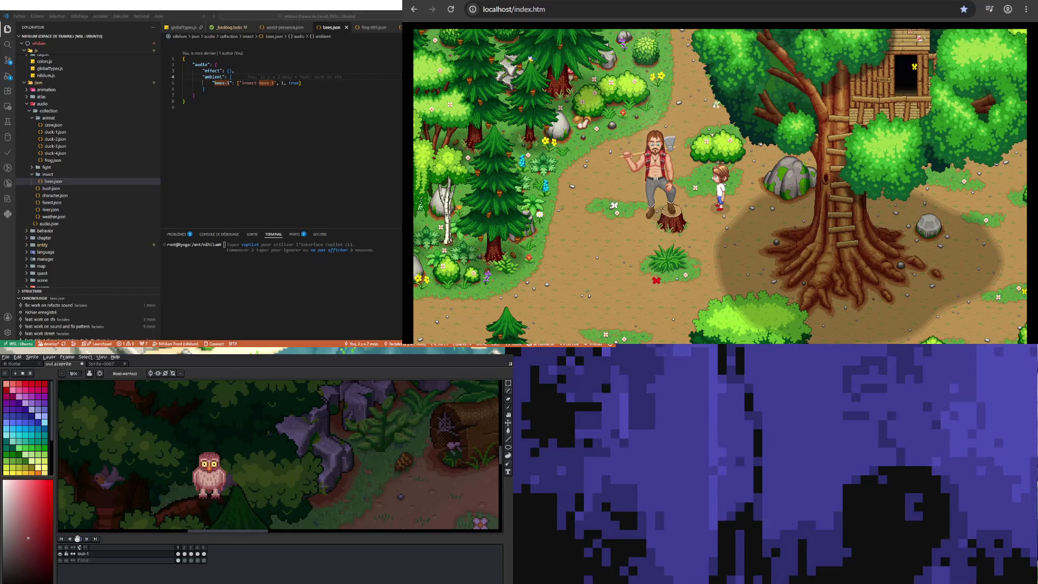
scroll(157, 489, down, 2)
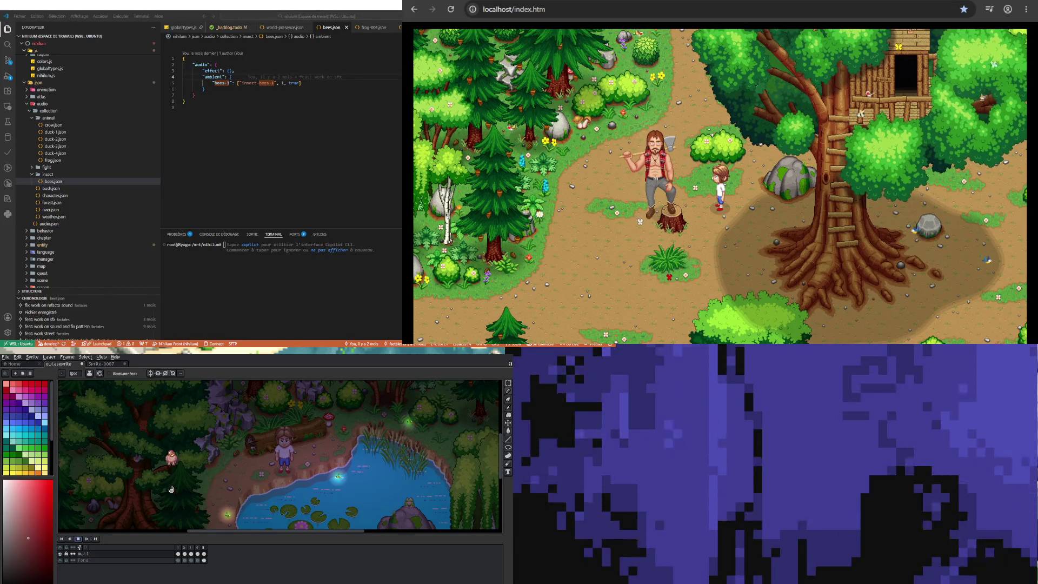
scroll(170, 489, up, 3)
scroll(176, 505, up, 2)
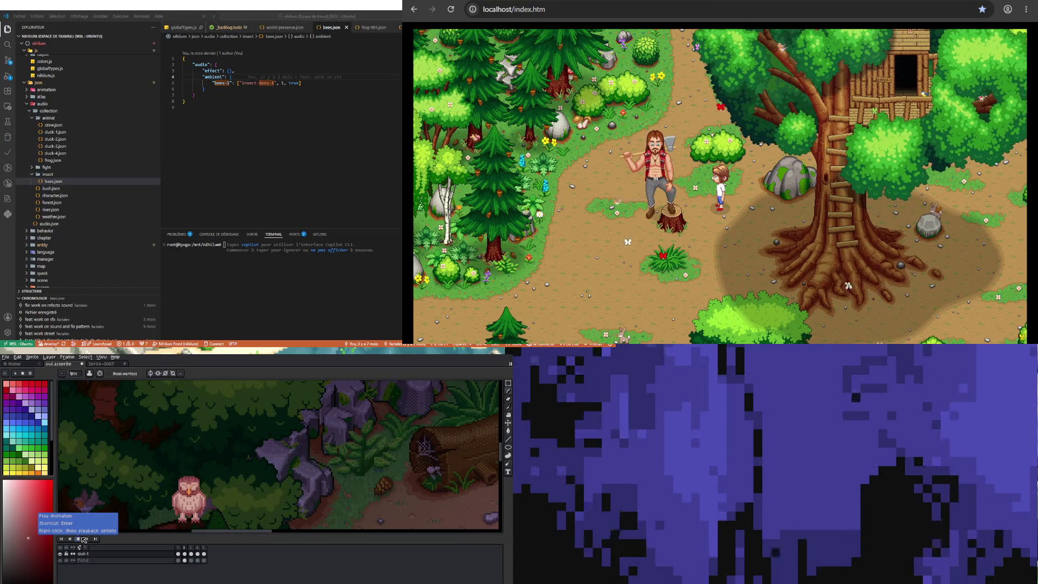
click(84, 540)
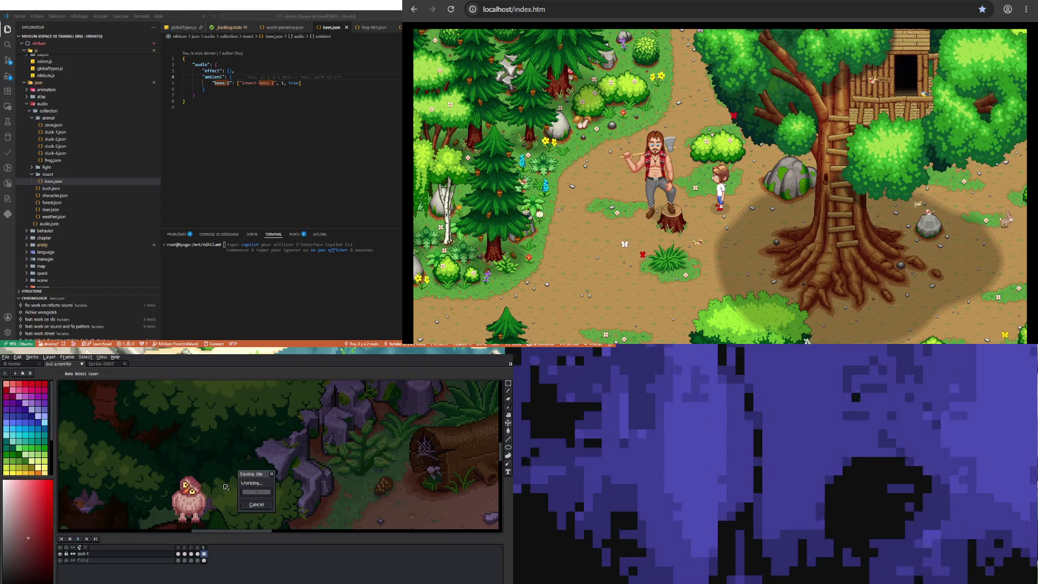
Revisit frame 4, return to frame 3, and zoom in on the owl
scroll(208, 461, down, 3)
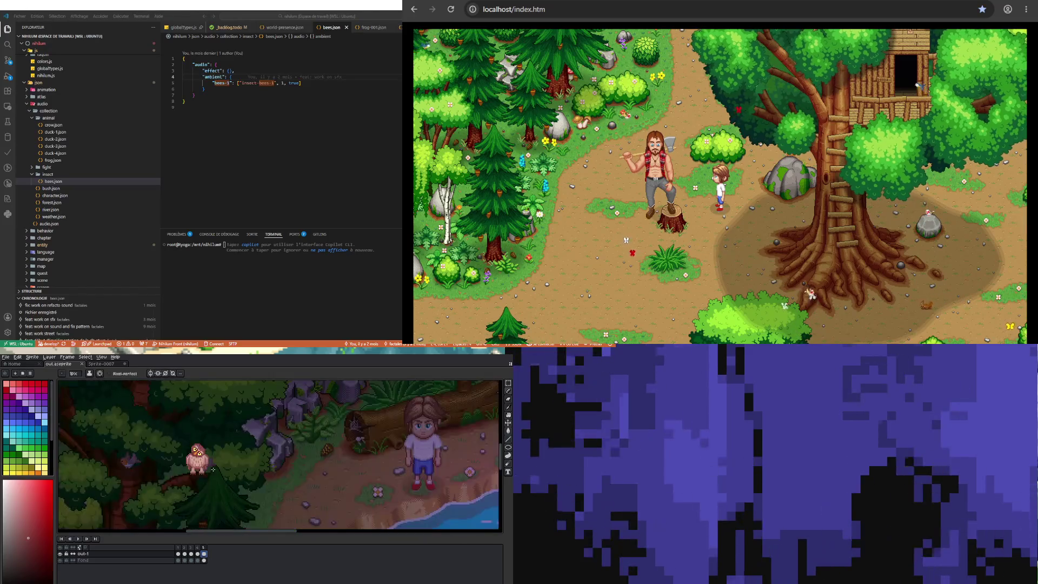
scroll(200, 506, up, 1)
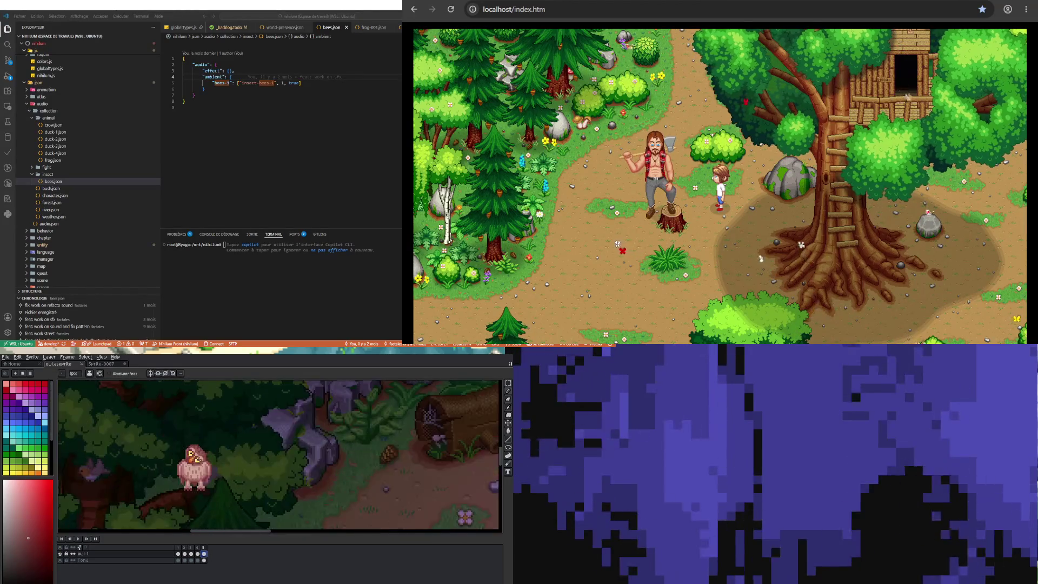
click(197, 553)
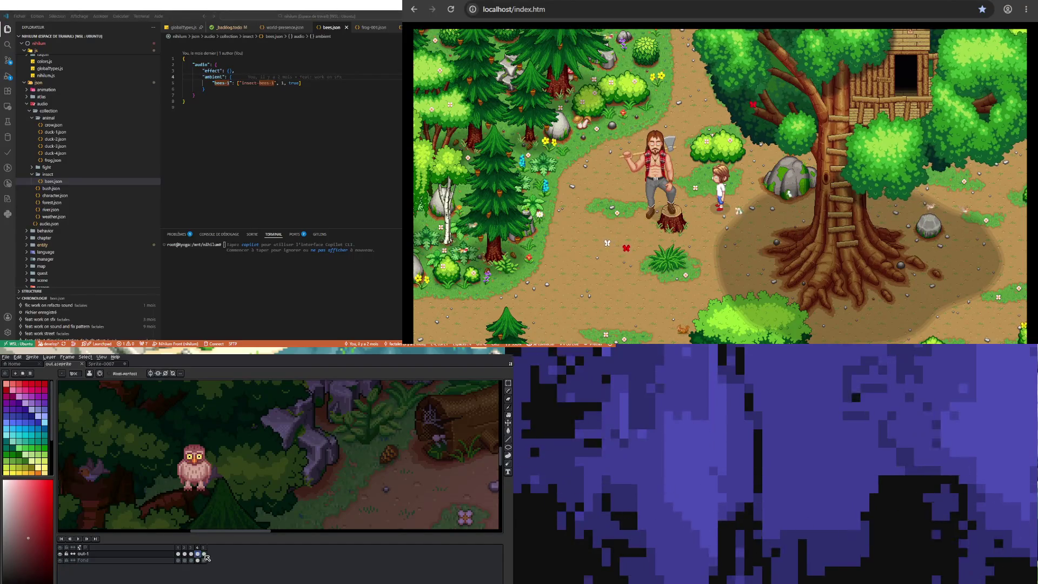
click(184, 553)
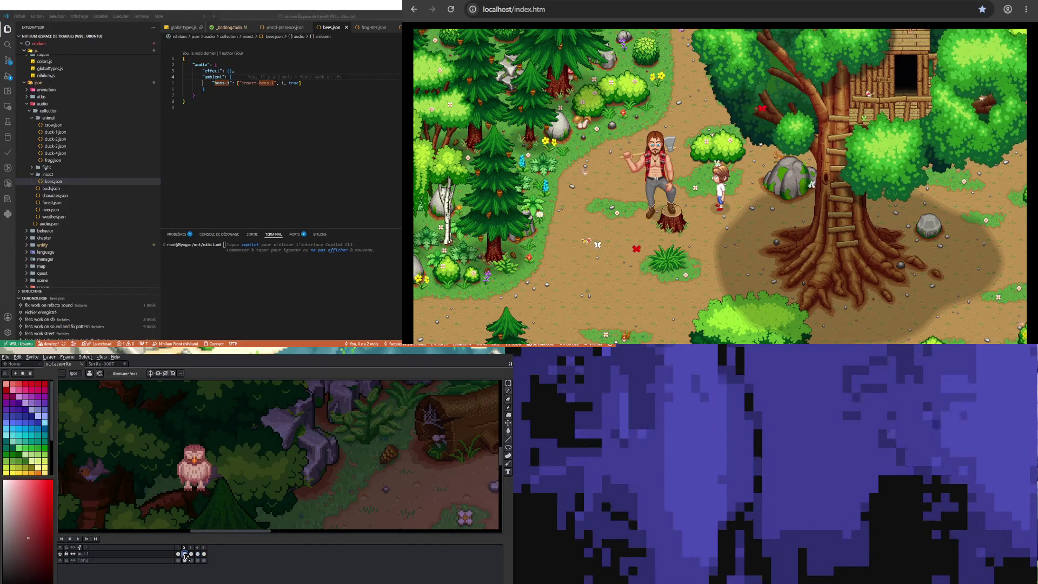
click(191, 554)
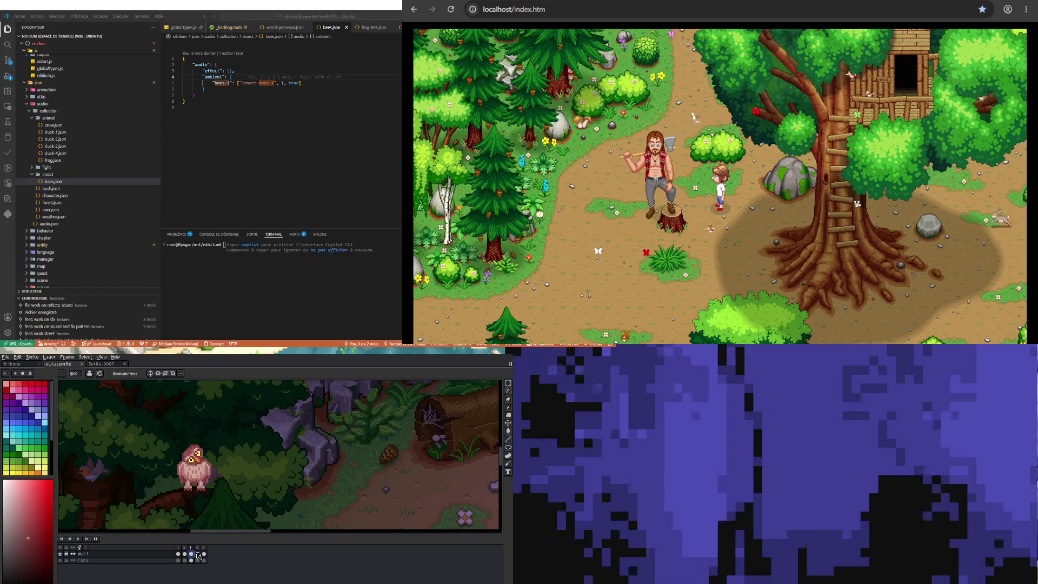
scroll(194, 438, up, 2)
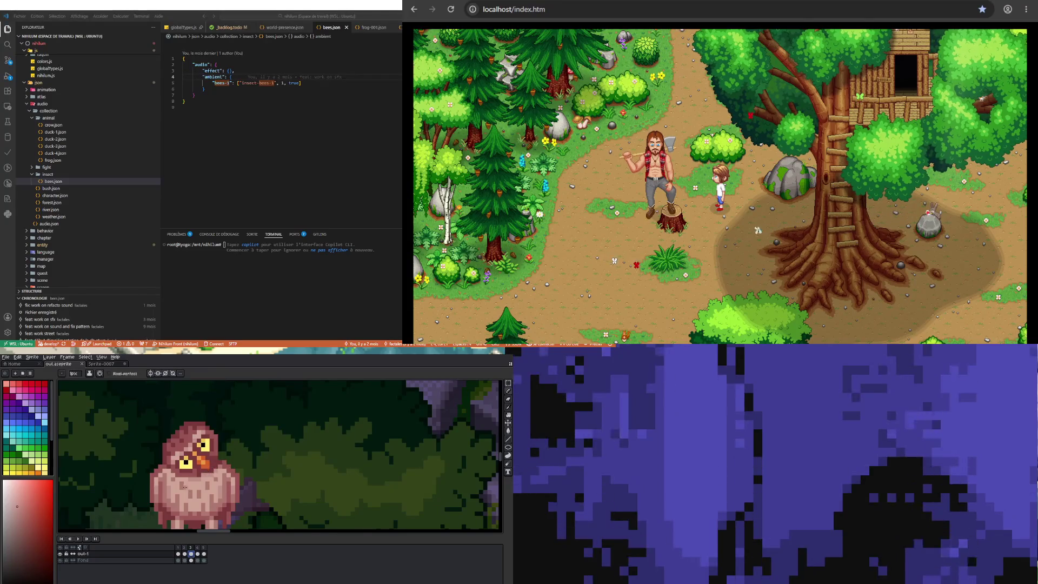
Check frames 4 and 5, play the animation, and darken the drawing colour
scroll(184, 473, up, 2)
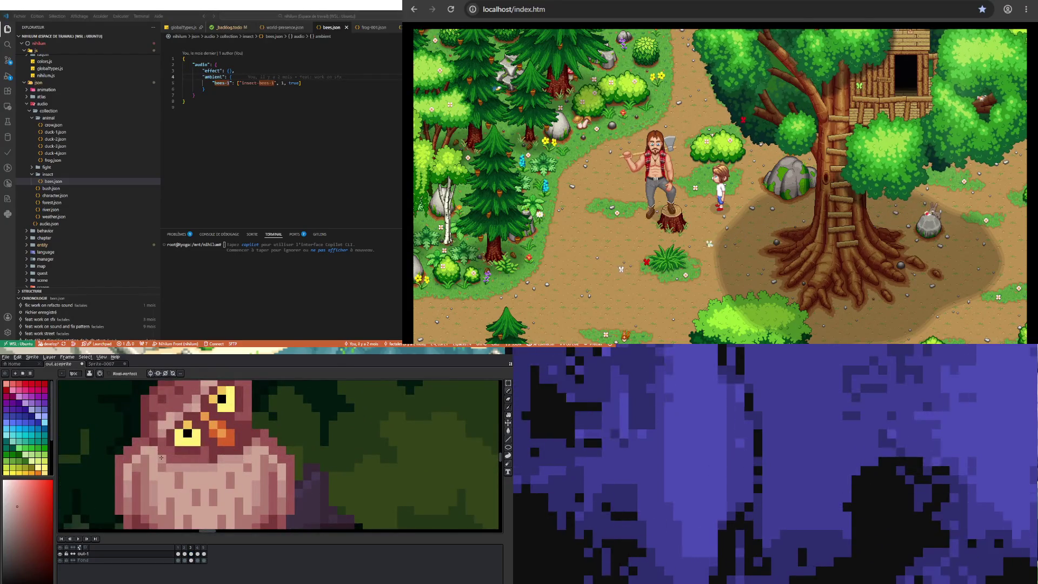
click(198, 554)
click(203, 553)
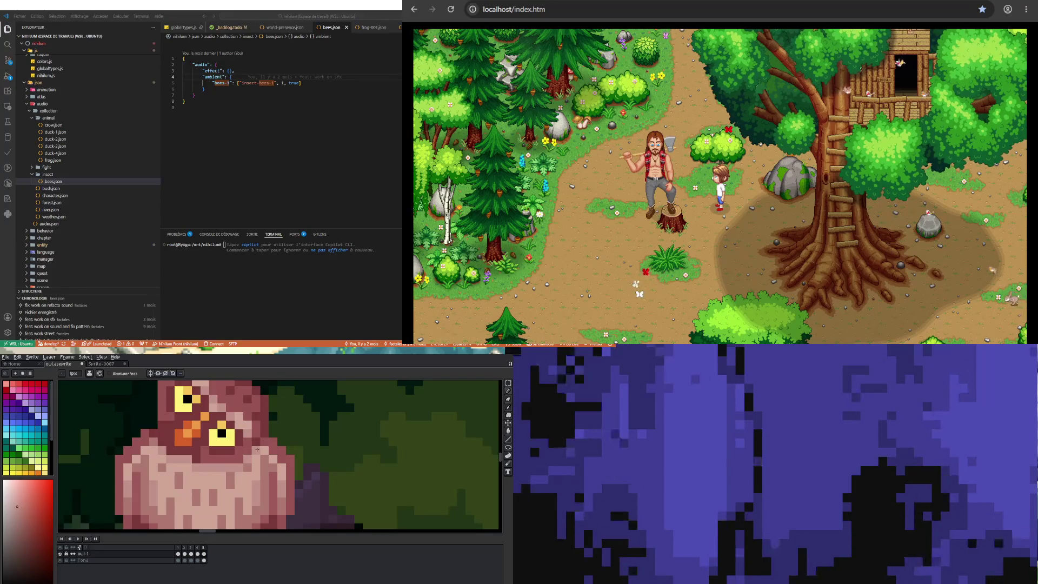
scroll(230, 482, down, 3)
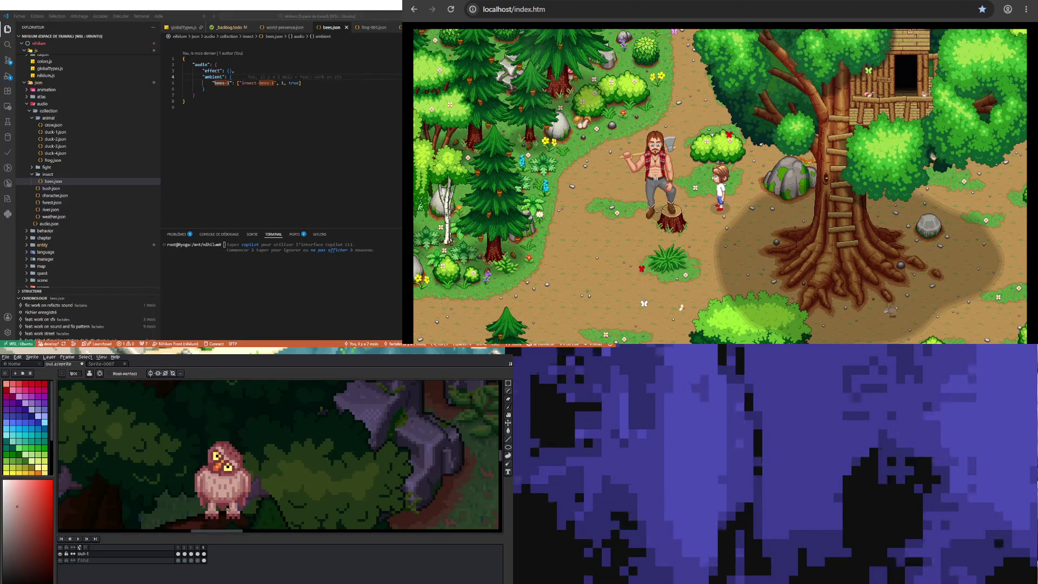
click(79, 539)
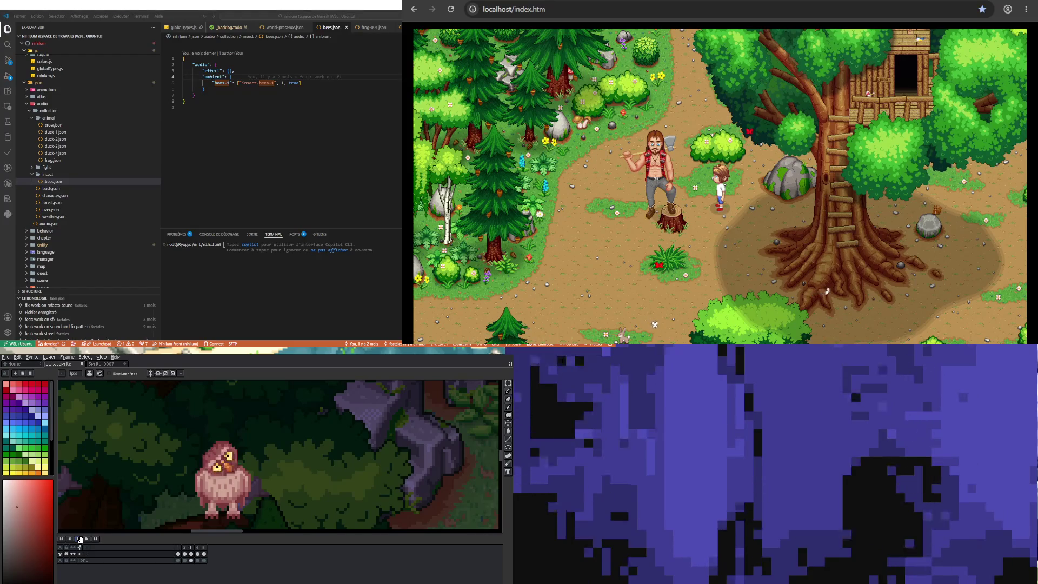
scroll(232, 476, up, 2)
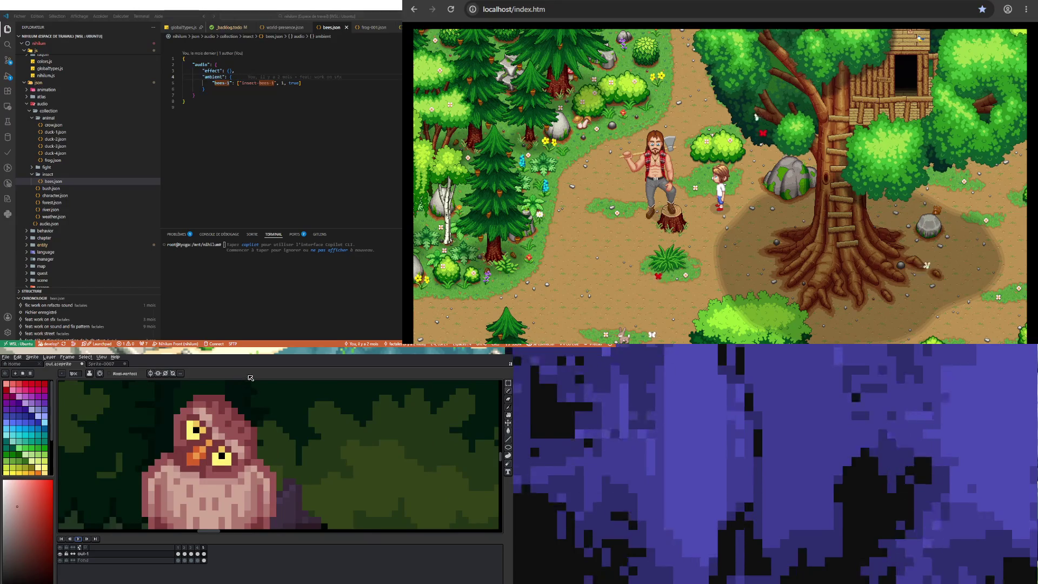
click(28, 538)
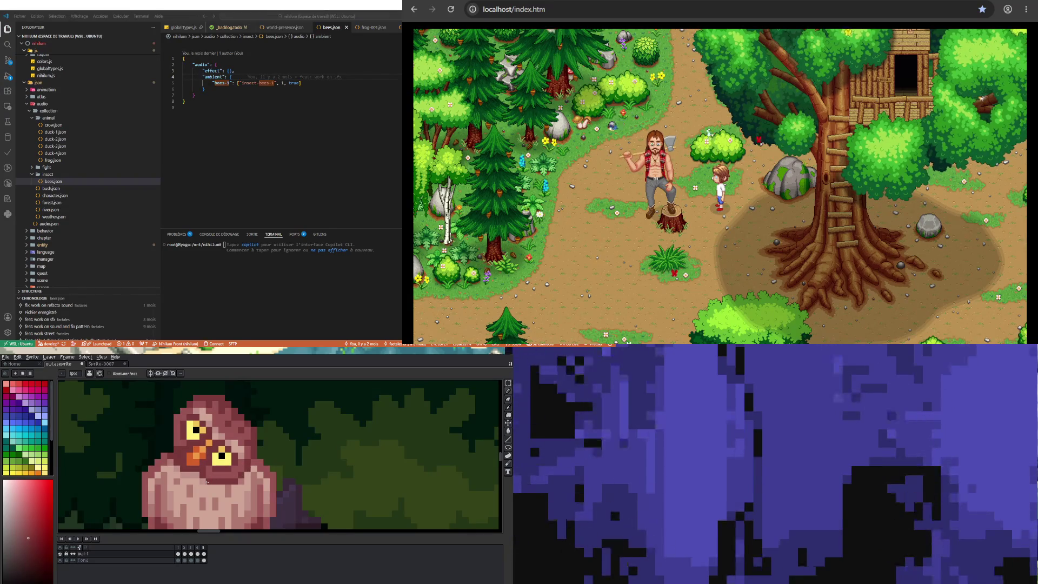
scroll(207, 482, down, 3)
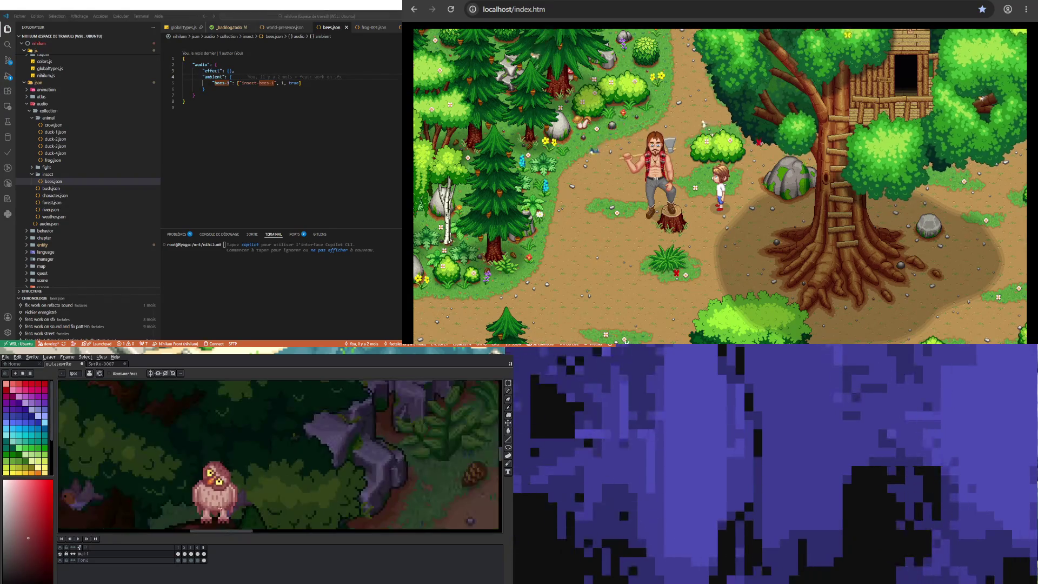
Flip between frames 3, 4 and 5 to compare the owl's head-turn poses
click(196, 554)
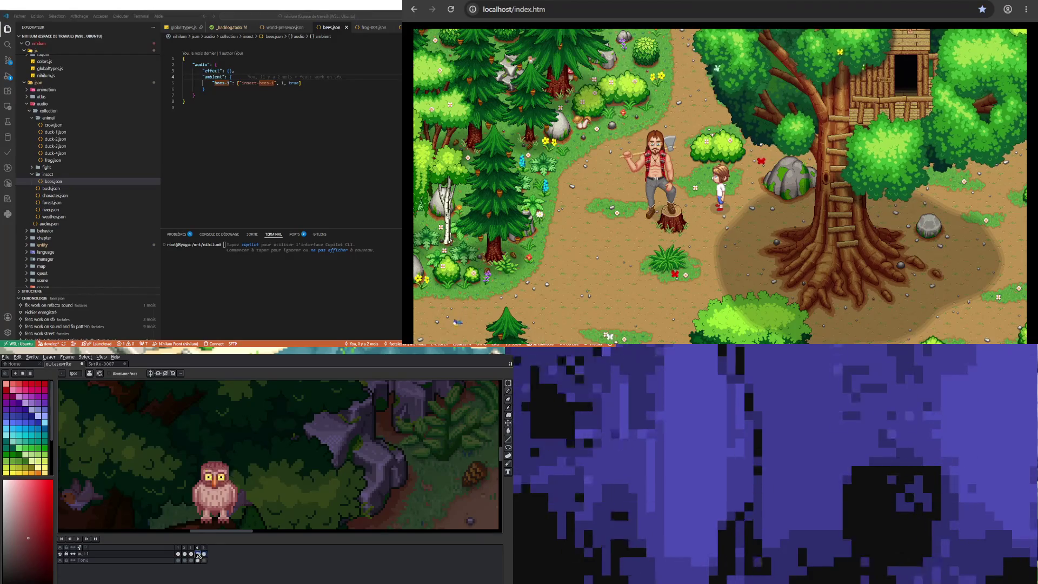
scroll(198, 495, up, 2)
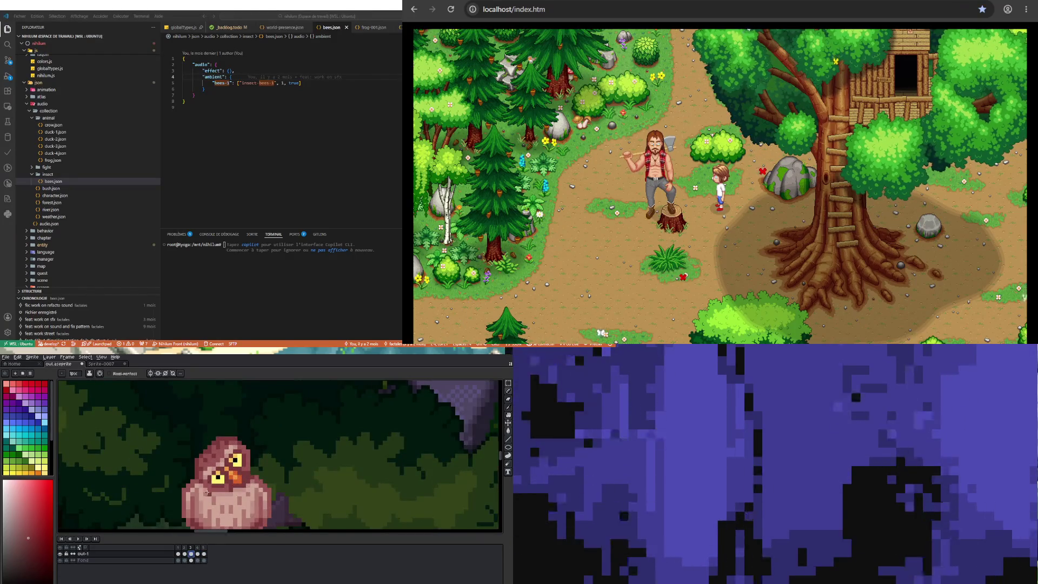
click(198, 555)
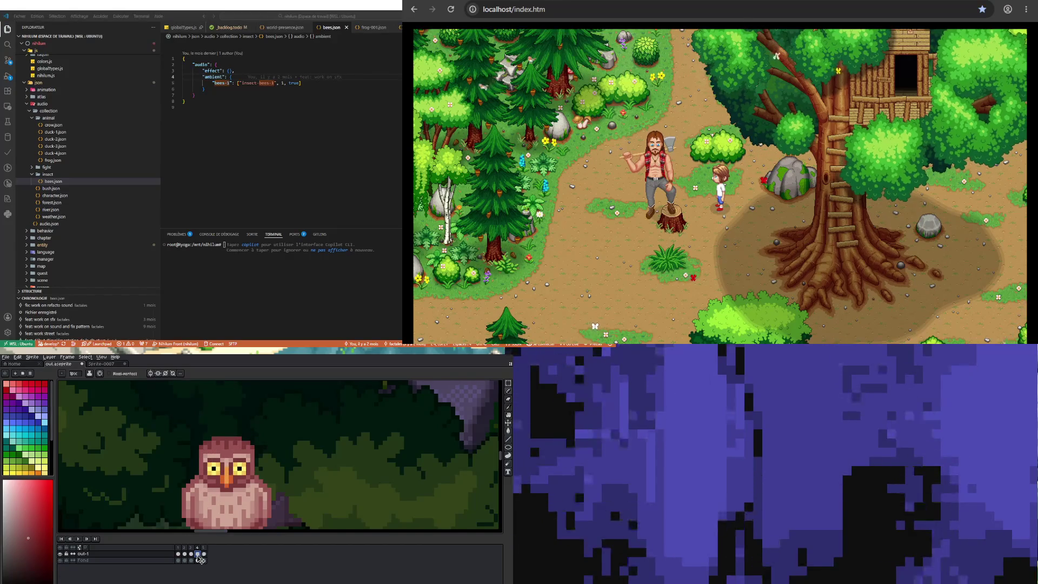
click(193, 556)
click(204, 554)
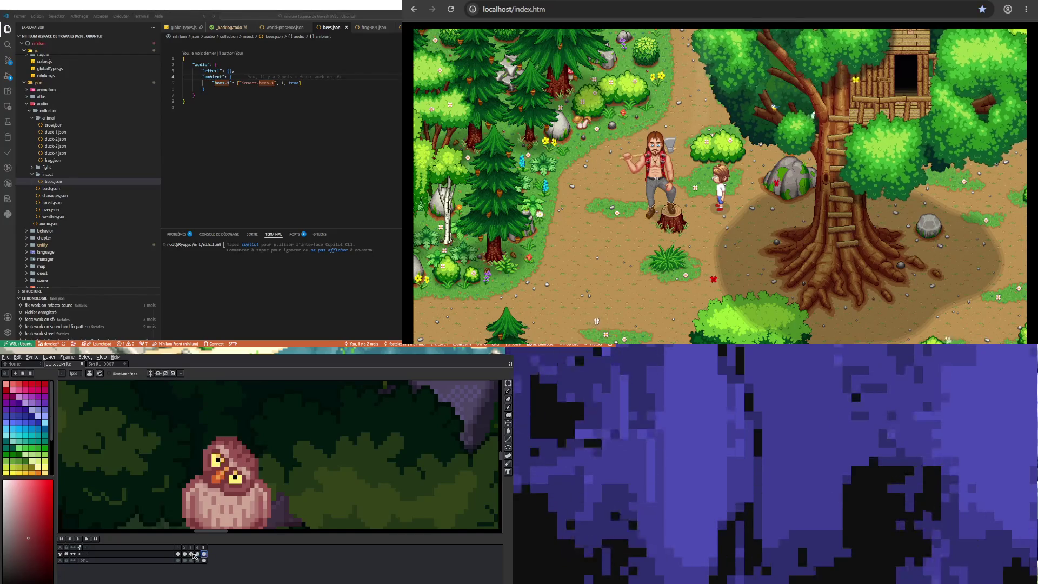
click(191, 554)
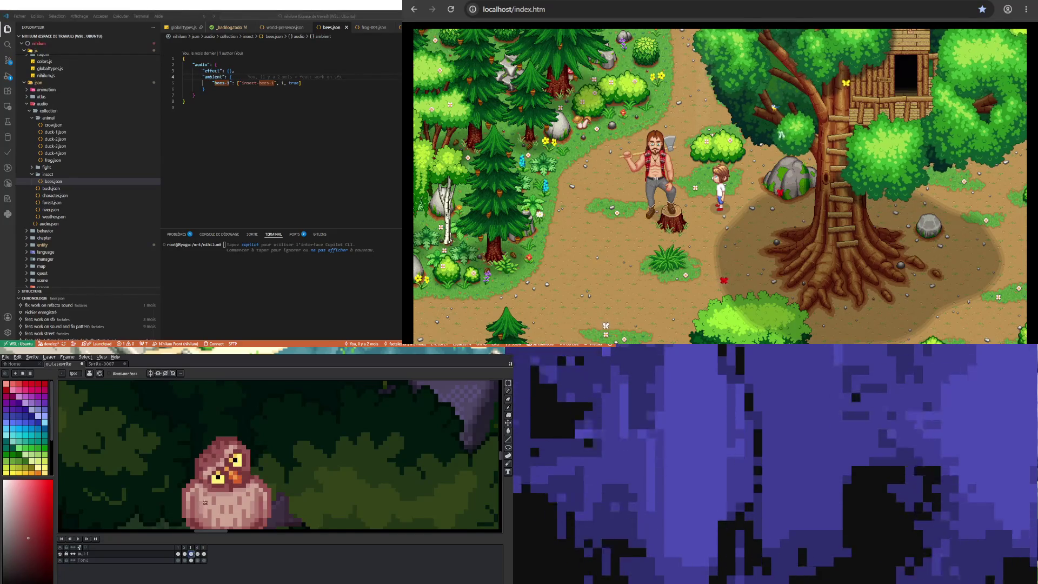
scroll(203, 491, up, 2)
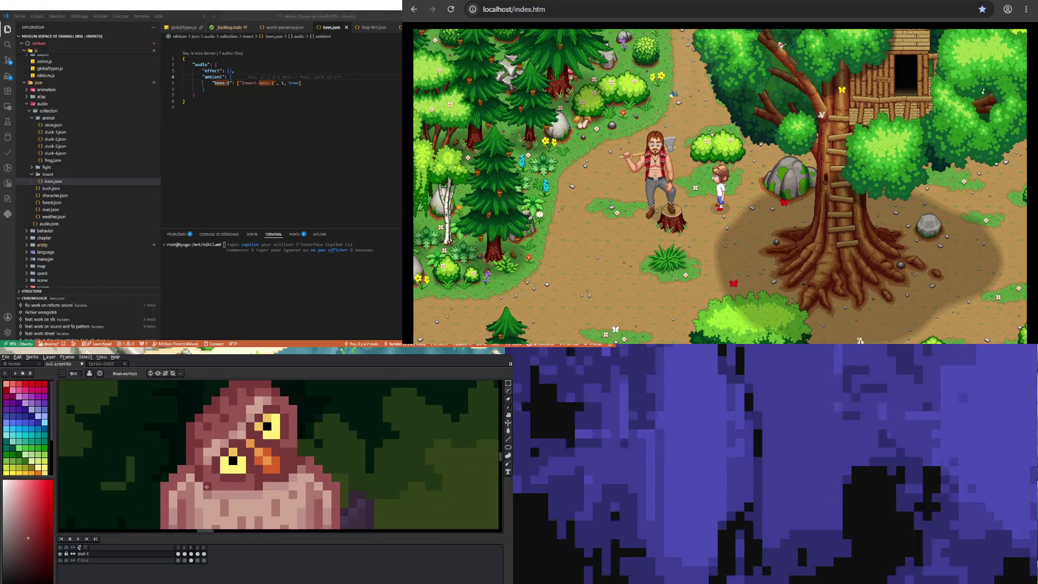
scroll(219, 494, down, 3)
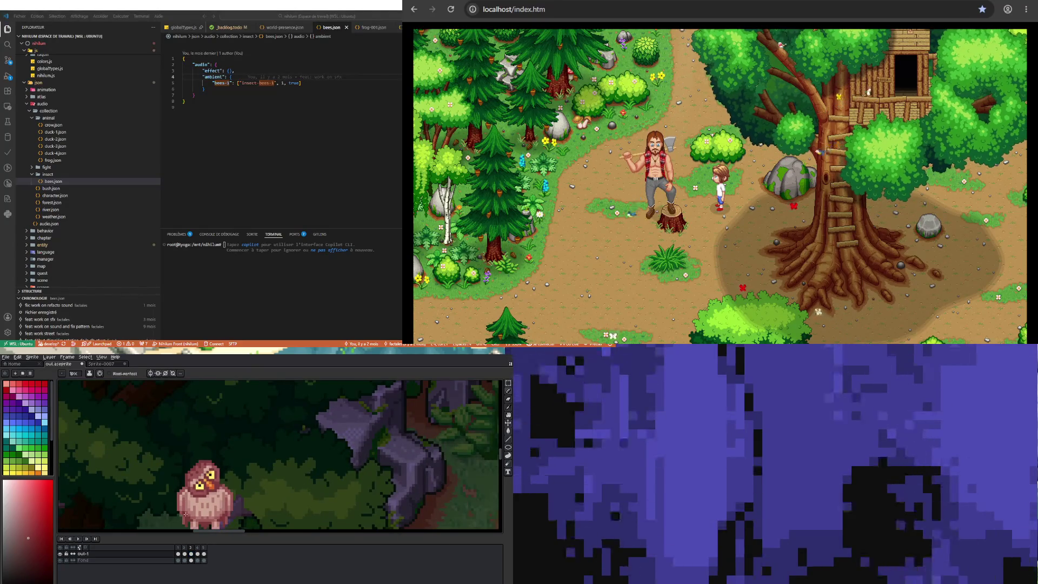
click(198, 554)
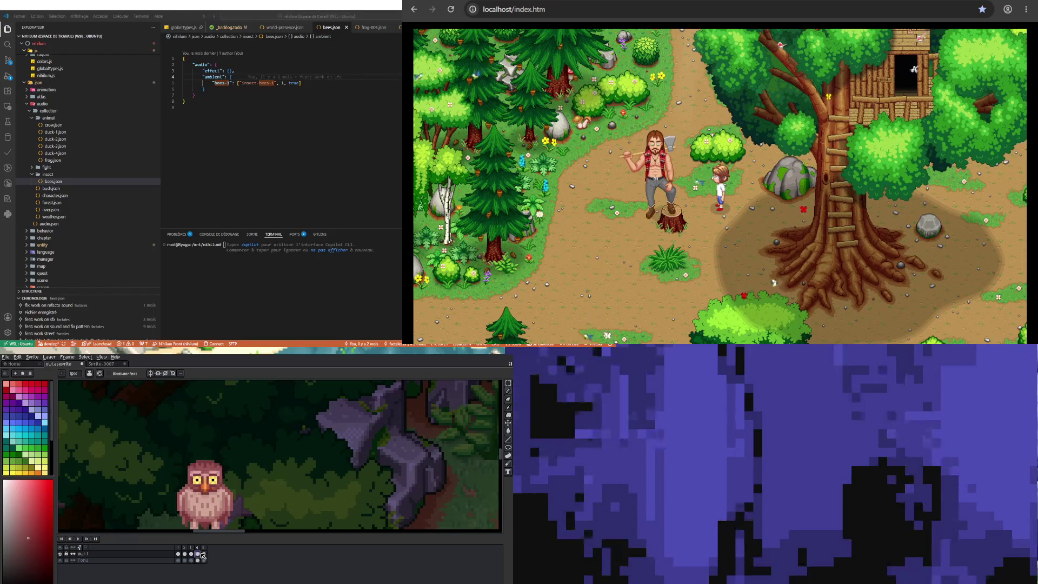
click(204, 553)
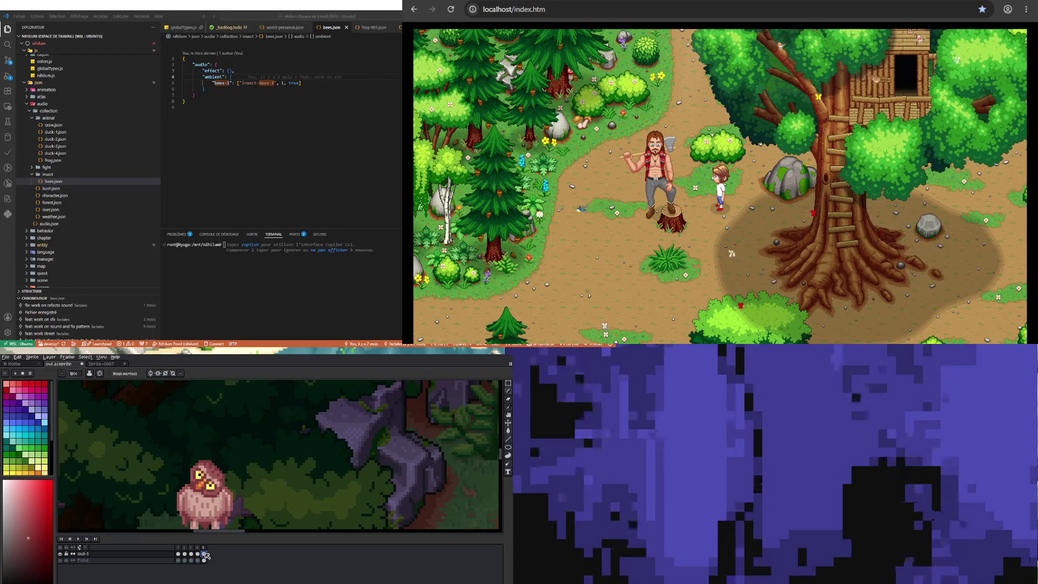
scroll(216, 493, up, 3)
Pick the owl's light pink feather colour for the pencil and show frame 3
key(i)
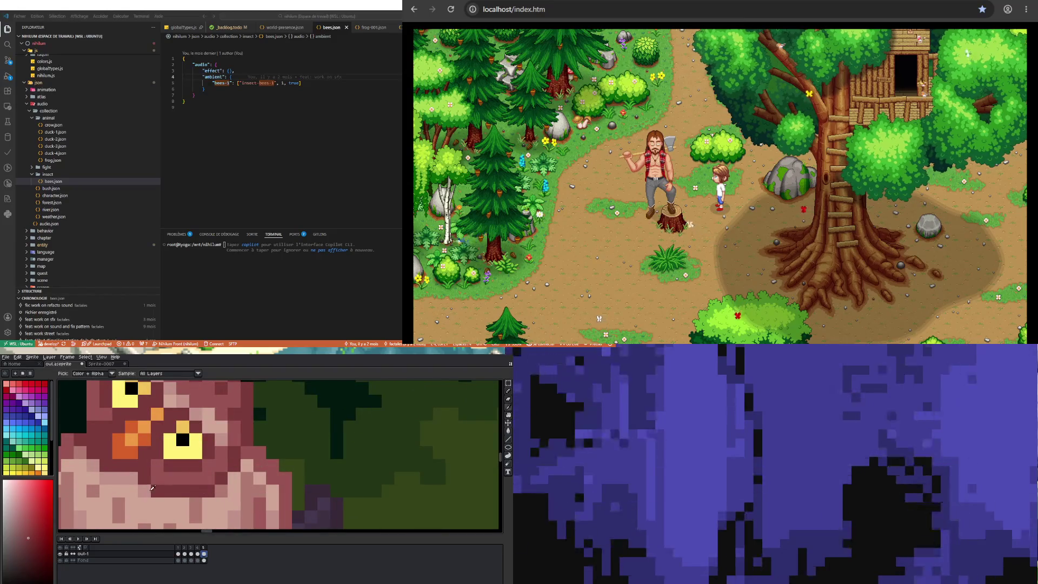
click(152, 488)
key(b)
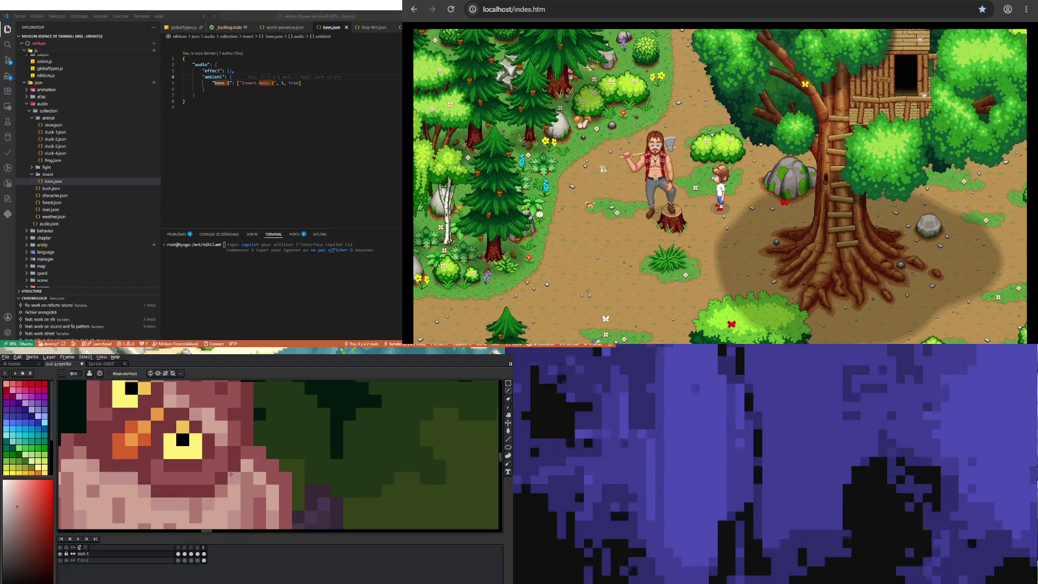
scroll(233, 492, down, 5)
scroll(232, 493, up, 3)
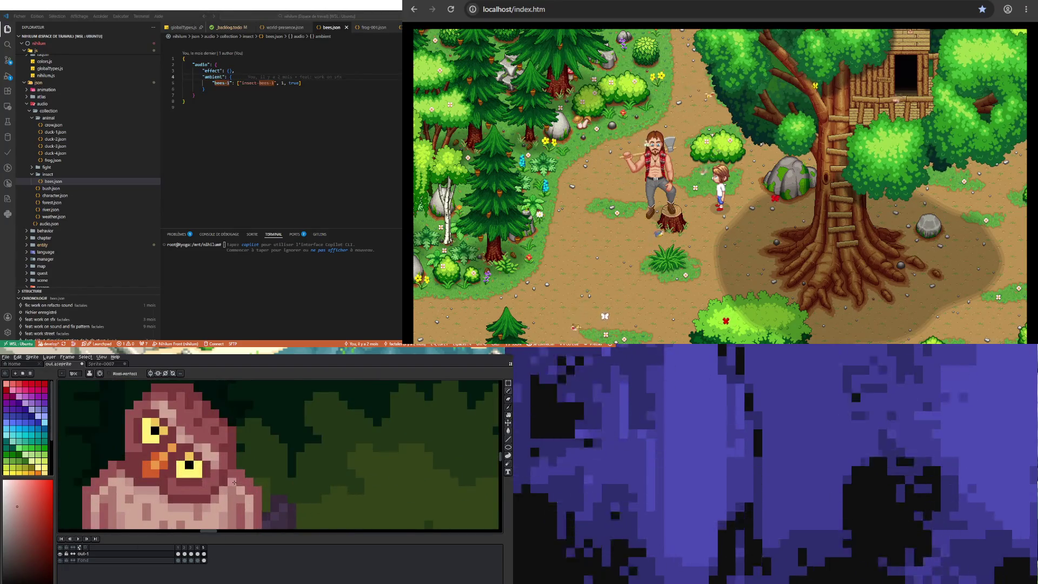
click(191, 553)
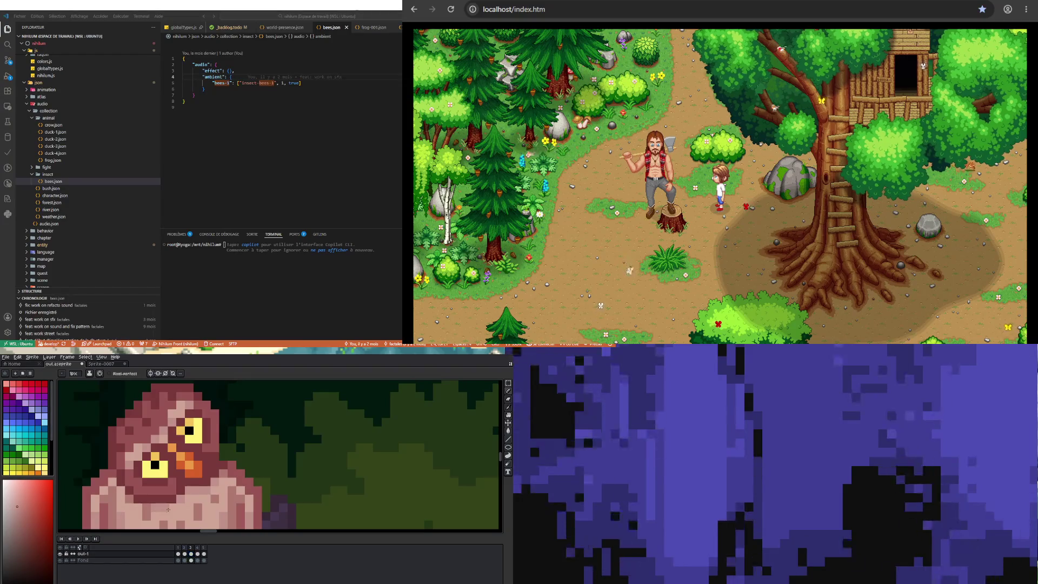
scroll(121, 492, down, 3)
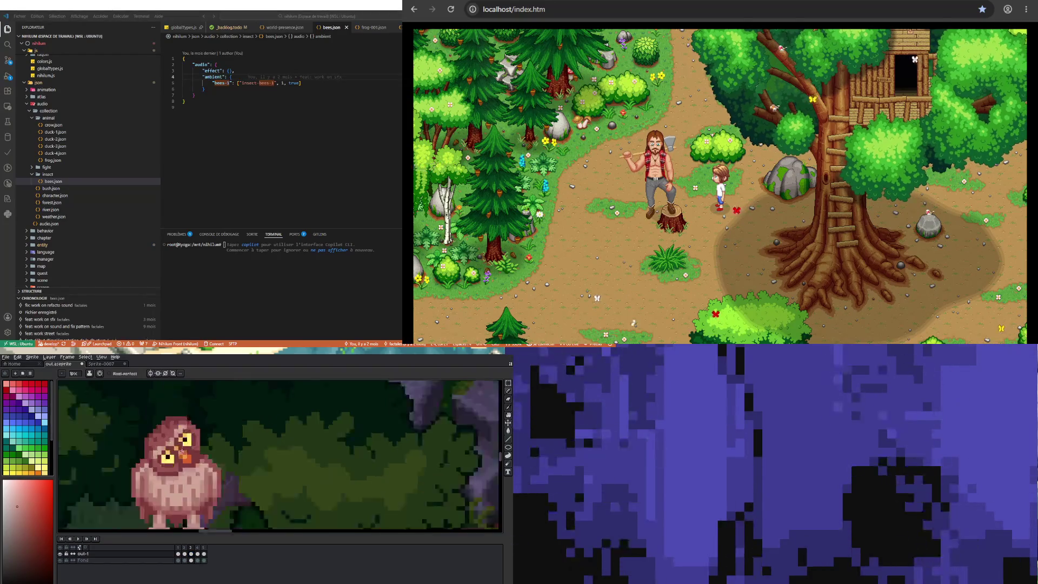
Play the owl animation and zoom out and back in to watch it
click(78, 539)
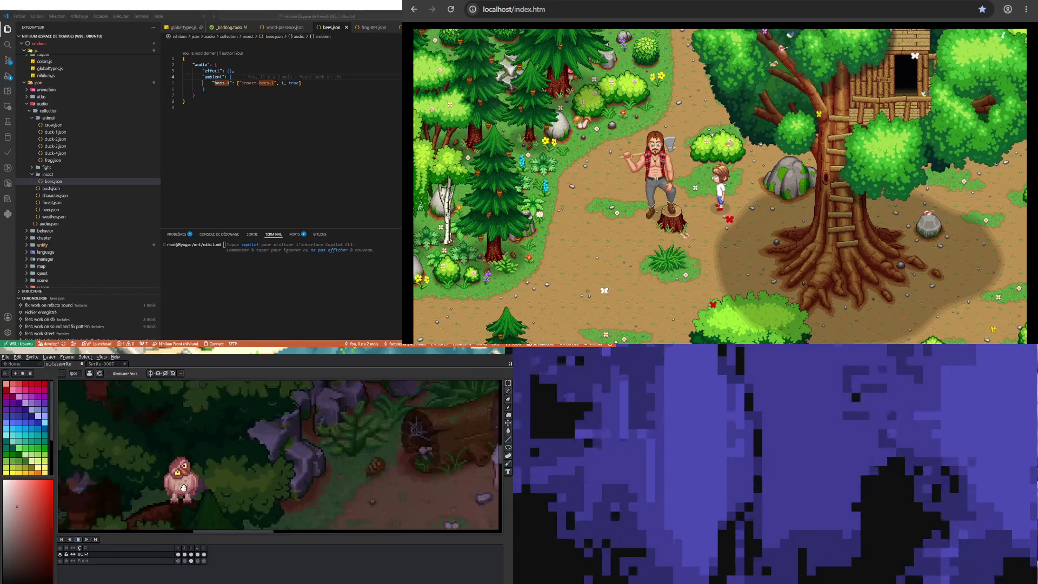
scroll(167, 491, down, 1)
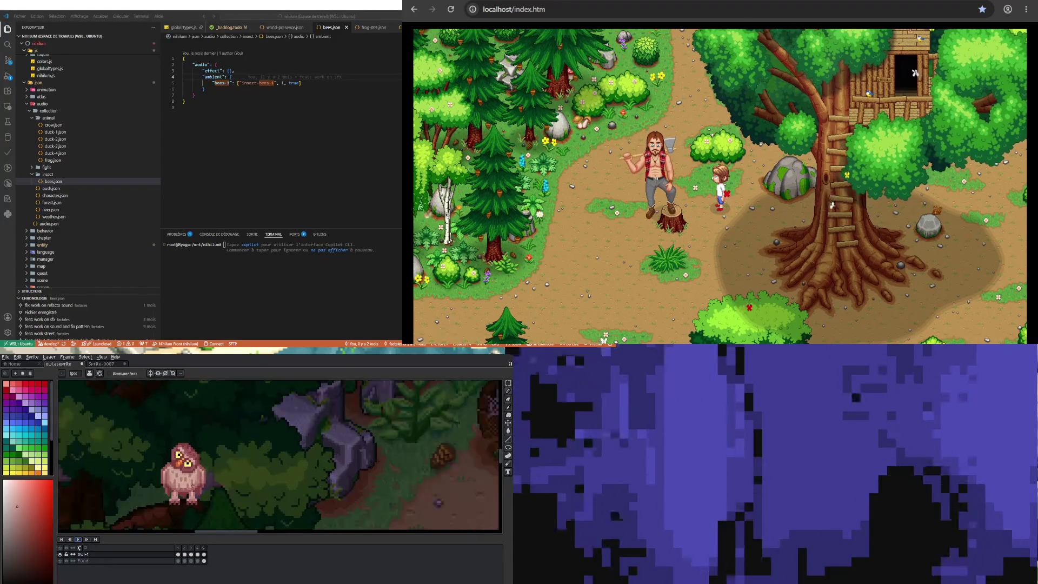
scroll(183, 473, up, 1)
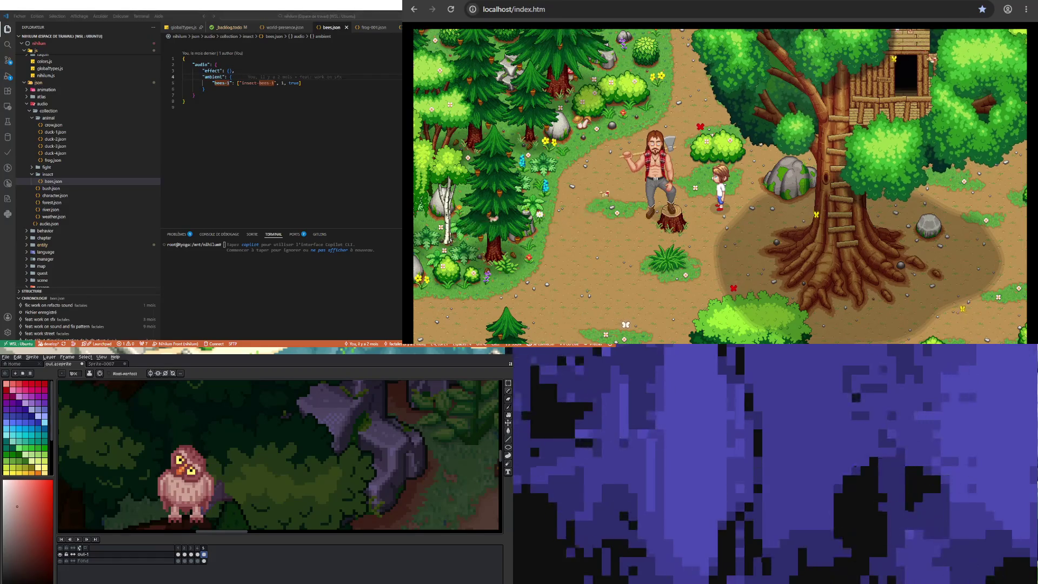
From frame 1, add a new frame with Alt+N and show the eyes-open frame 2
click(185, 553)
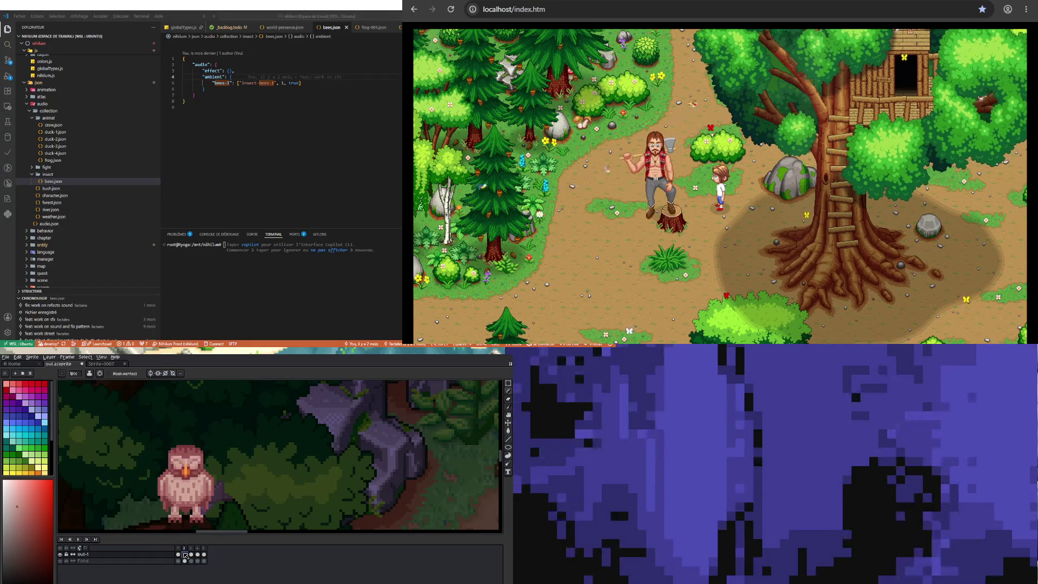
click(178, 554)
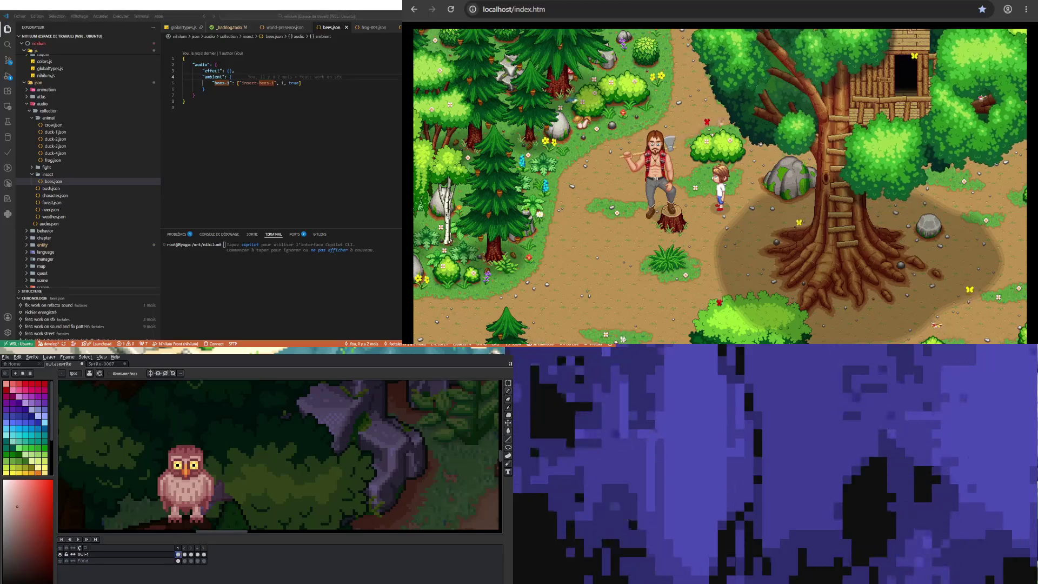
key(alt+n)
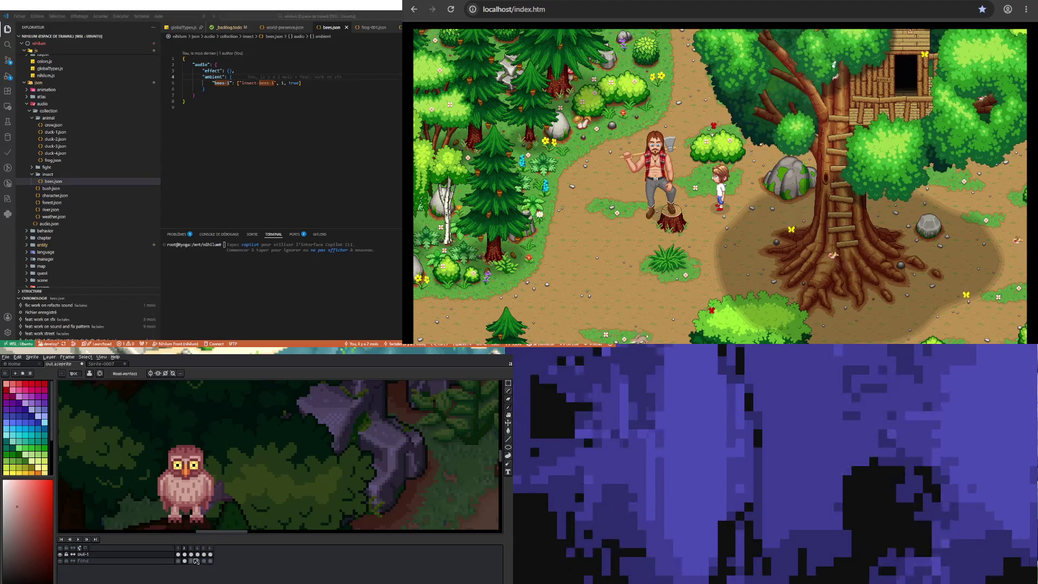
click(184, 554)
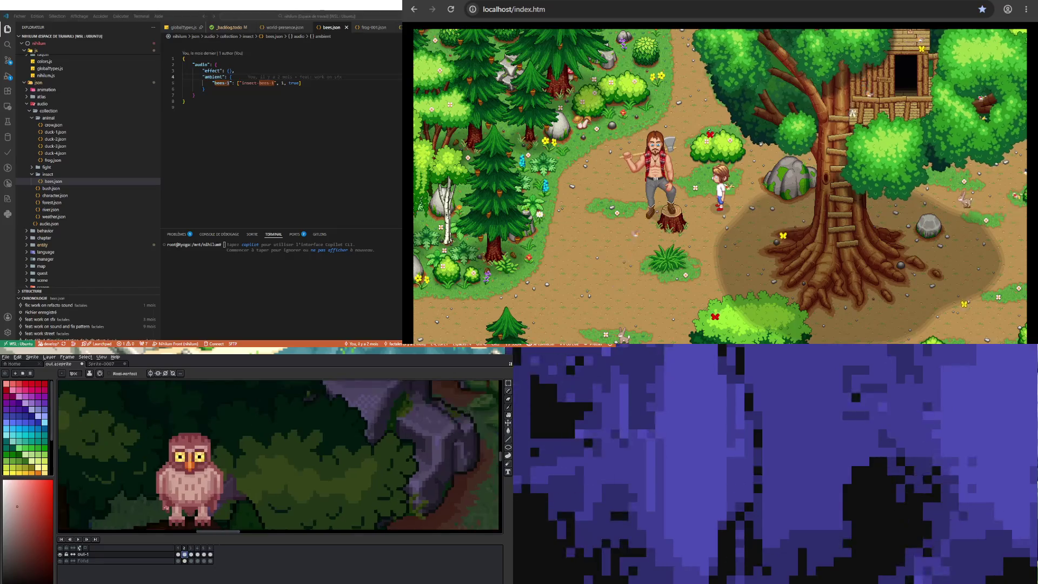
scroll(165, 514, up, 2)
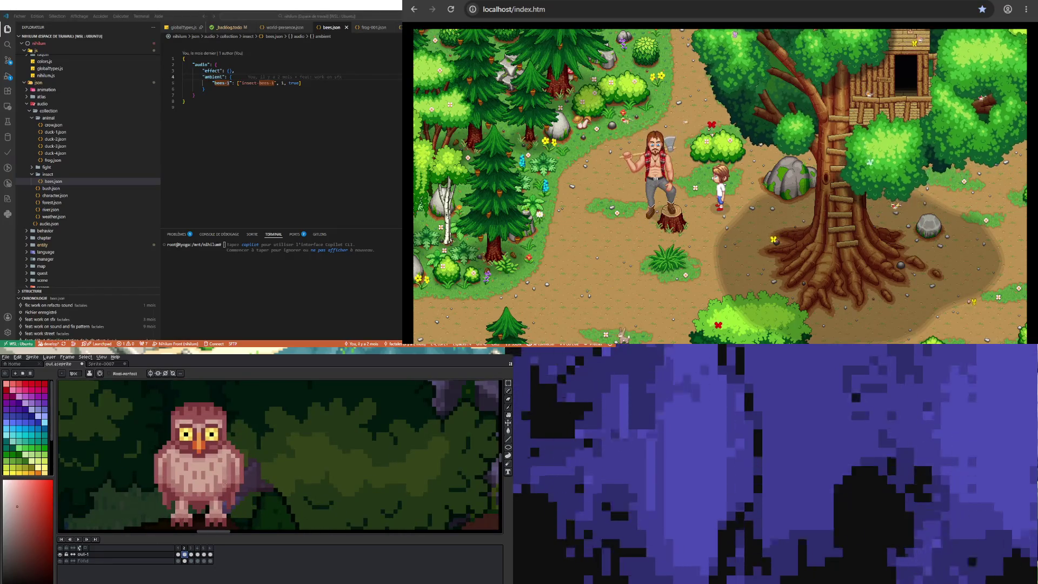
Select the owl's right belly down to its lower edge with the Rectangular Marquee, nudging it right
click(508, 382)
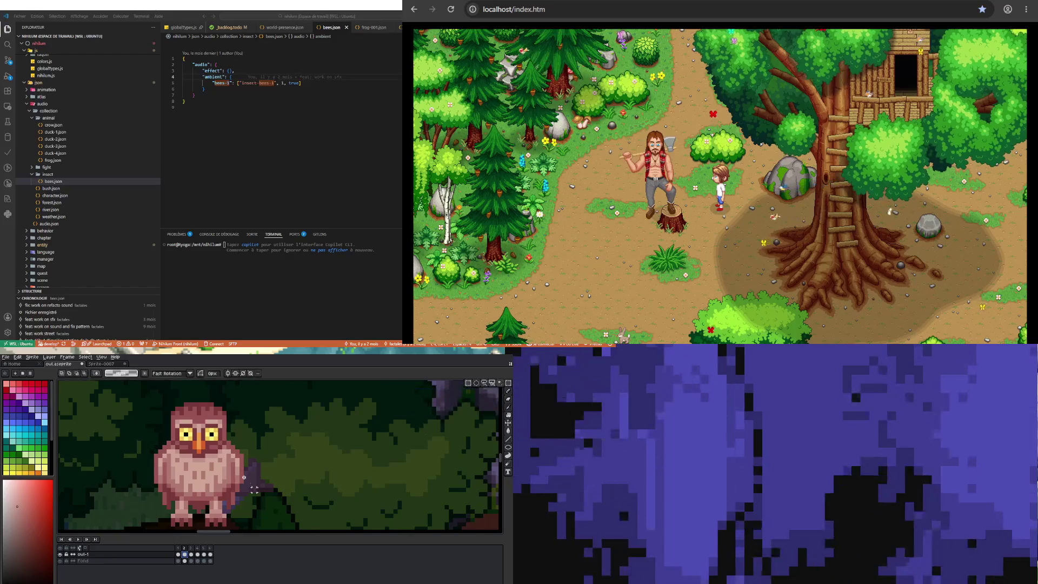
scroll(244, 478, up, 1)
mouse_move(169, 451)
mouse_down()
mouse_move(219, 495)
mouse_move(225, 481)
mouse_up()
scroll(244, 477, up, 1)
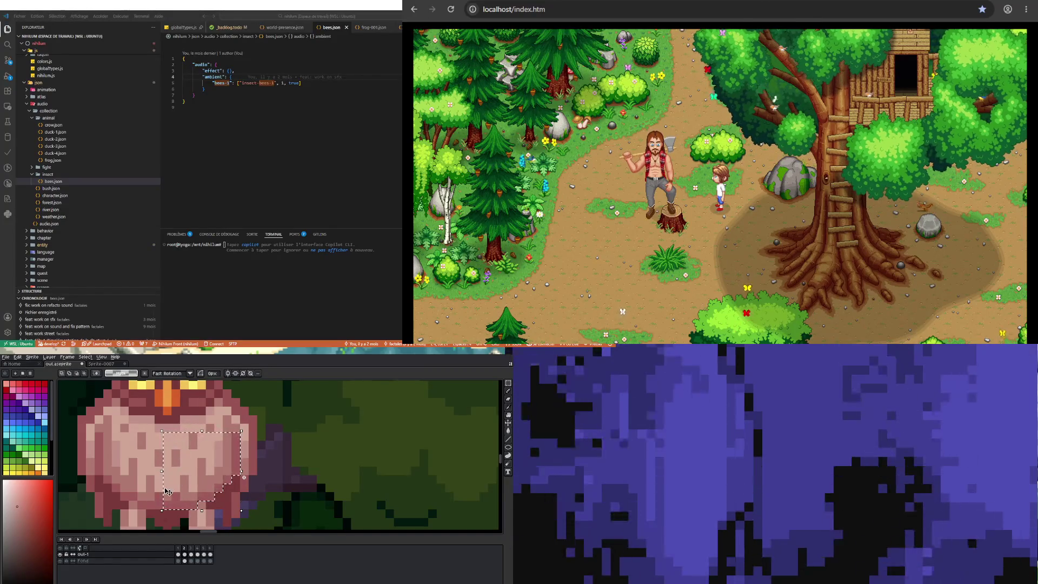
mouse_move(205, 431)
mouse_down()
mouse_move(243, 462)
mouse_move(222, 464)
mouse_up()
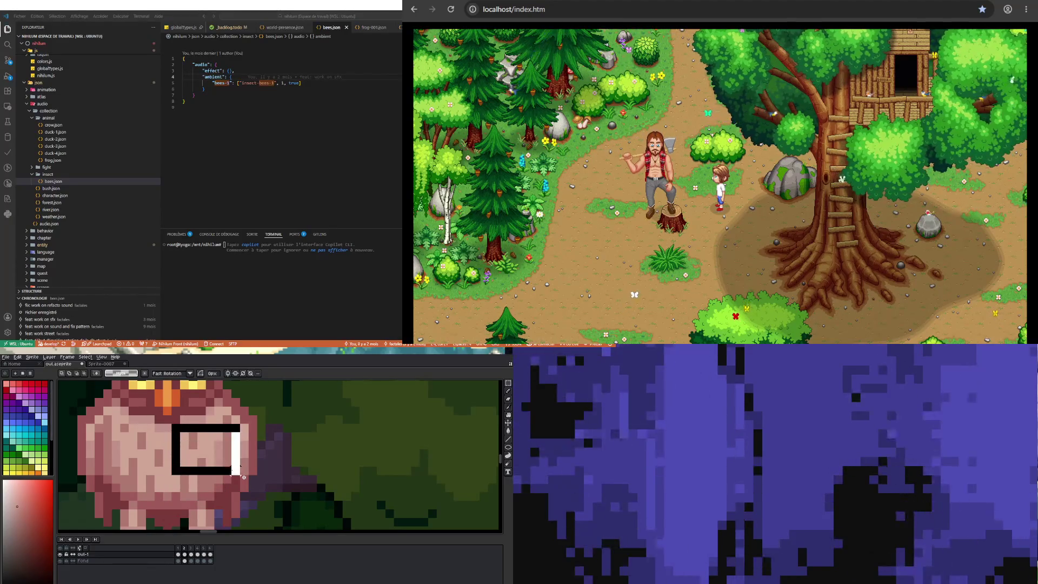
drag(243, 477, 244, 477)
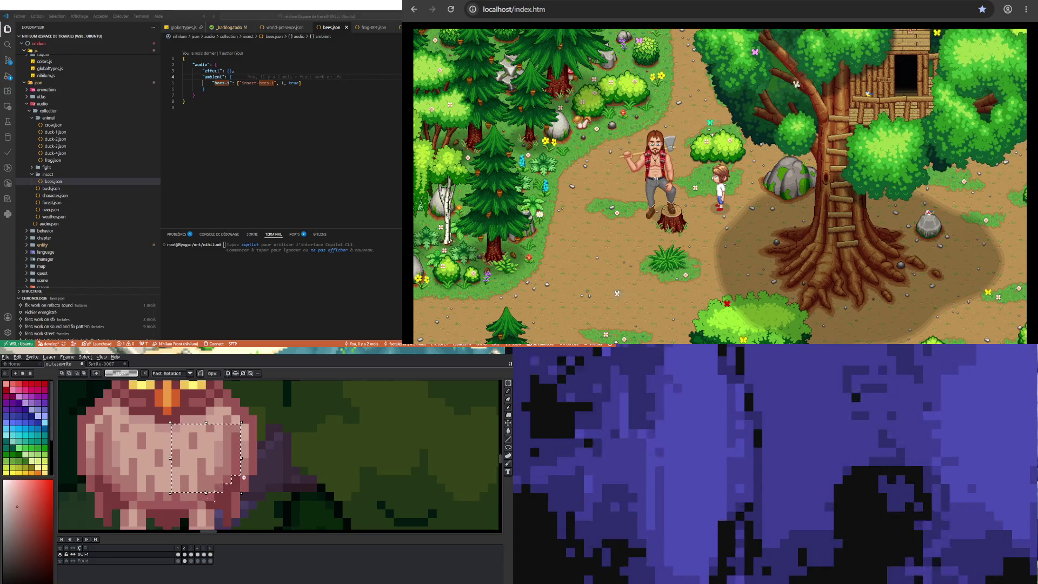
drag(179, 502, 178, 503)
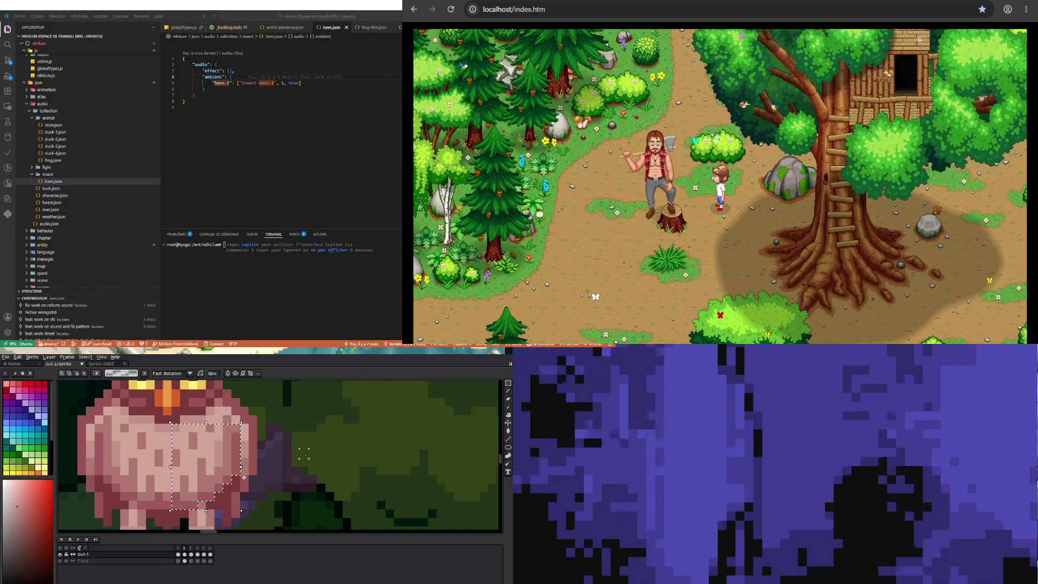
key(Right)
Nudge the selected wing pixels around with the arrow keys and commit them in place
key(Left)
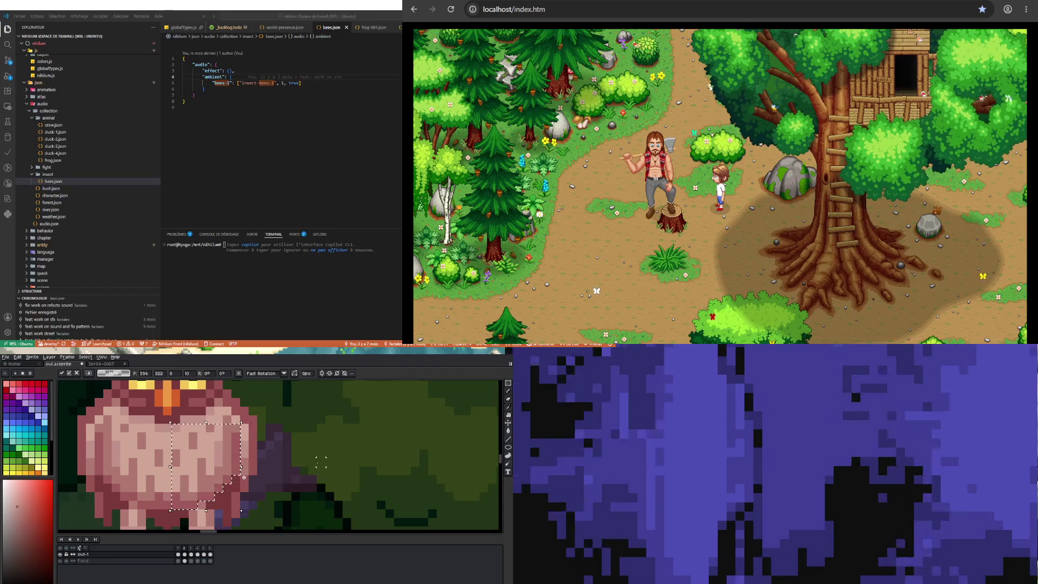
key(Right)
key(Down)
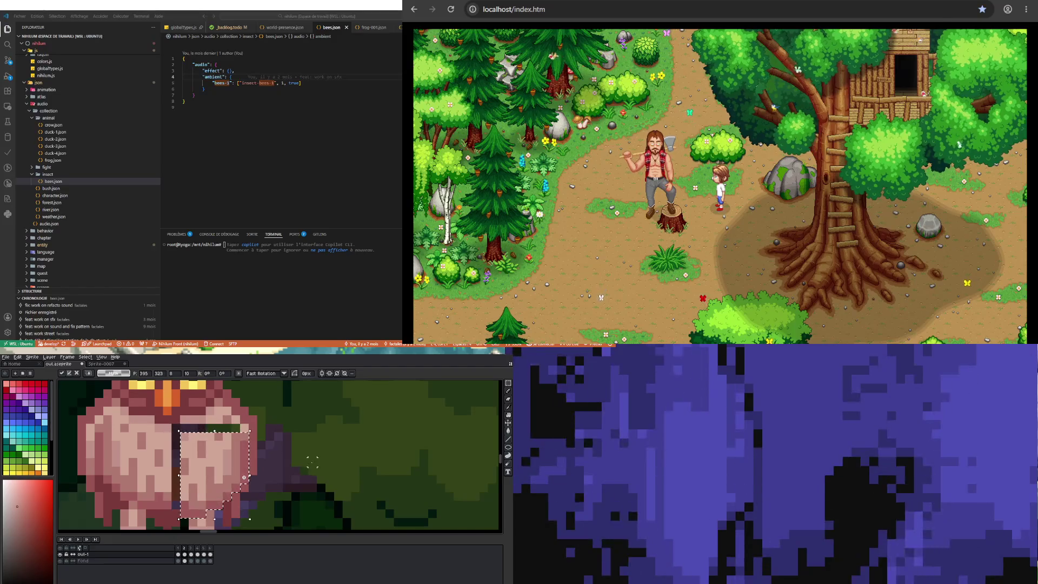
scroll(319, 445, down, 3)
key(Left)
key(Up)
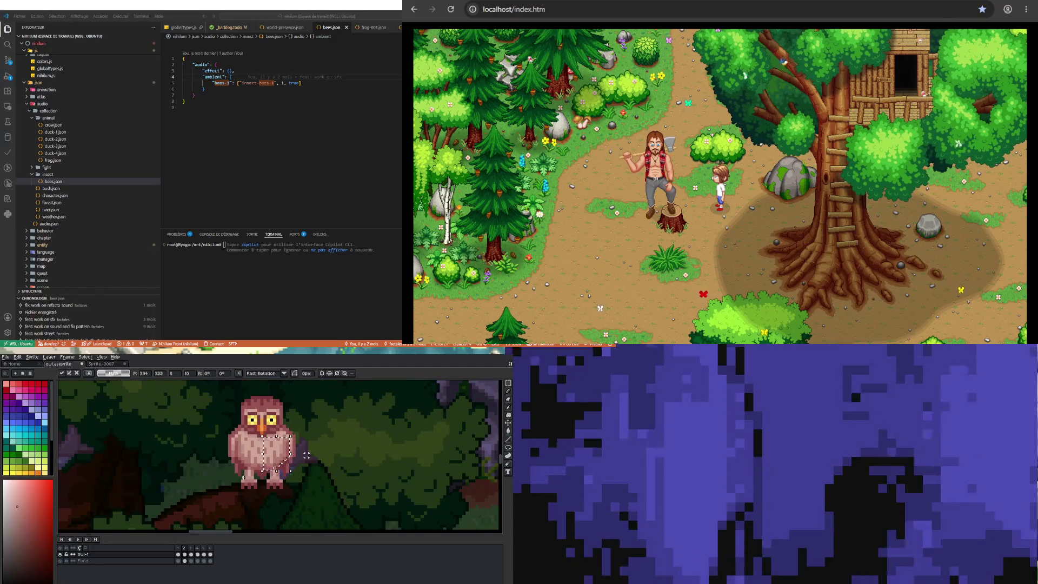
key(Right)
key(Down)
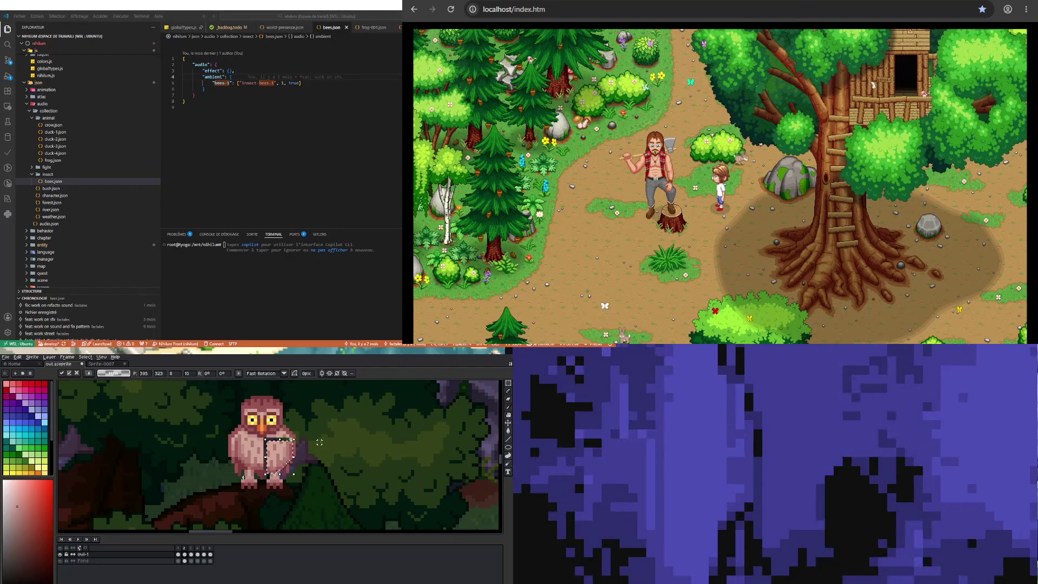
key(Return)
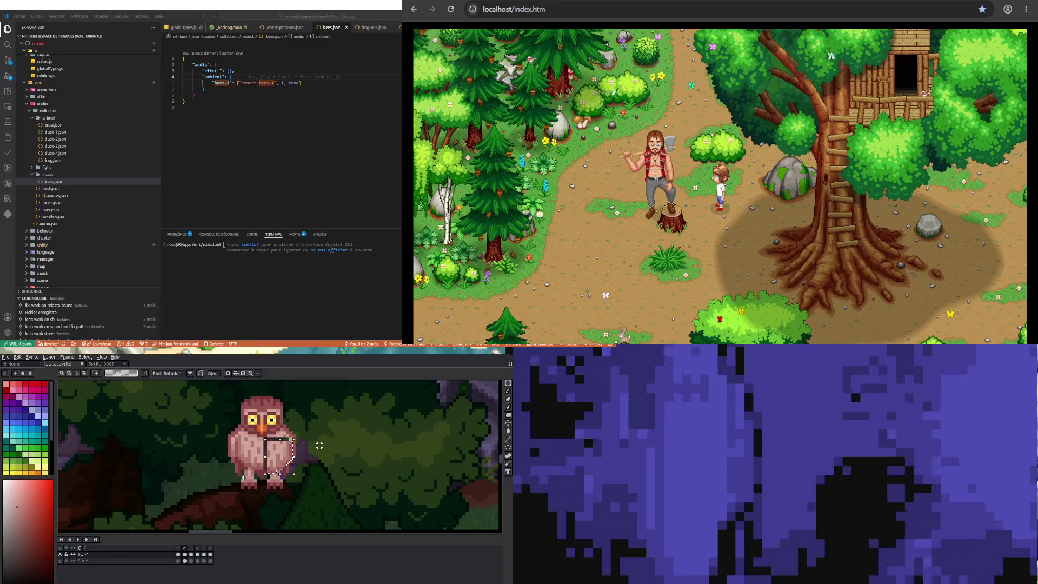
Undo the commit, shift the wing section 12 pixels left, and deselect it
key(ctrl+z)
key(Left)
key(Left)
key(Left)
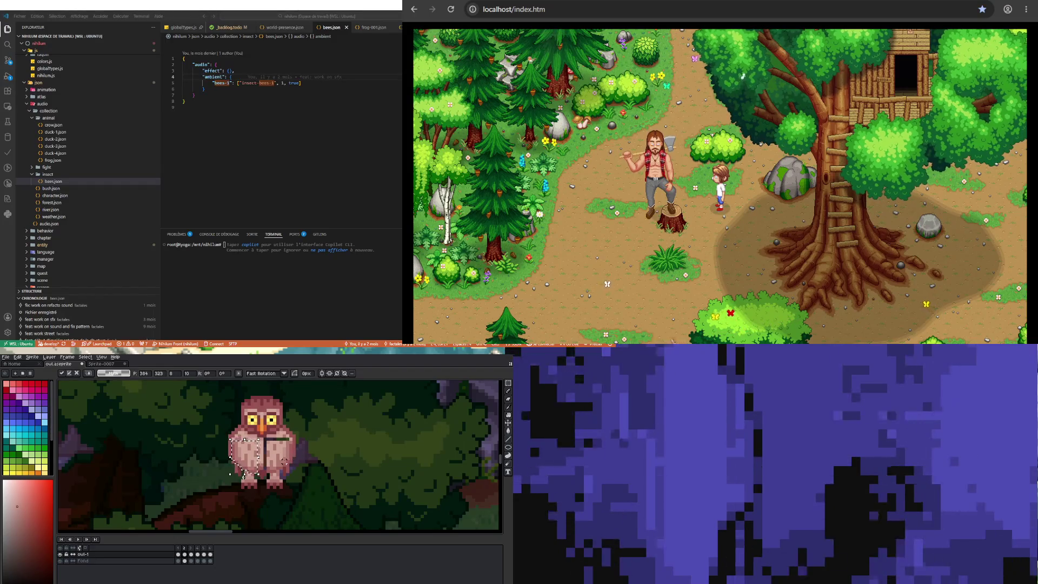
key(Left)
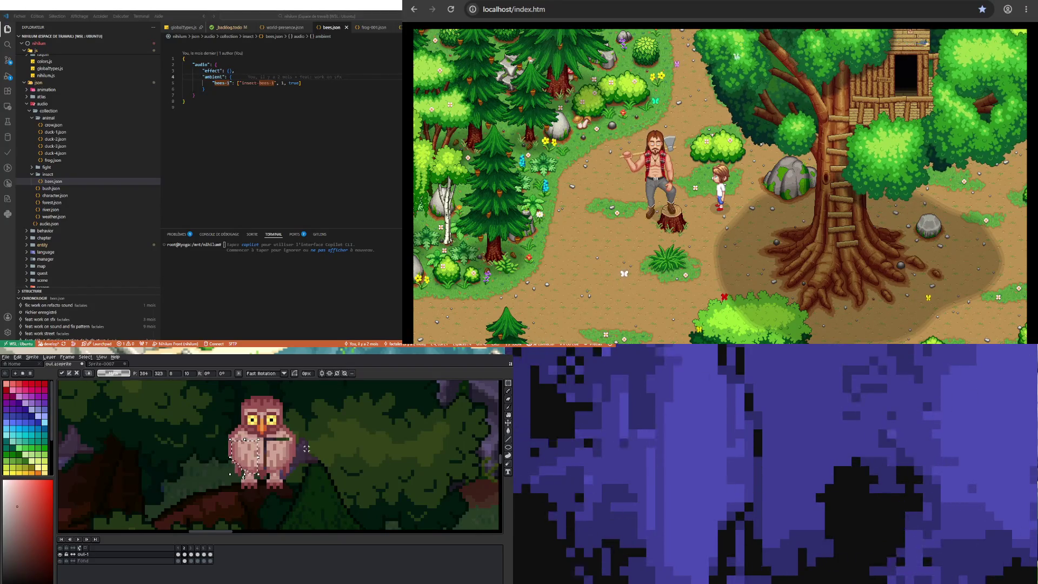
key(ctrl+d)
scroll(264, 440, up, 2)
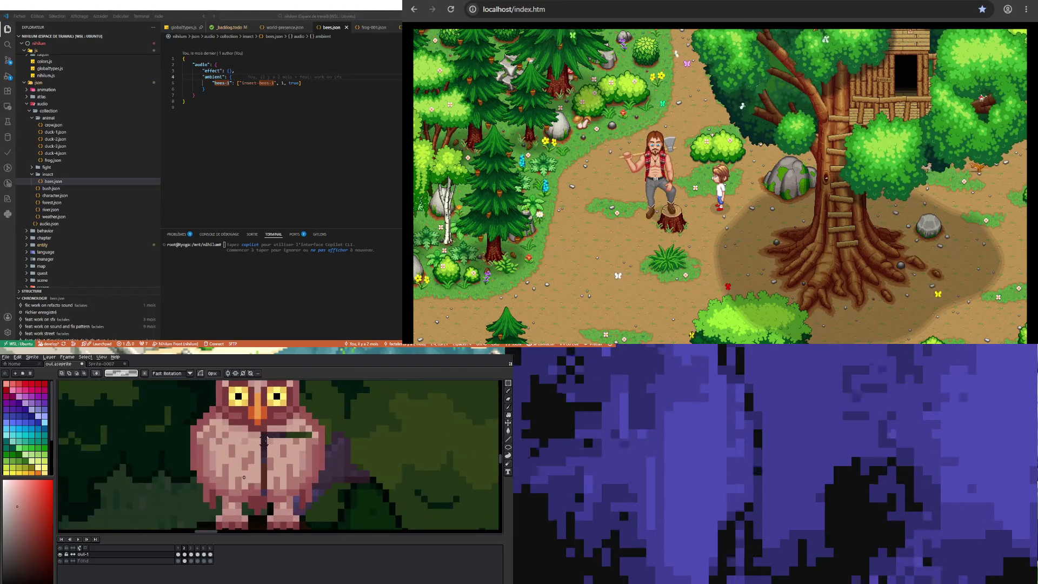
key(i)
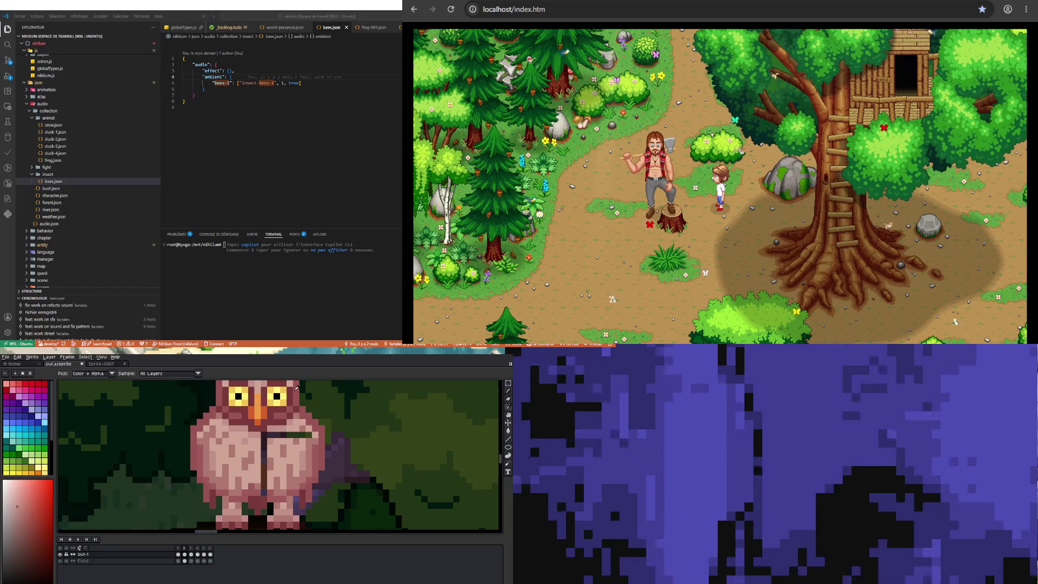
Sample the owl's pink and paint over the dark centre line down its chest
scroll(260, 435, up, 1)
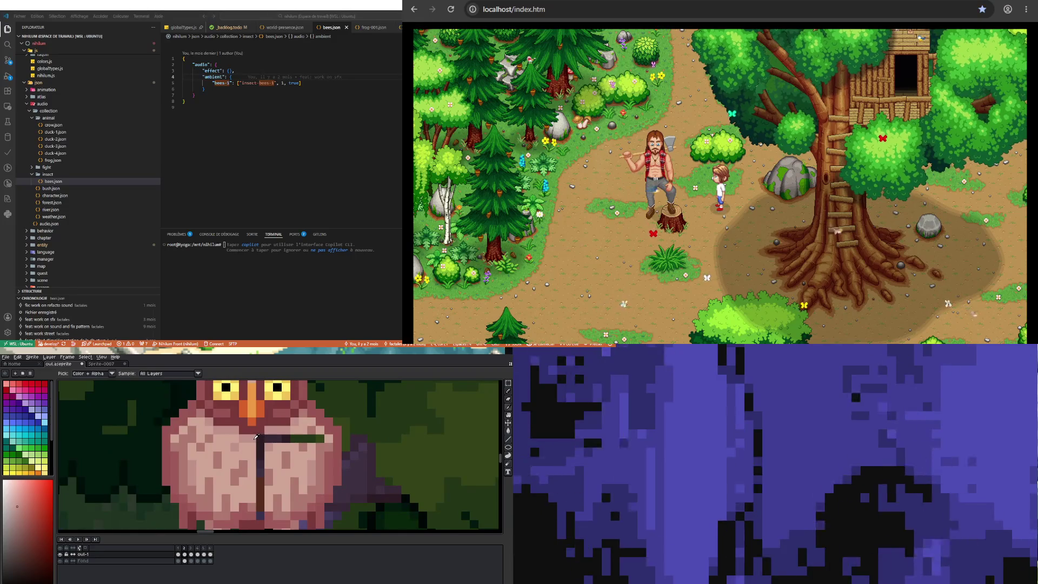
key(b)
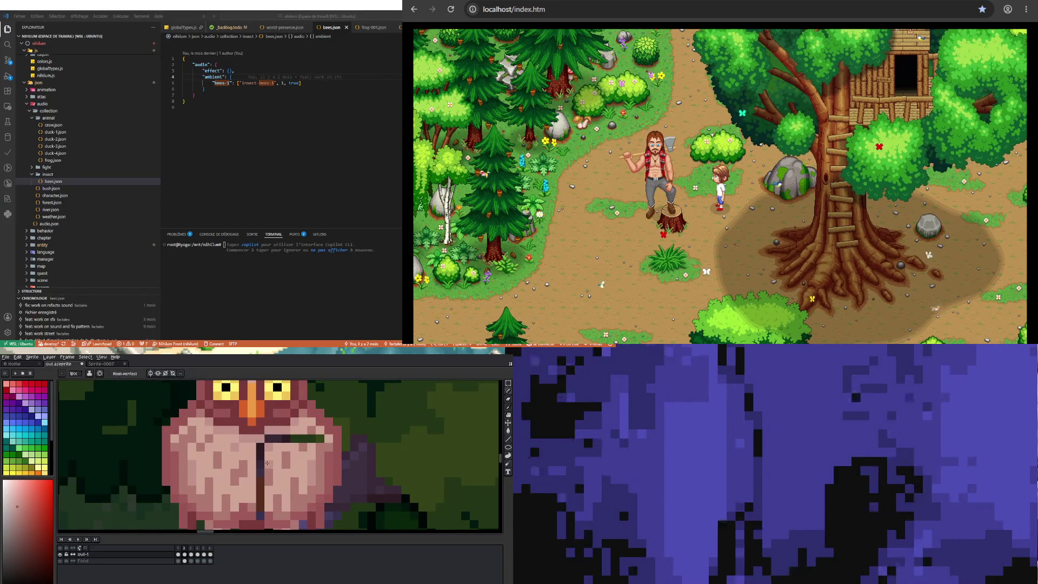
scroll(249, 478, down, 1)
scroll(251, 491, up, 1)
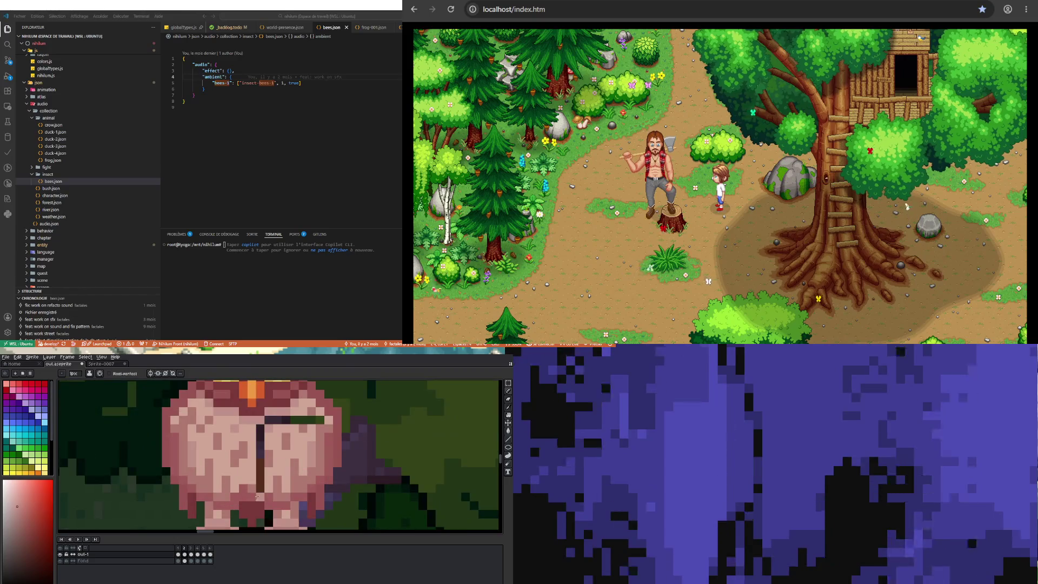
key(i)
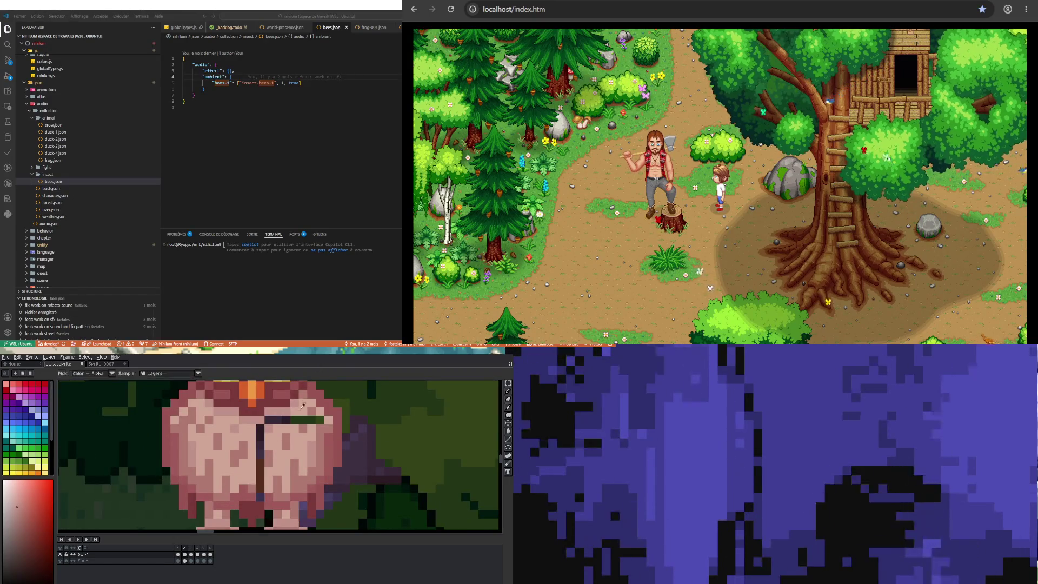
key(b)
mouse_move(260, 501)
mouse_down()
mouse_move(259, 428)
mouse_move(323, 421)
mouse_up()
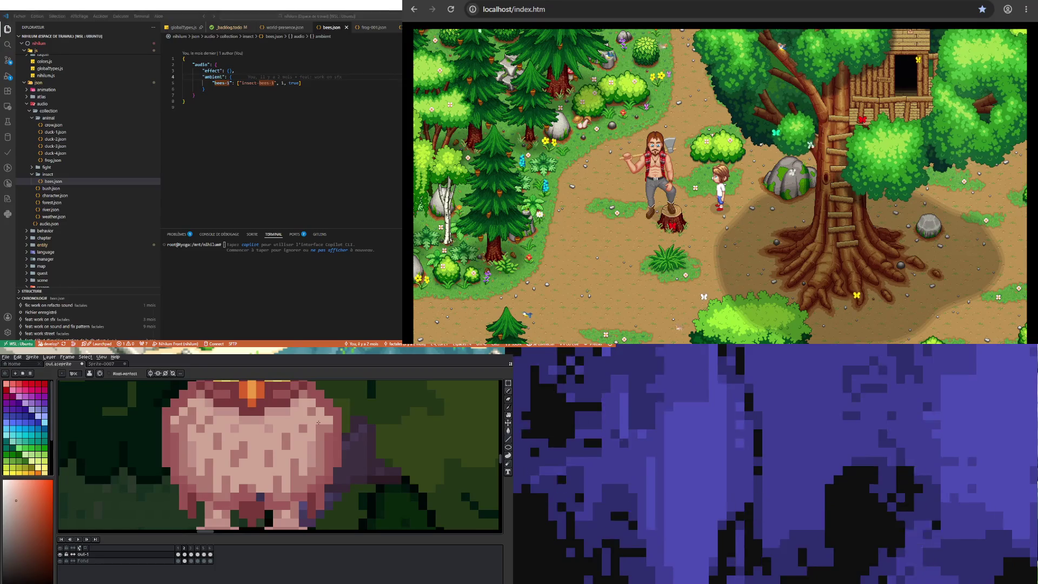
Pick a darker shade of the owl's body colour from the canvas
alt+click(315, 422)
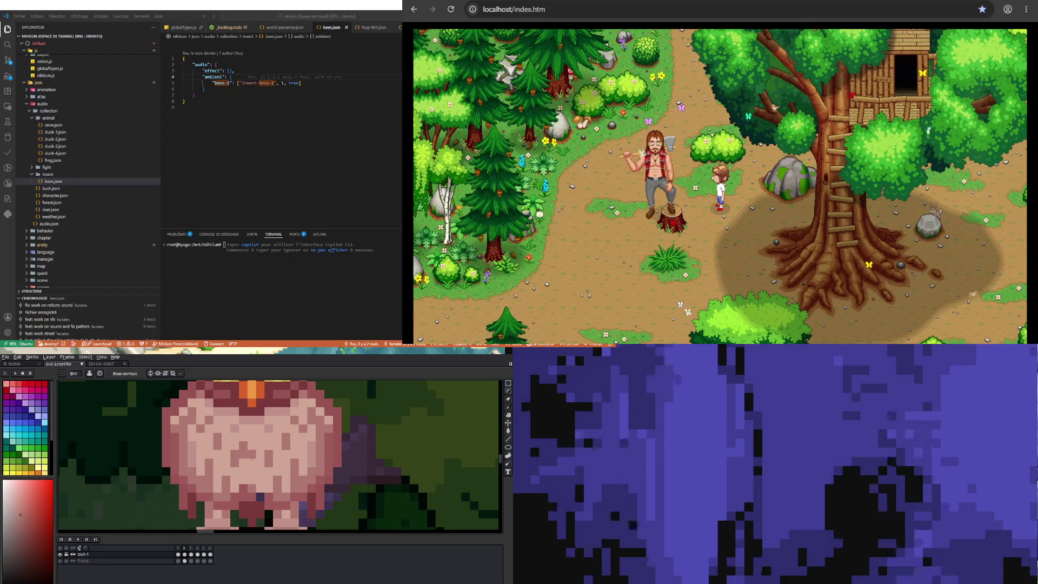
scroll(244, 486, down, 3)
scroll(249, 480, up, 2)
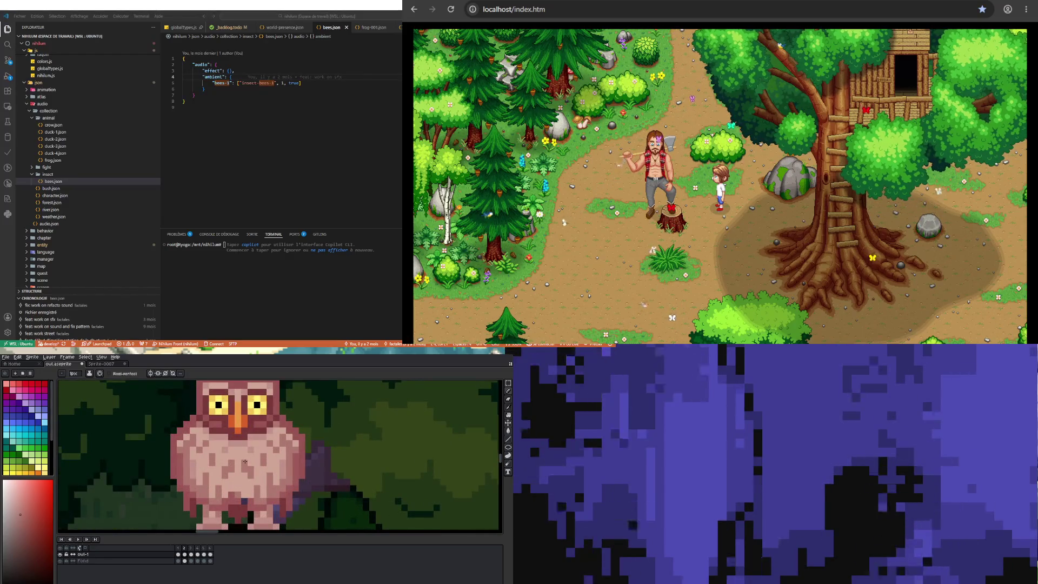
scroll(245, 466, down, 3)
scroll(257, 484, up, 3)
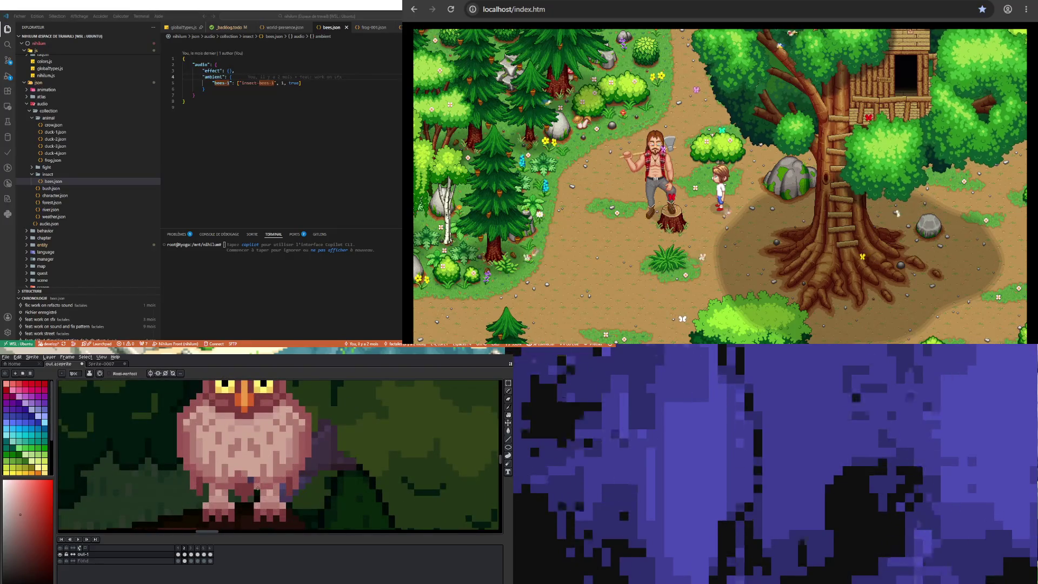
scroll(257, 487, up, 2)
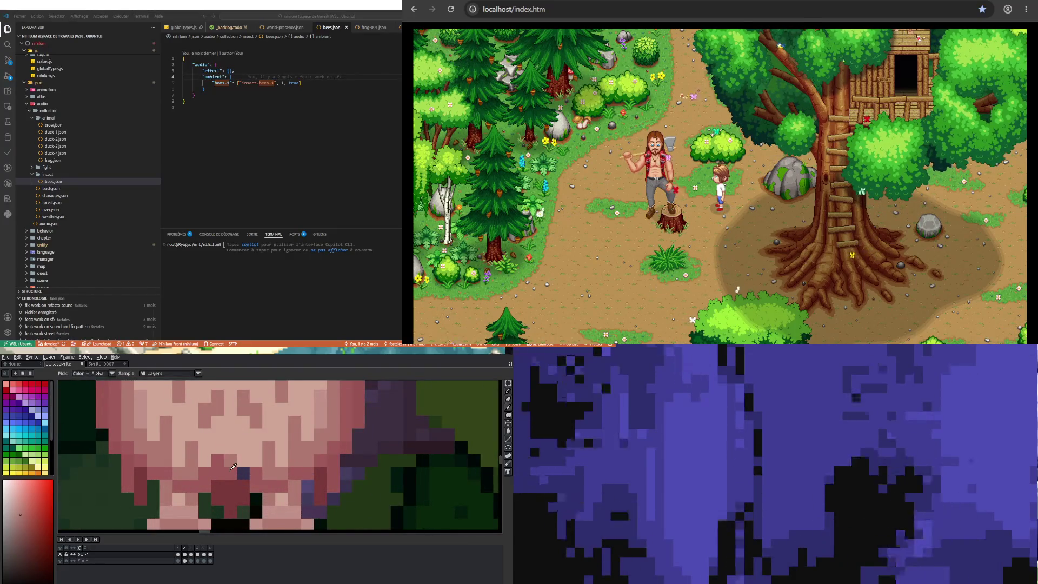
alt+click(257, 487)
scroll(228, 476, down, 4)
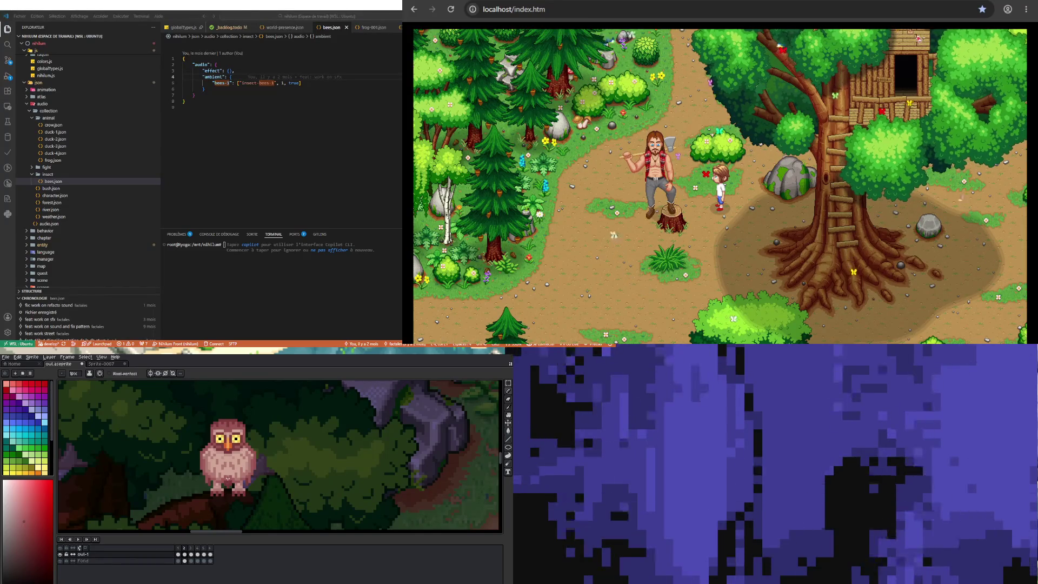
scroll(226, 481, up, 1)
scroll(230, 486, up, 3)
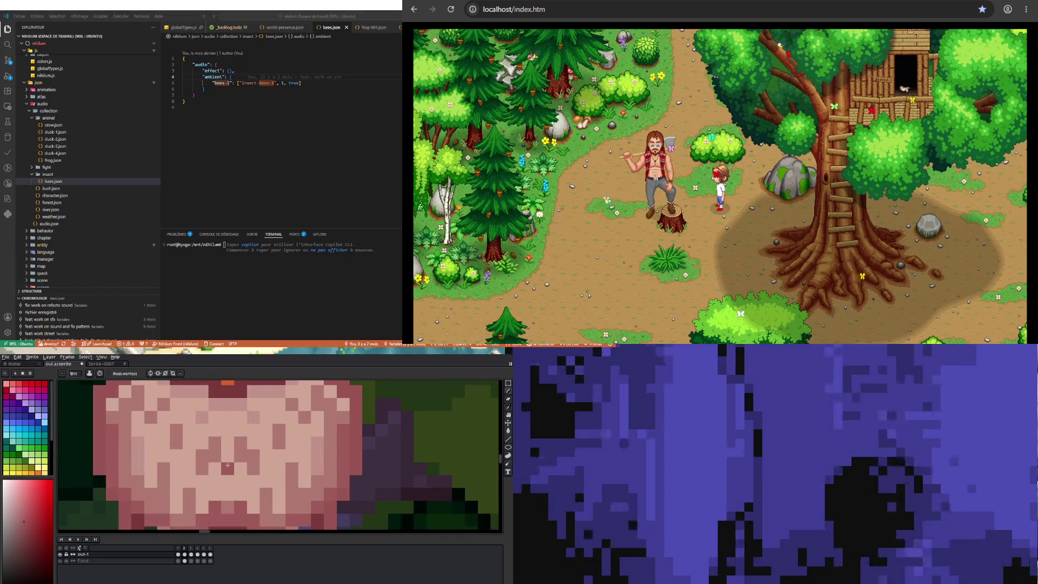
alt+click(226, 471)
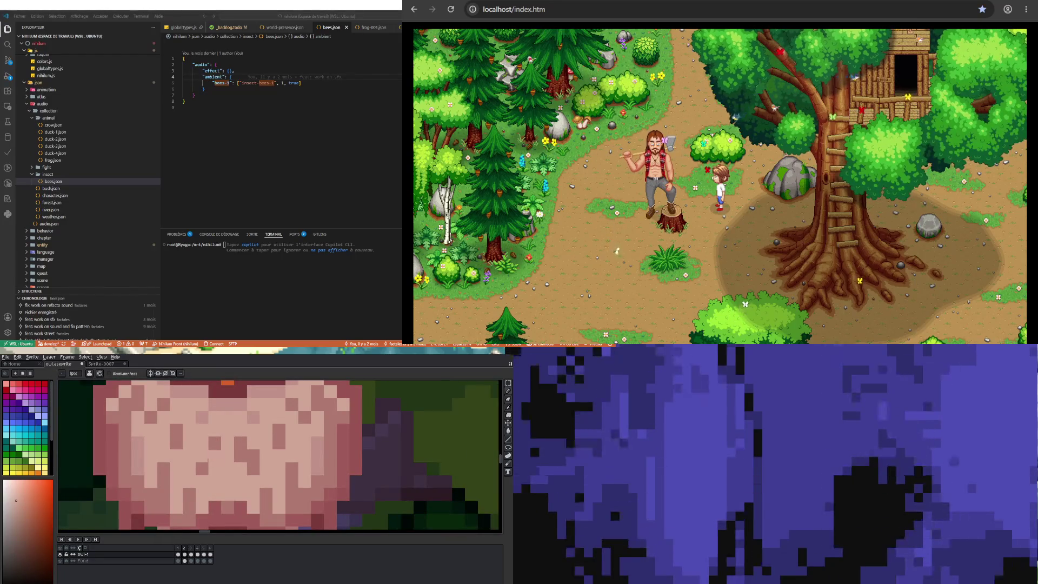
scroll(247, 458, down, 4)
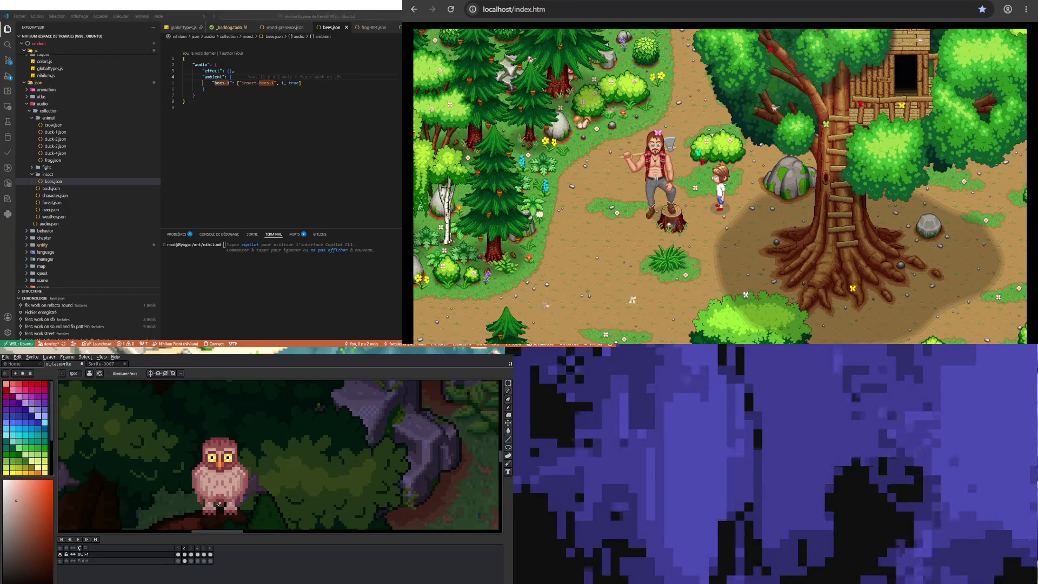
scroll(218, 504, down, 2)
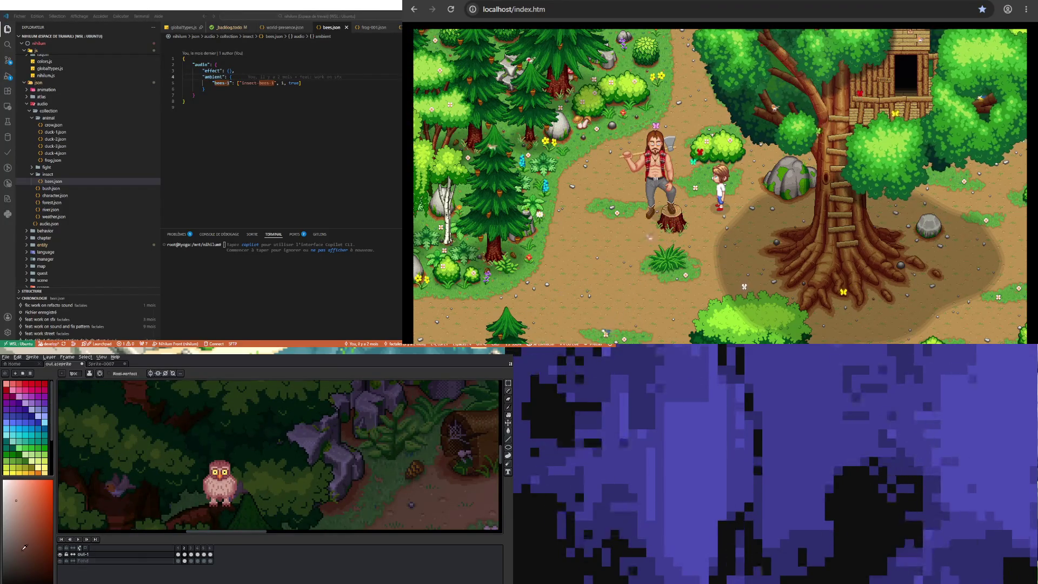
click(78, 538)
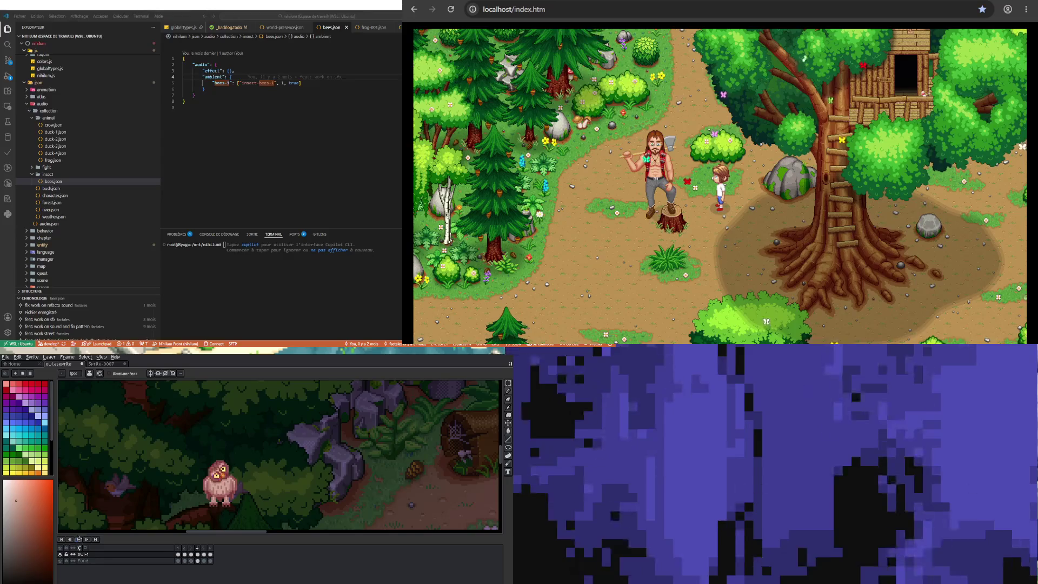
click(79, 539)
click(186, 556)
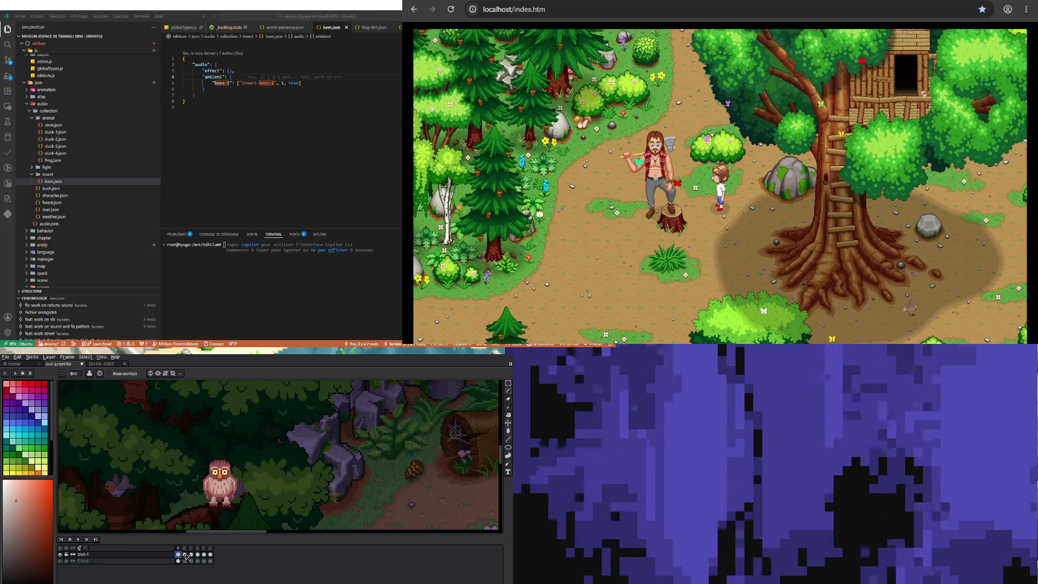
scroll(227, 468, up, 3)
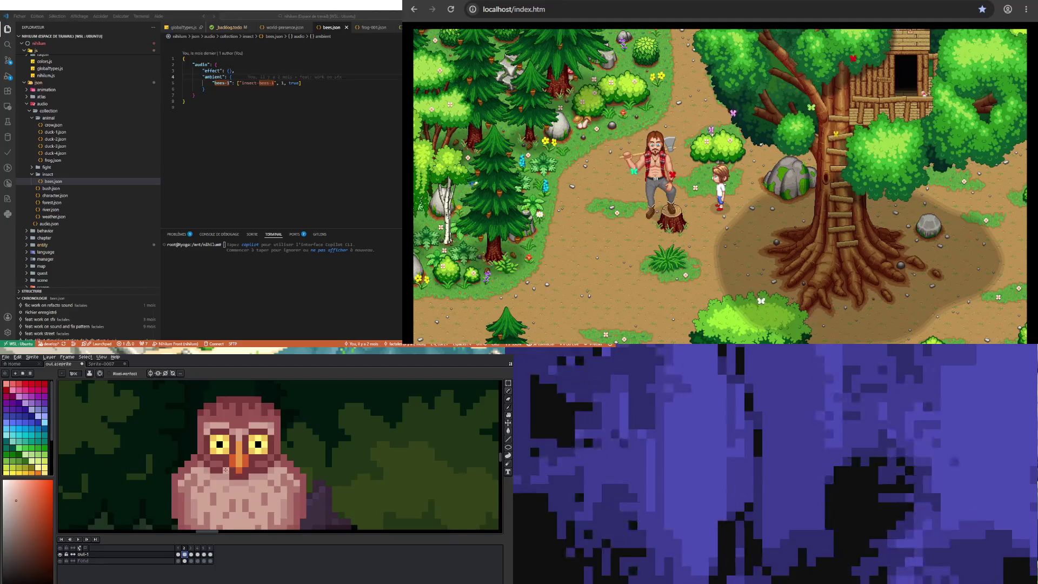
scroll(227, 469, down, 1)
scroll(238, 474, up, 1)
key(m)
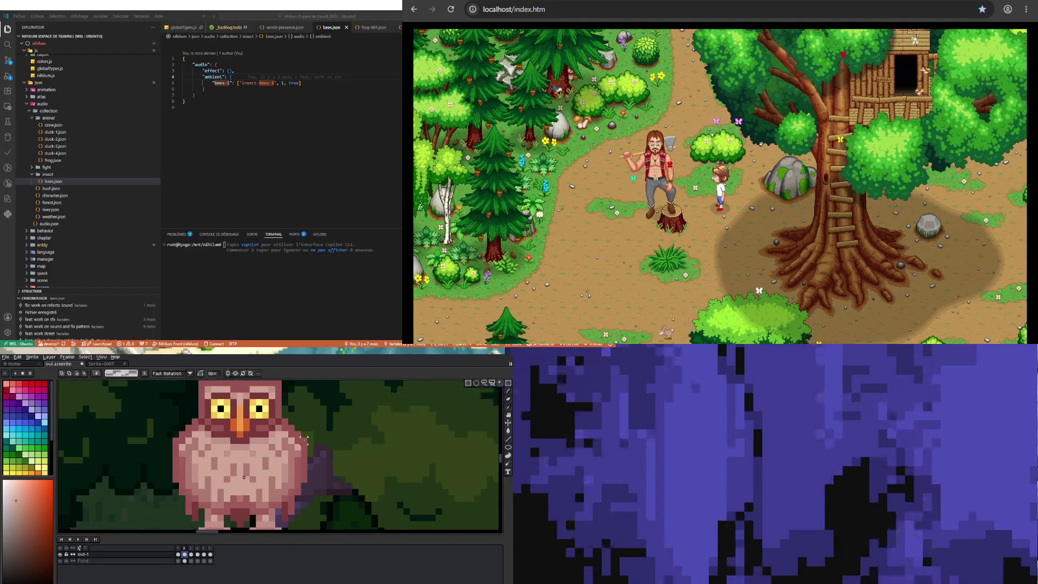
Select the owl's left and right shoulder edges, stretch them outward, and commit
scroll(190, 445, up, 1)
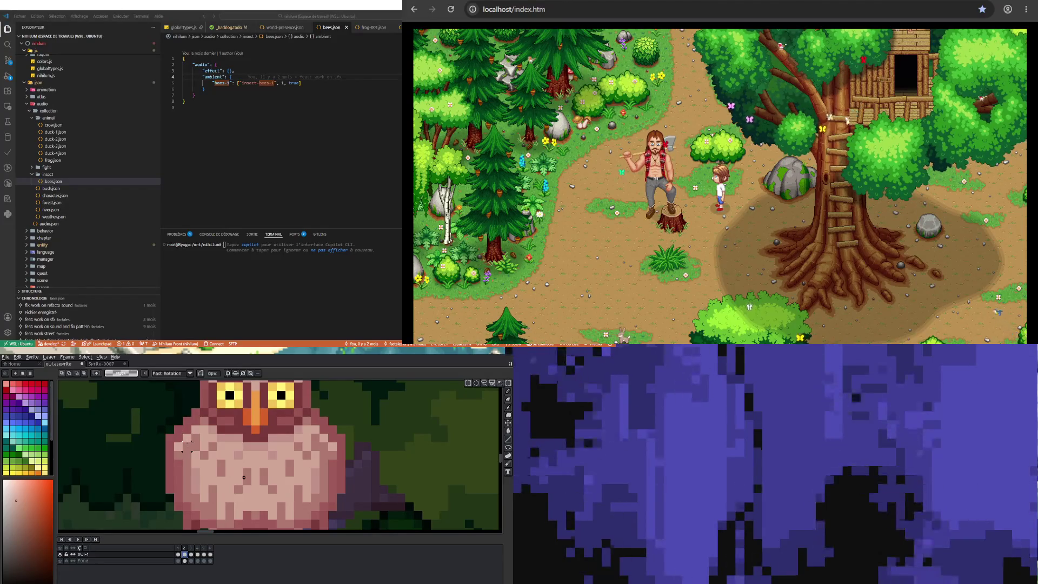
click(187, 438)
mouse_move(182, 433)
mouse_down()
mouse_move(201, 451)
mouse_move(187, 459)
mouse_up()
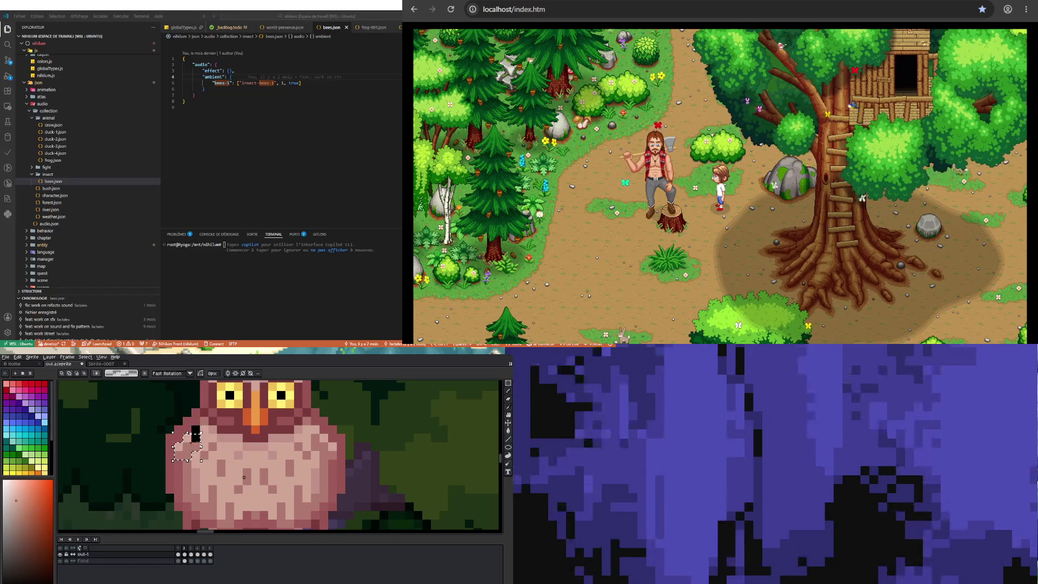
drag(172, 423, 187, 442)
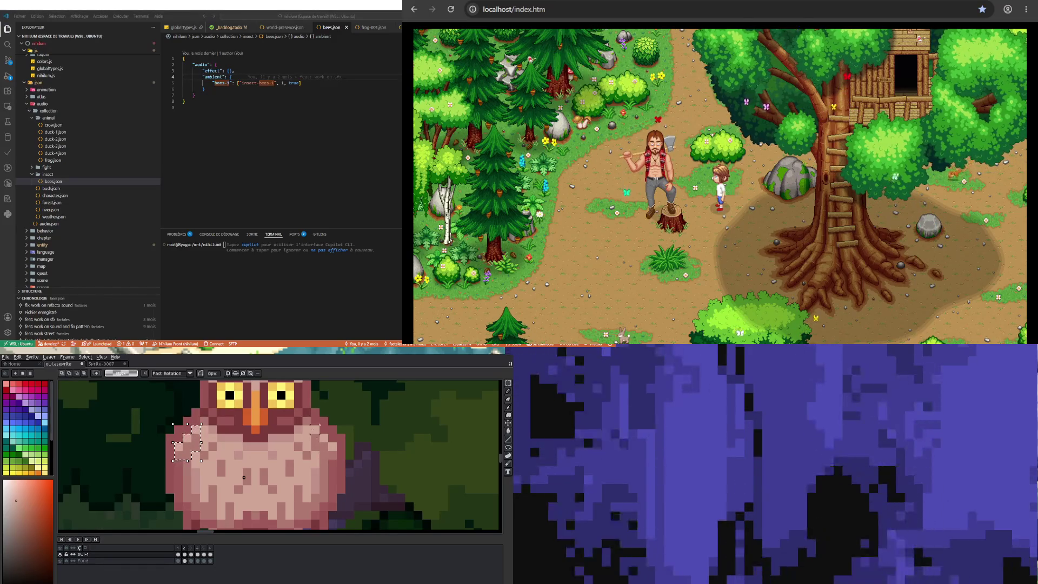
drag(311, 425, 320, 450)
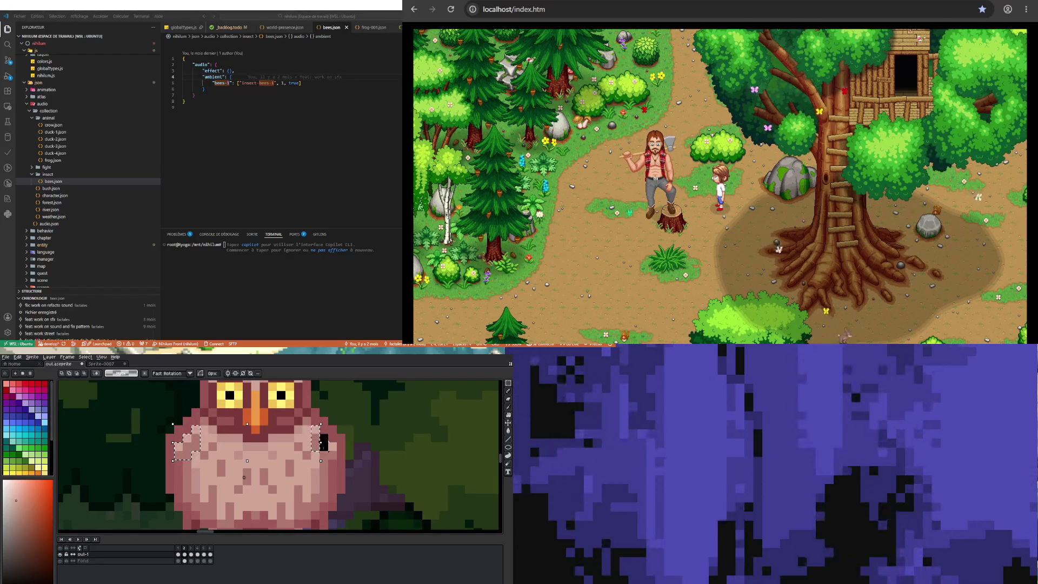
drag(323, 446, 349, 428)
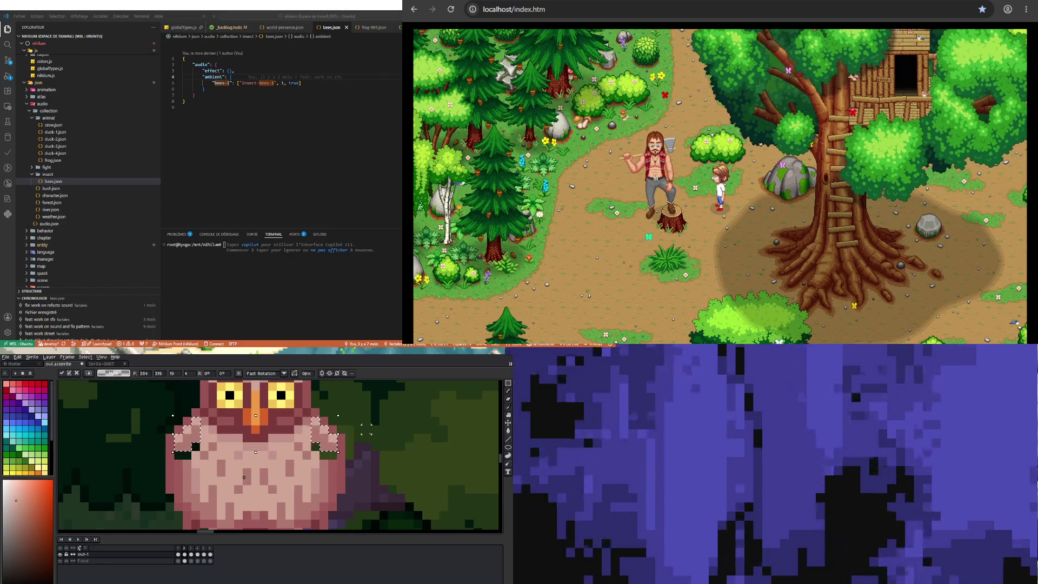
click(153, 463)
Retouch the shoulder edge pixels with colours sampled from the owl's shoulder, body and belly
key(i)
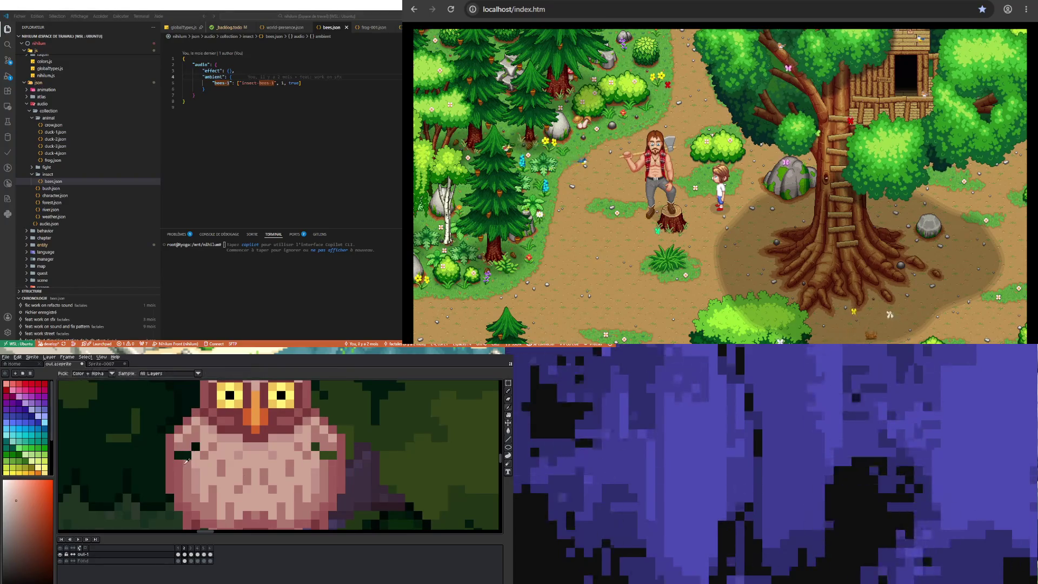
click(188, 455)
key(b)
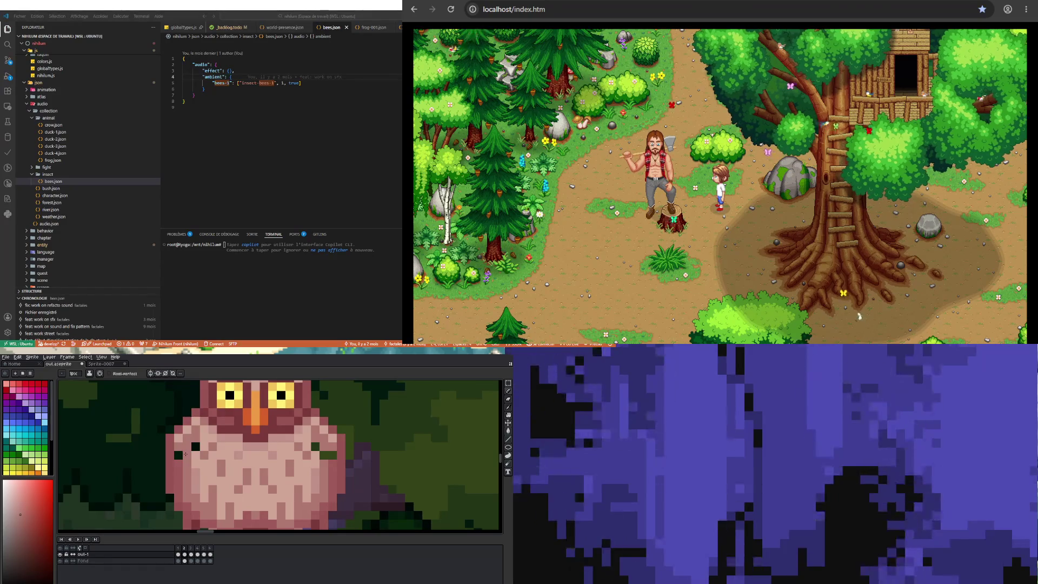
key(i)
click(178, 468)
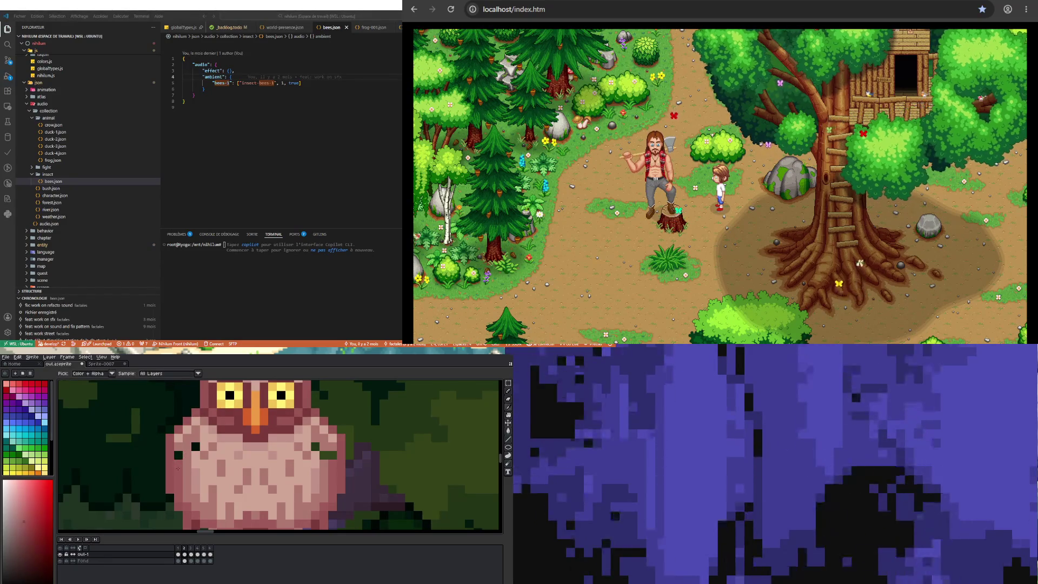
key(b)
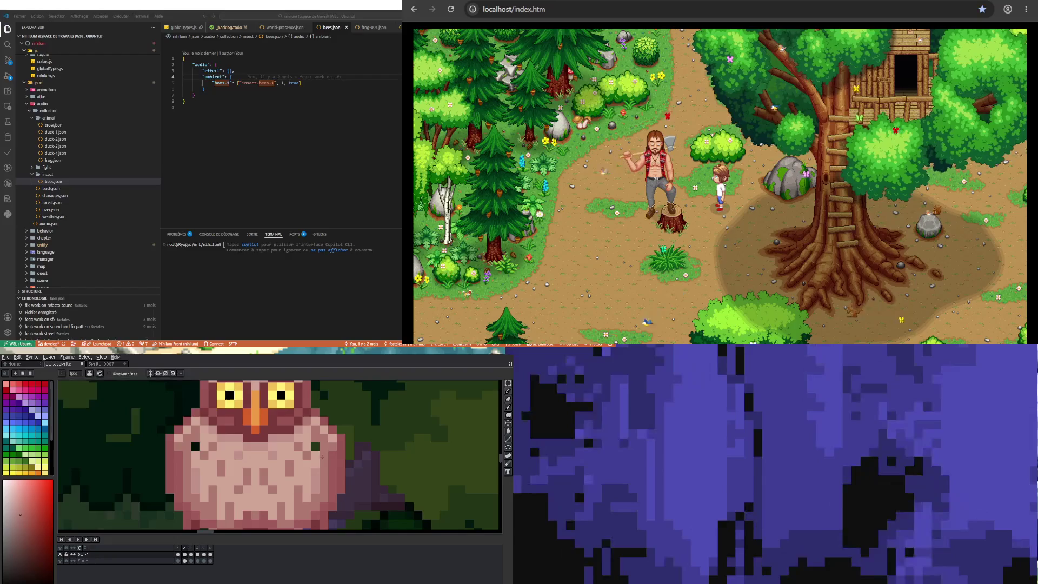
alt+click(198, 448)
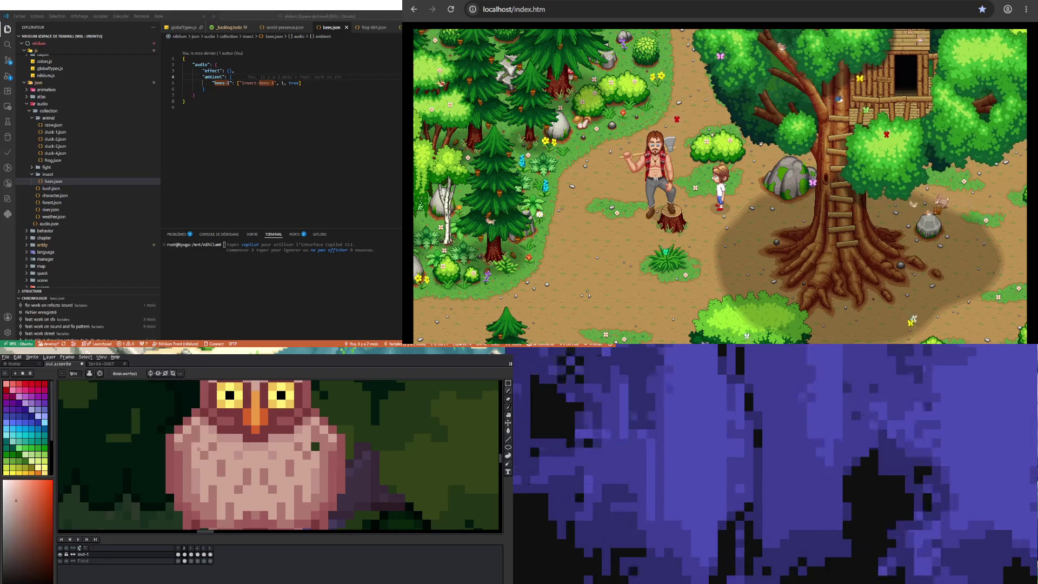
scroll(199, 448, down, 4)
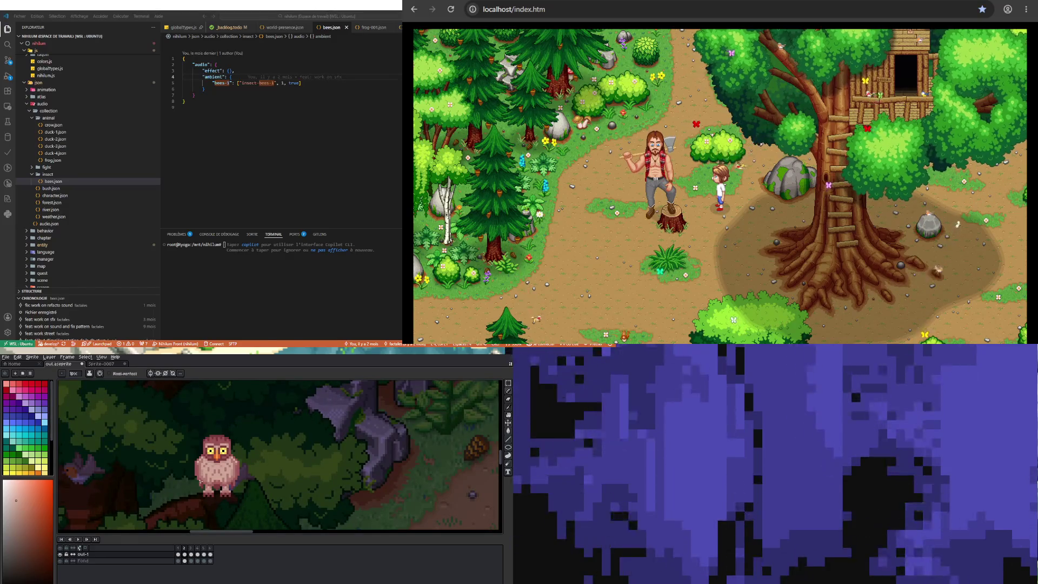
Play and stop the owl animation, then go to frame 2
click(79, 539)
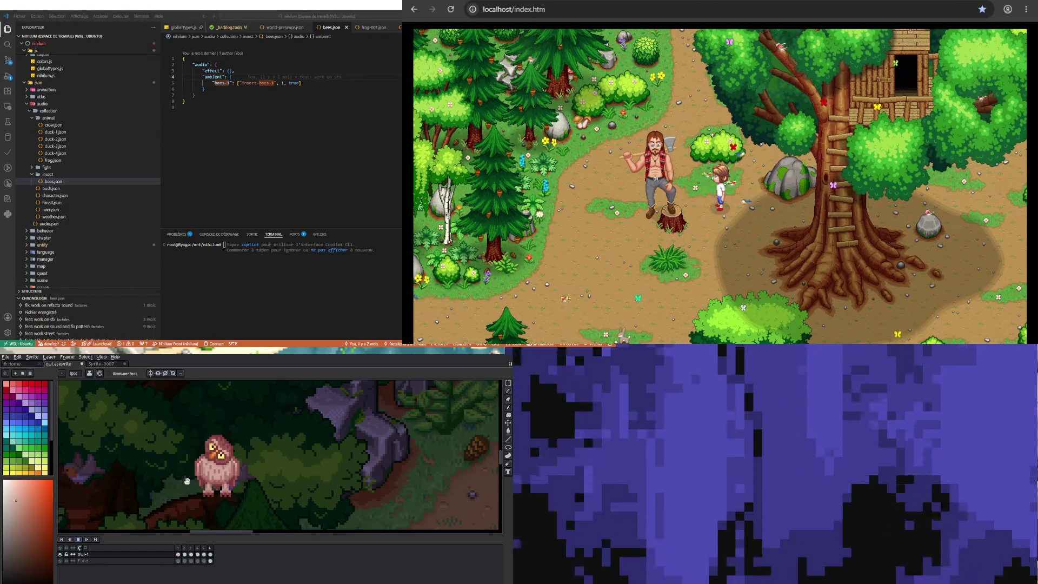
click(80, 541)
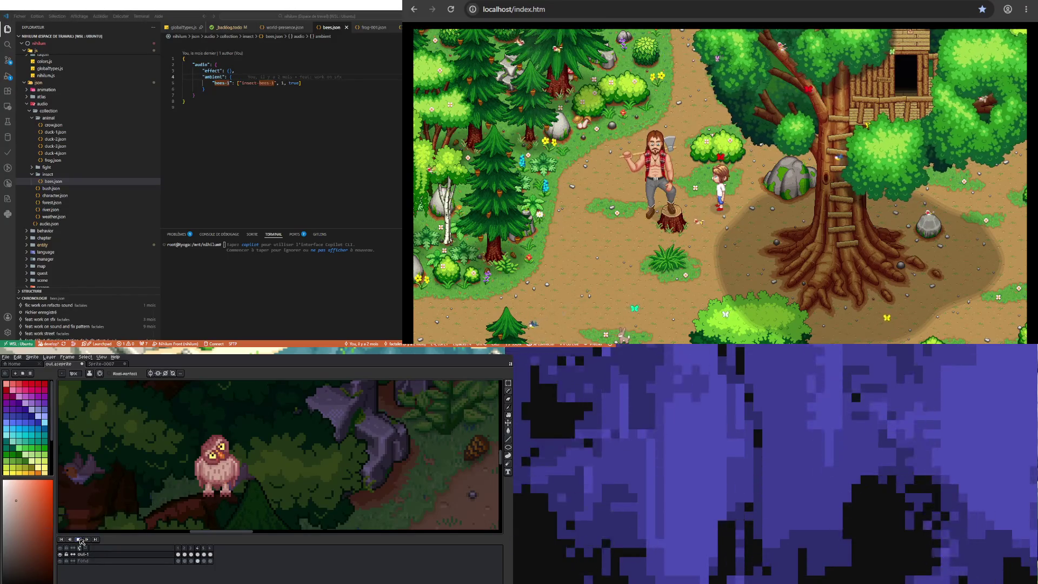
click(184, 554)
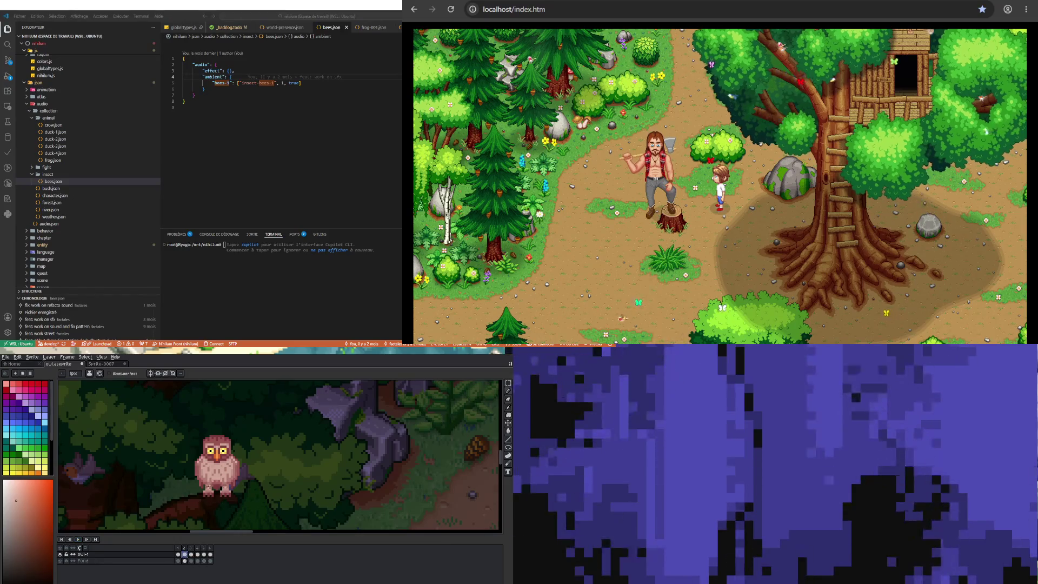
scroll(245, 515, up, 5)
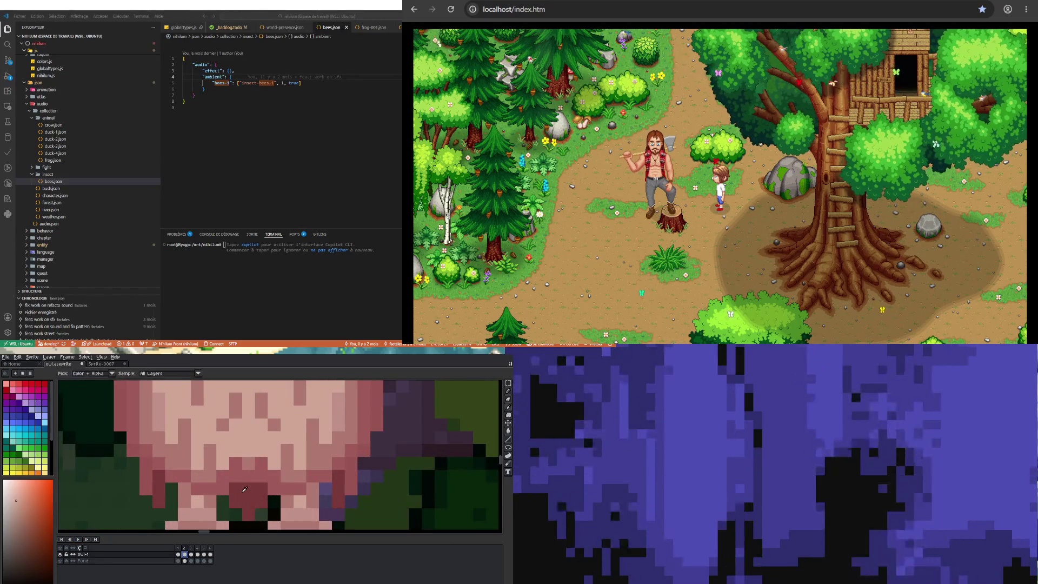
Sample the dark crimson from the owl's lower body, zoom out, and play the animation
alt+click(226, 489)
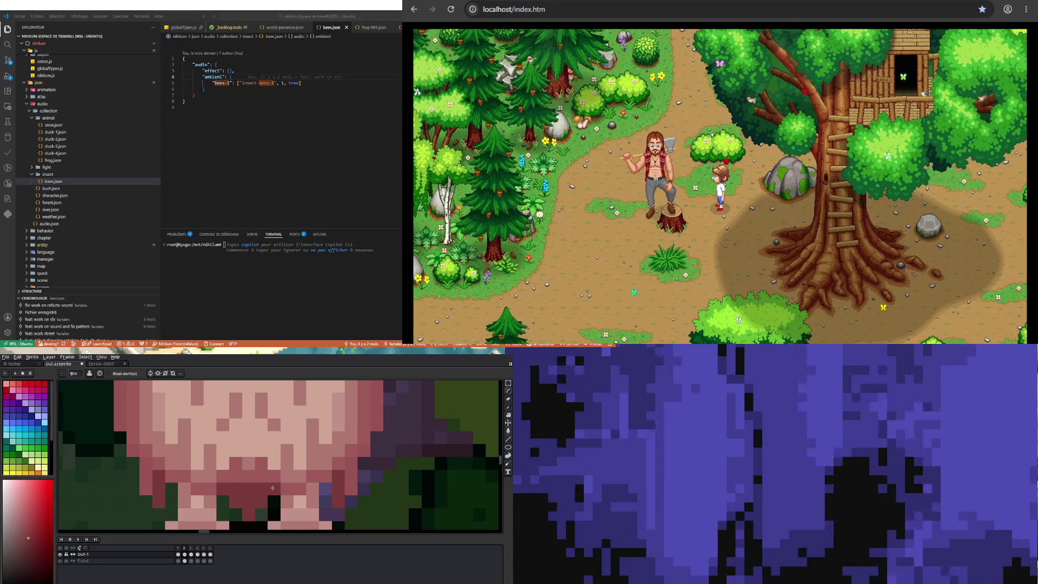
scroll(273, 488, down, 4)
scroll(225, 515, down, 1)
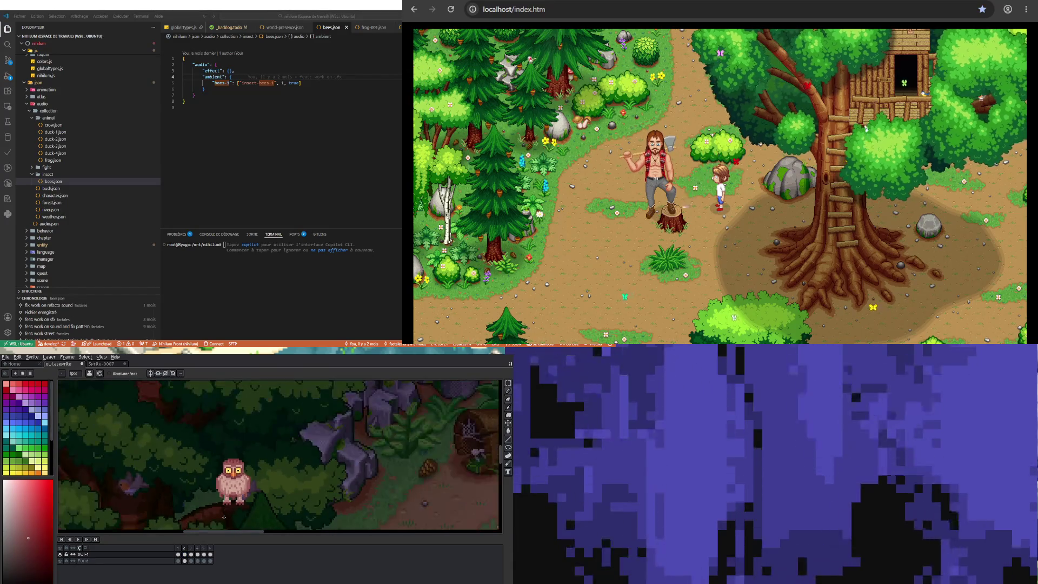
click(79, 539)
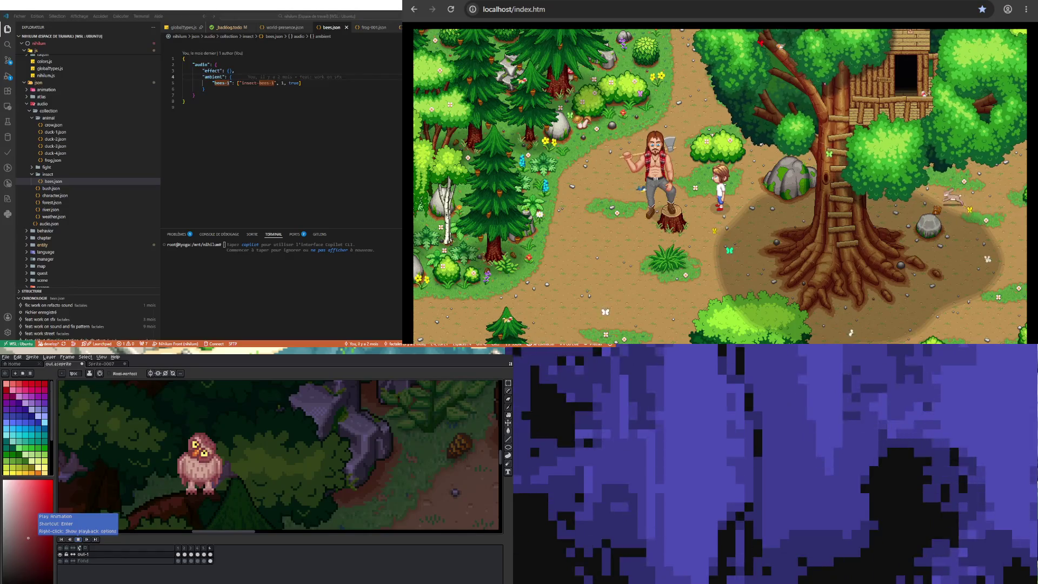
Zoom out over the forest scene and restart the owl animation on its branch
scroll(211, 486, down, 2)
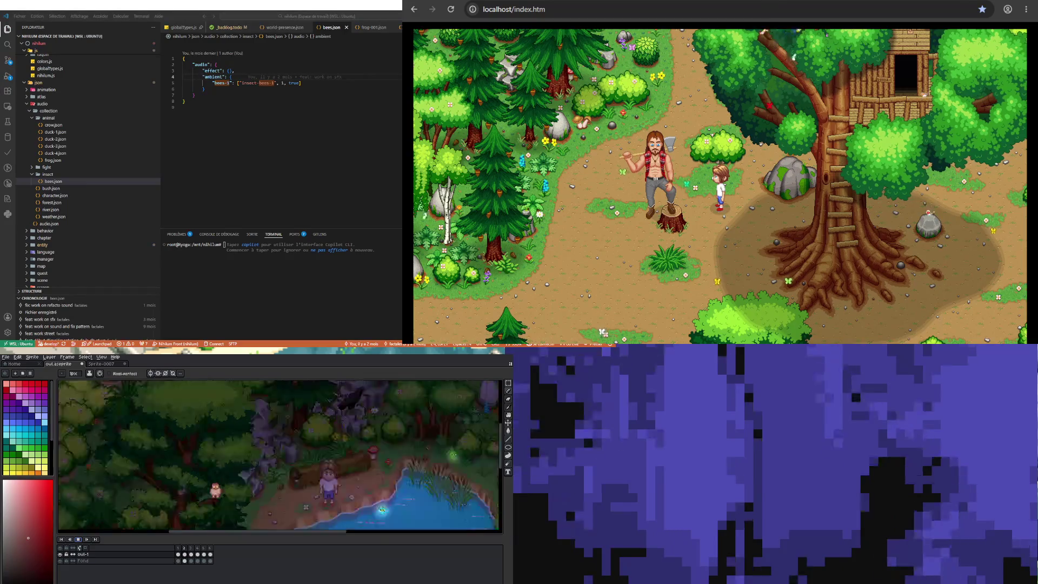
scroll(194, 478, up, 1)
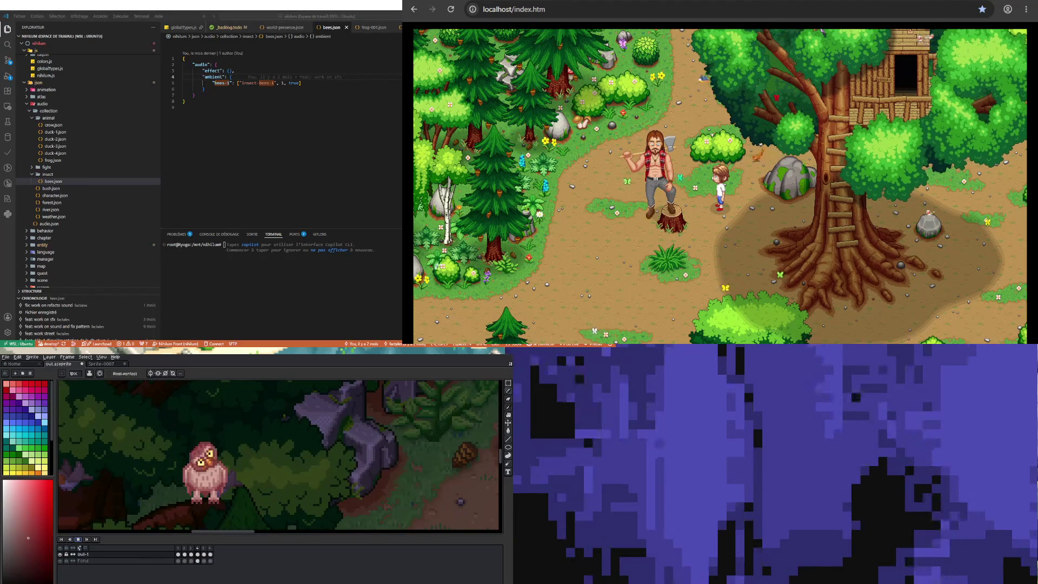
click(79, 538)
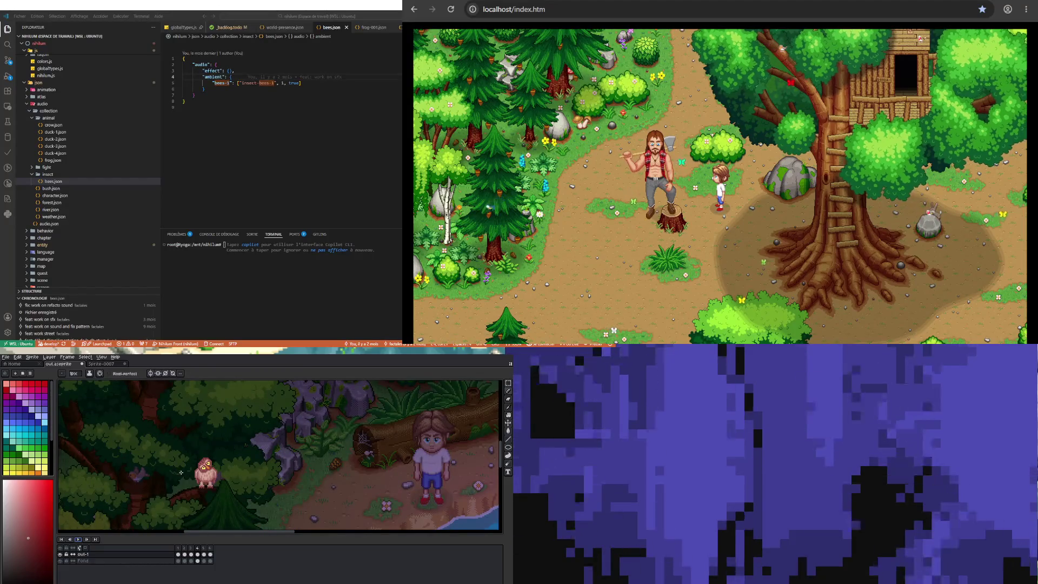
click(6, 357)
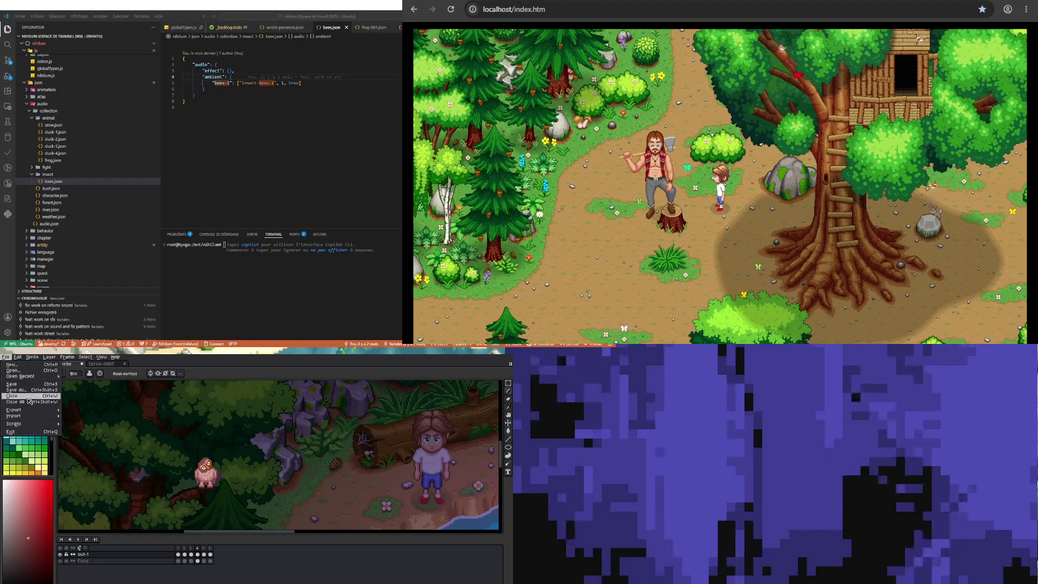
Save the owl sprite, then play its animation through all poses and stop it
click(19, 385)
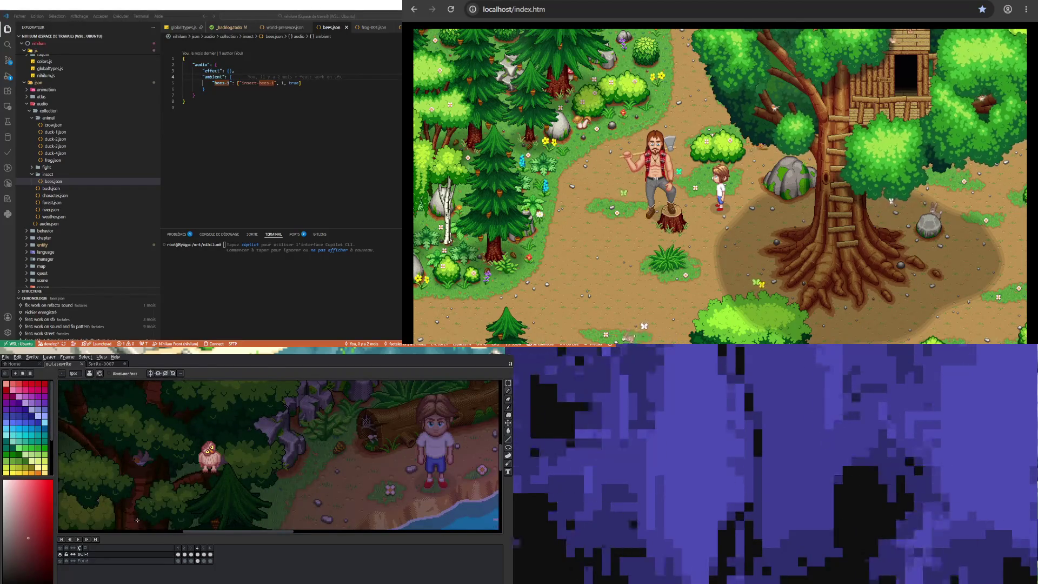
click(79, 540)
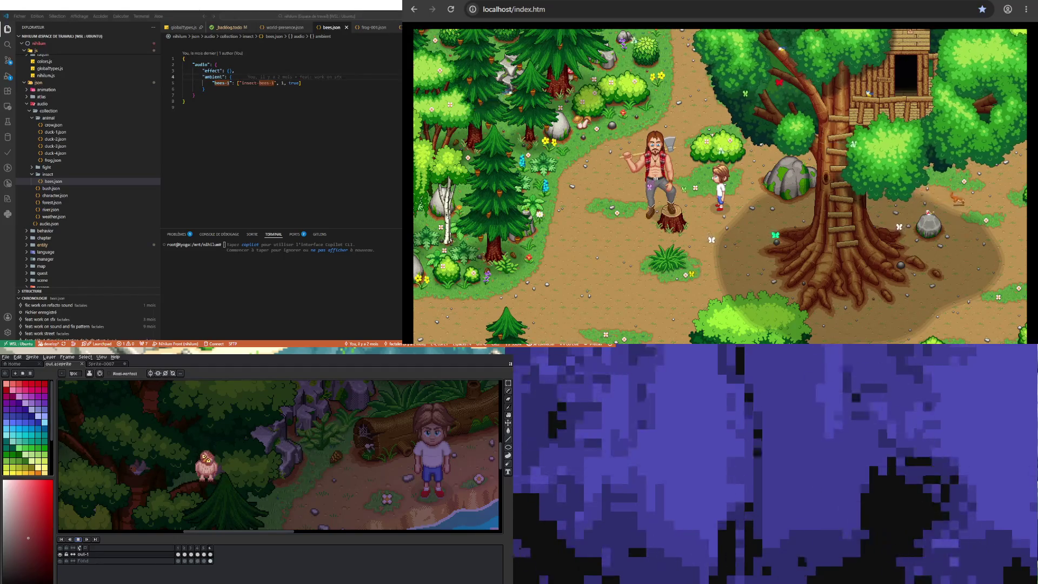
click(78, 539)
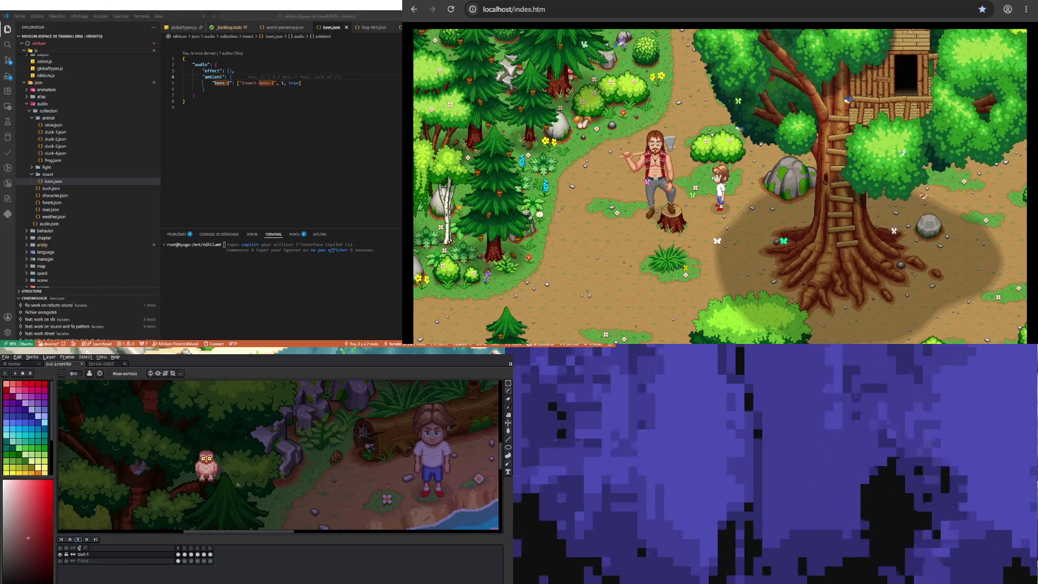
Step through owl frames 1 to 5 in the timeline, then zoom out to the pond
click(205, 548)
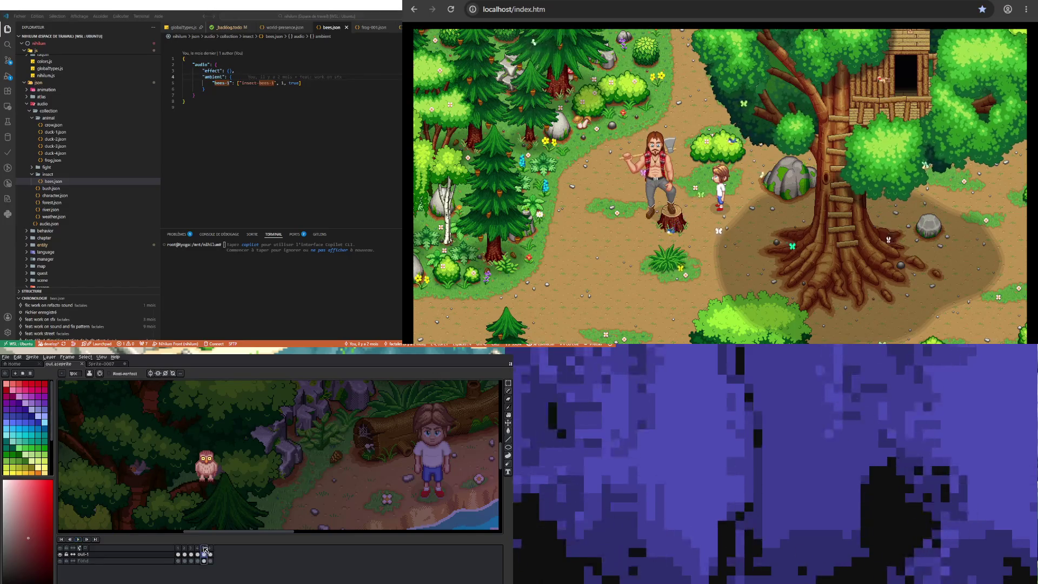
click(233, 575)
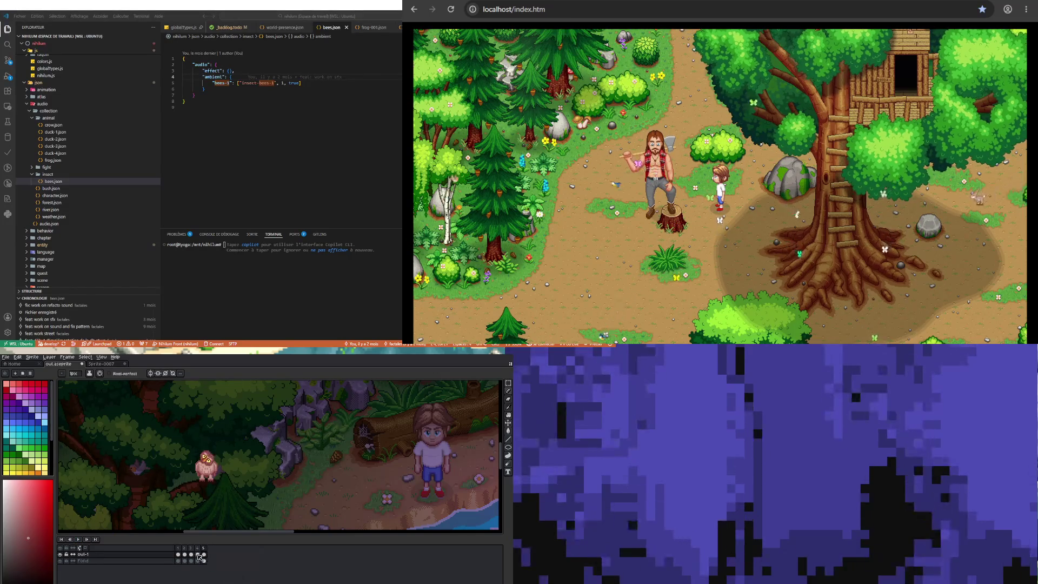
click(178, 554)
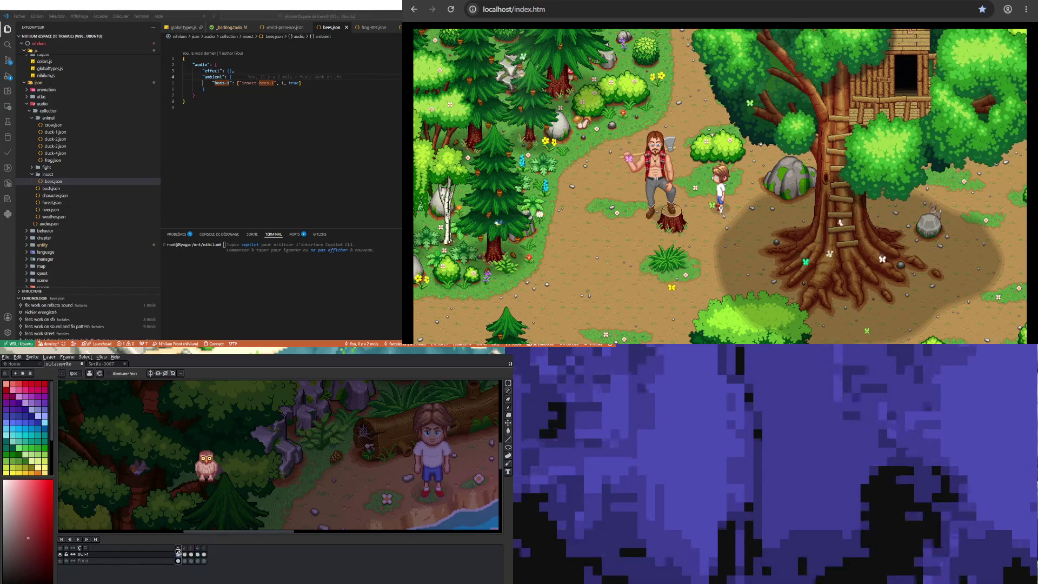
click(78, 539)
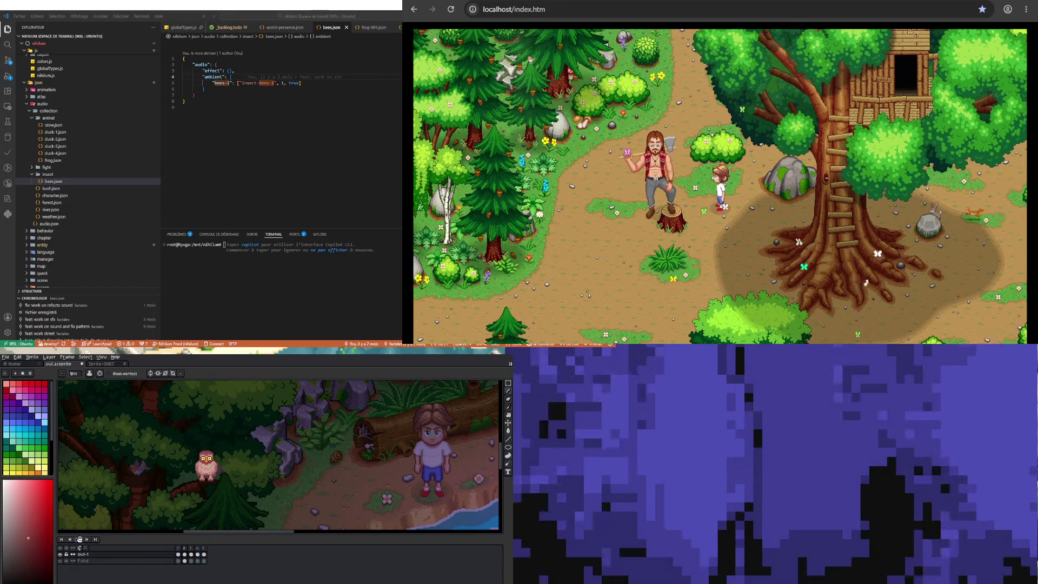
click(80, 539)
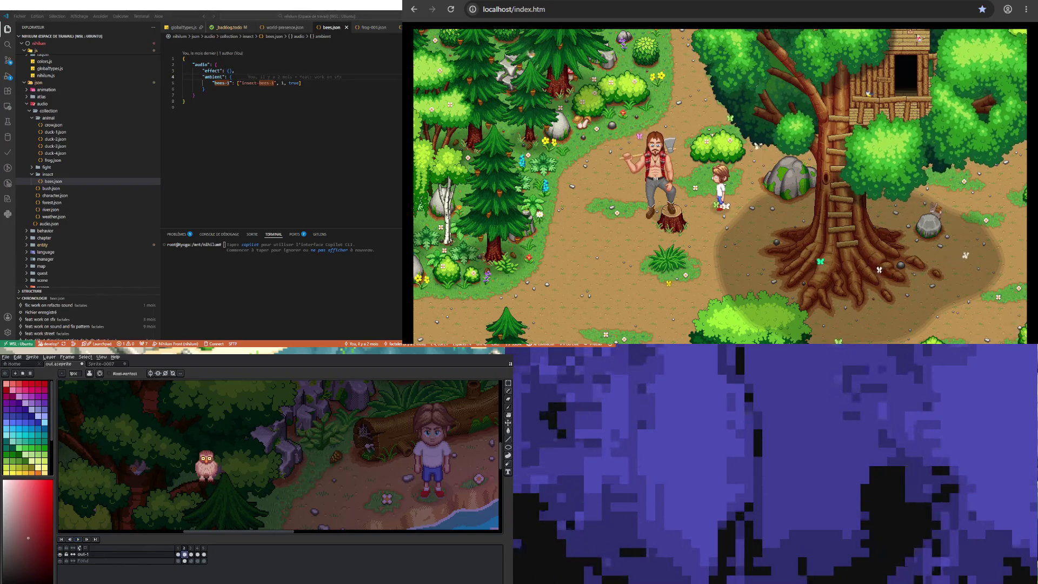
click(193, 554)
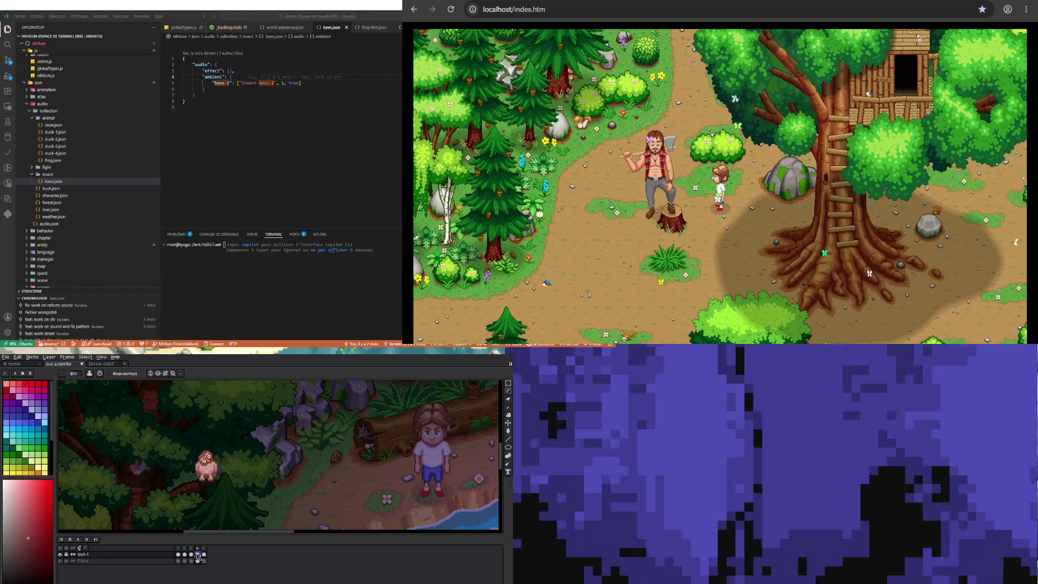
click(191, 549)
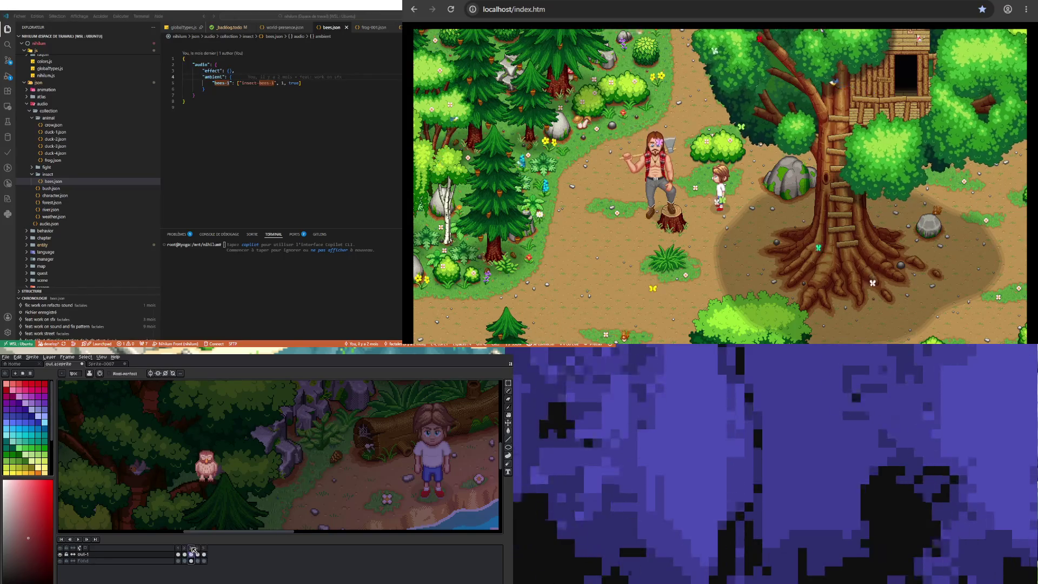
click(185, 554)
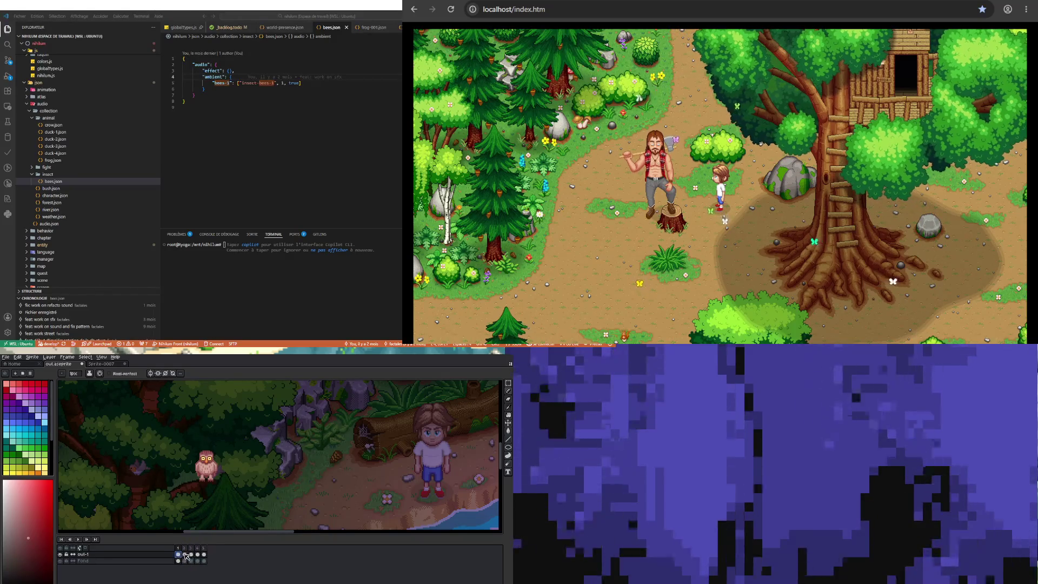
click(198, 554)
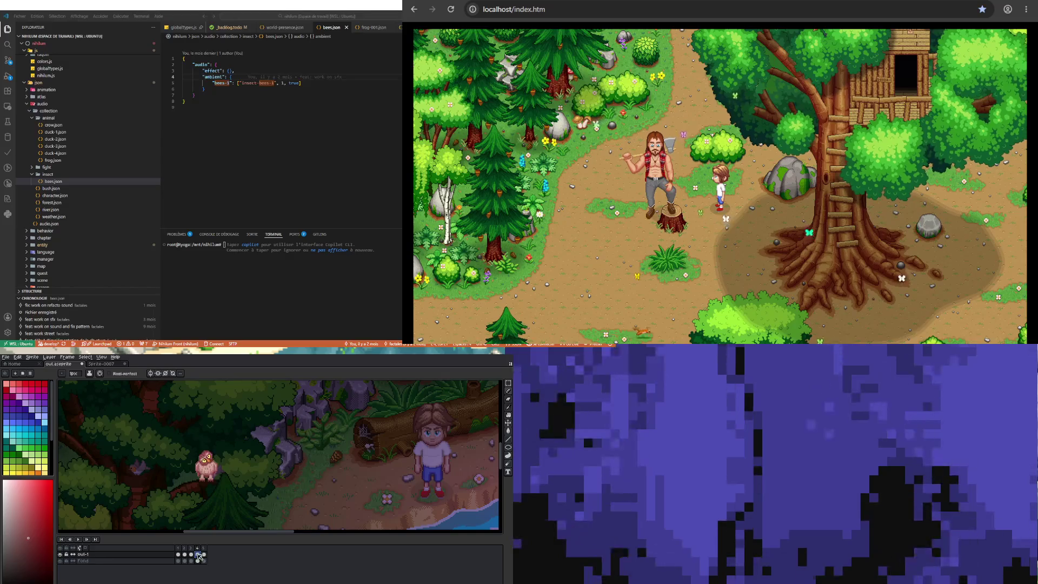
click(204, 554)
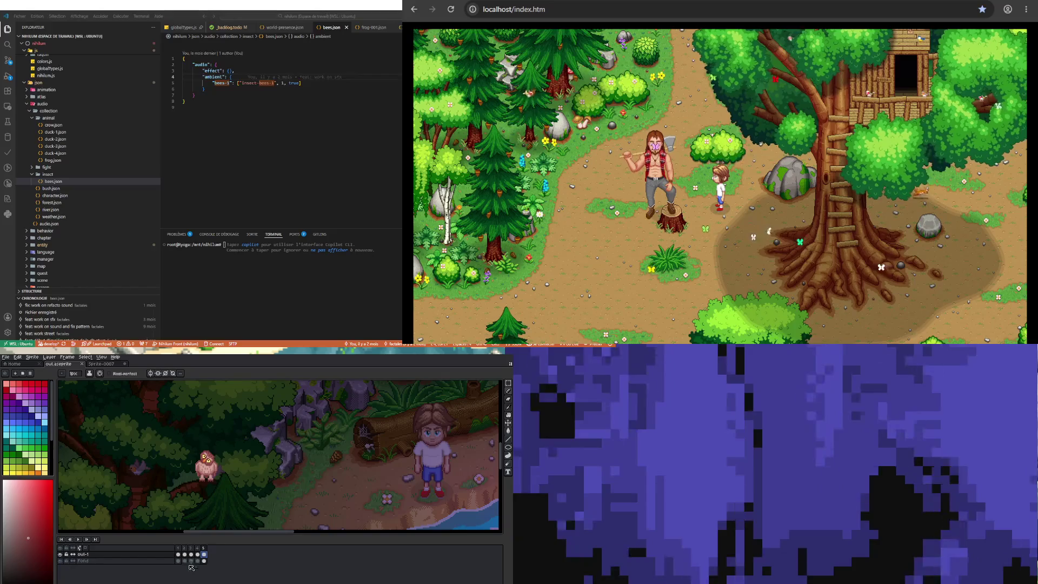
scroll(191, 488, down, 3)
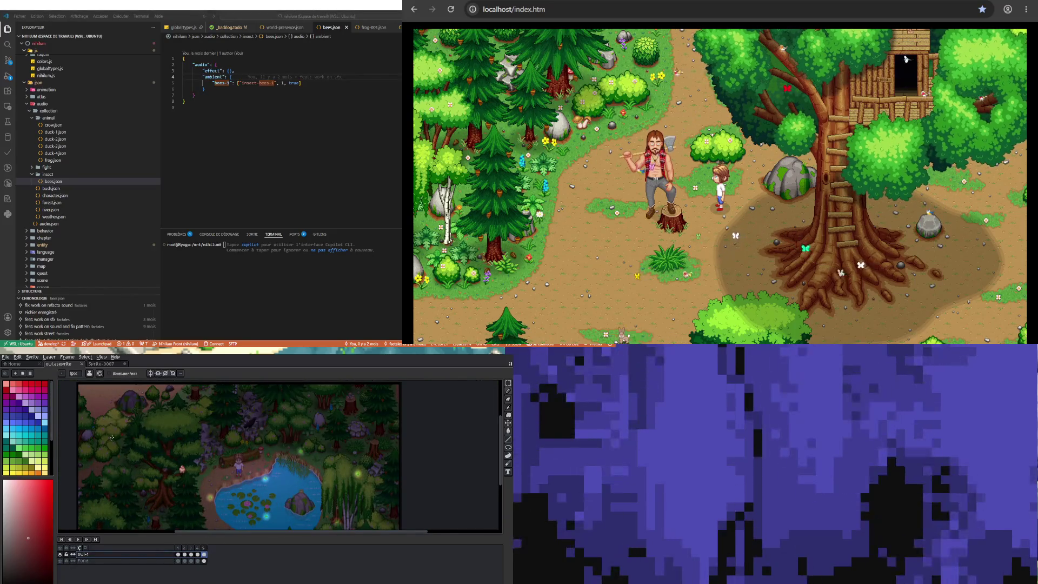
Open Export Sprite Sheet and set the source frames to All frames
click(6, 356)
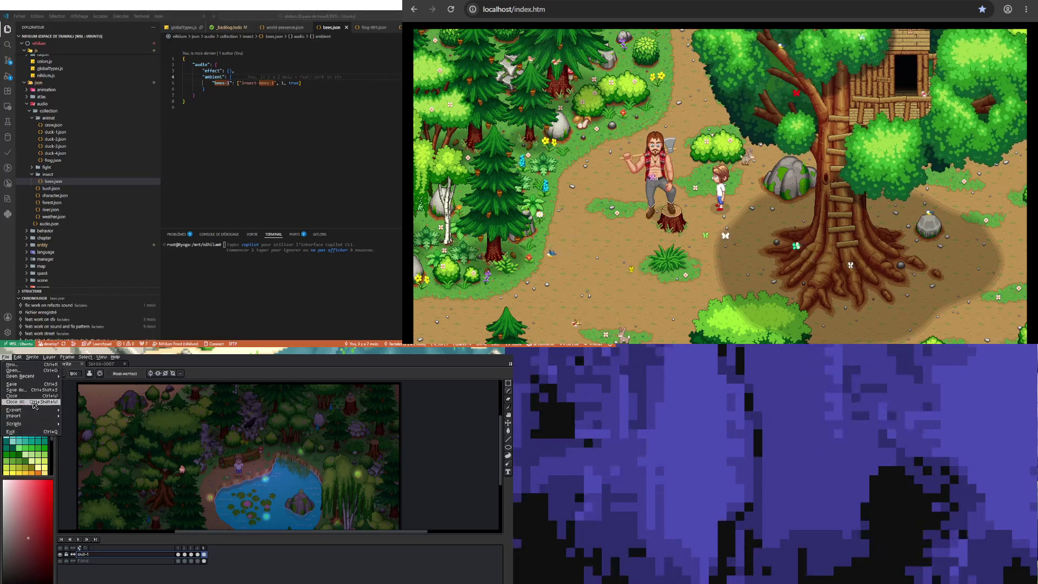
mouse_move(37, 411)
click(131, 417)
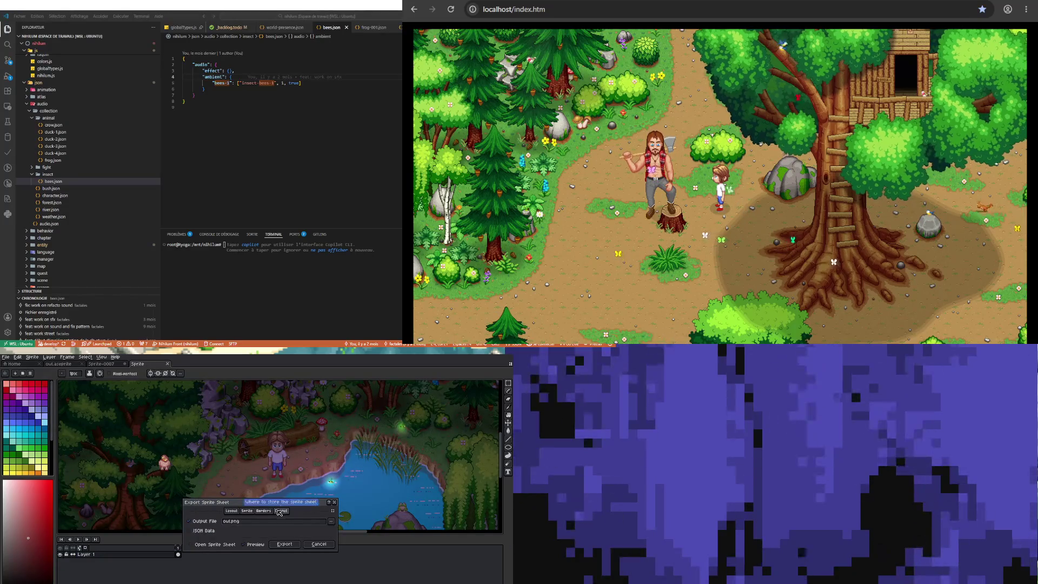
click(231, 510)
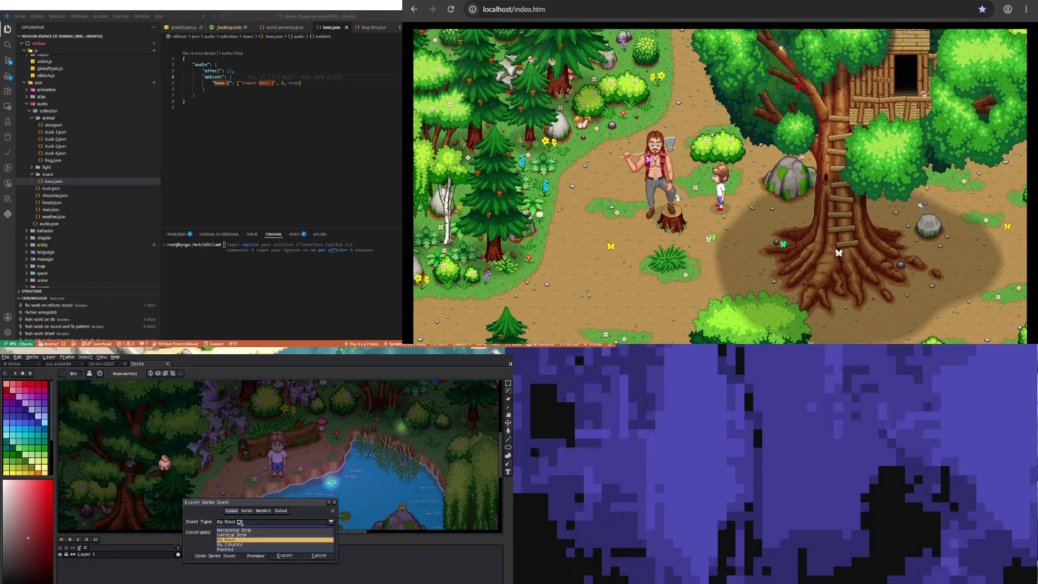
click(246, 510)
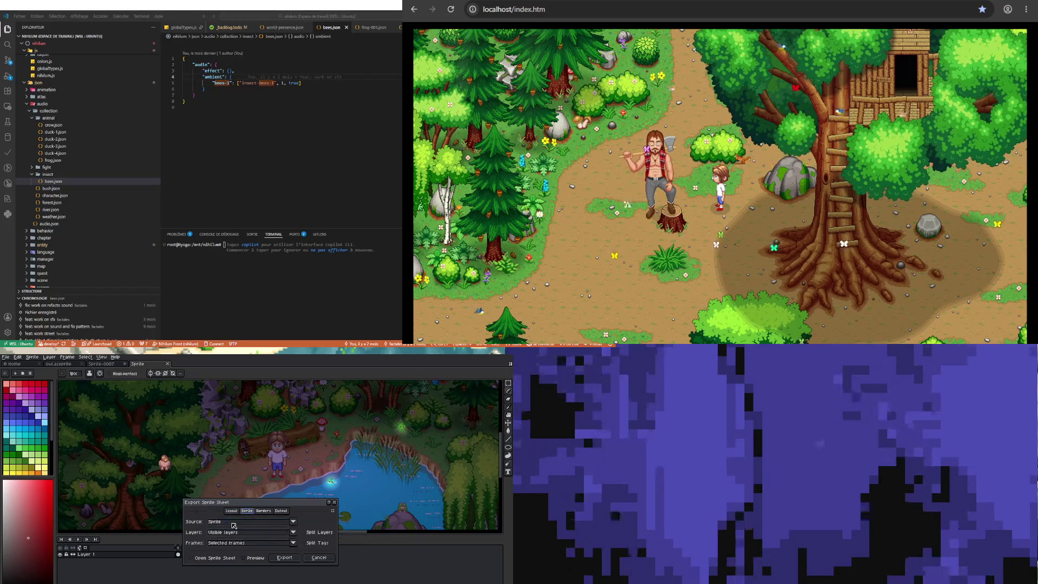
click(233, 534)
click(230, 535)
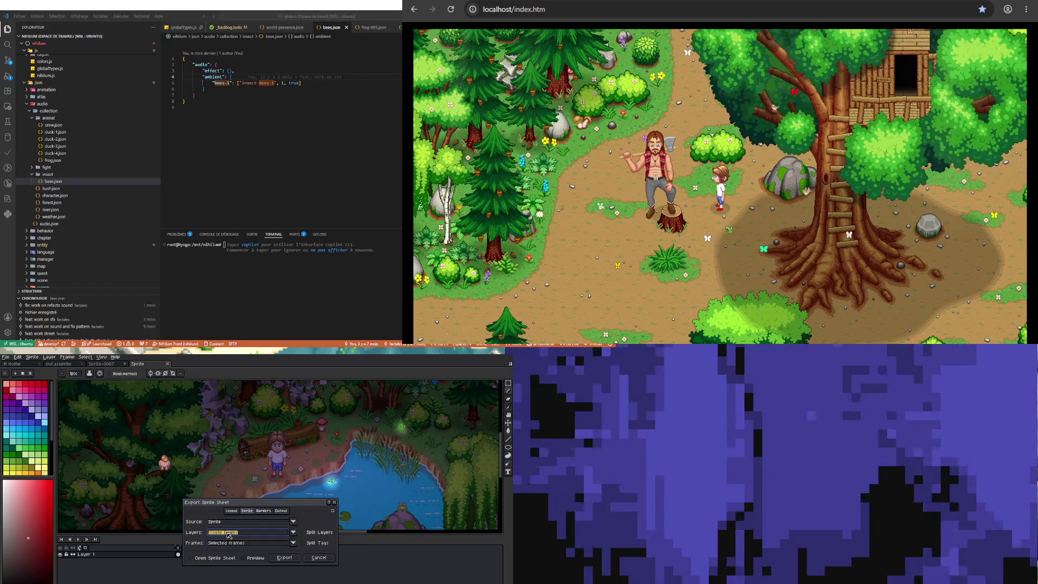
click(227, 542)
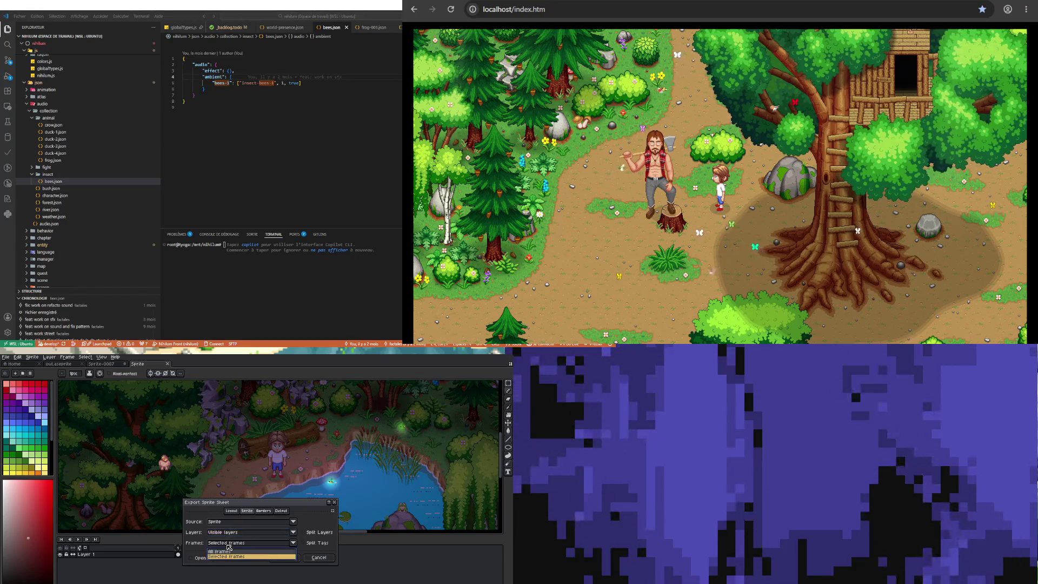
click(226, 555)
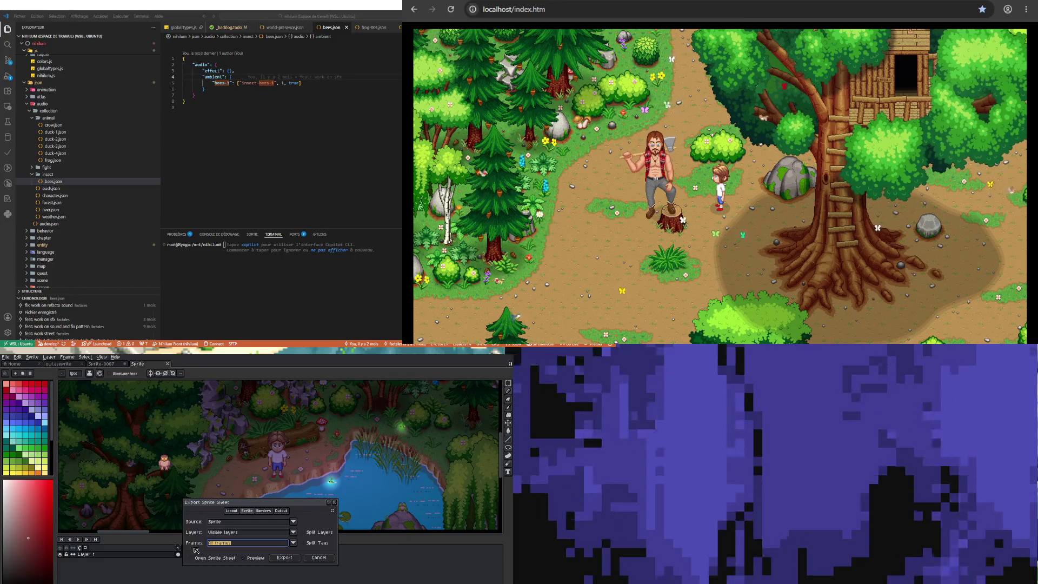
Export only the selected layer and enable Trim Sprite under Borders
scroll(194, 456, down, 2)
scroll(191, 454, down, 1)
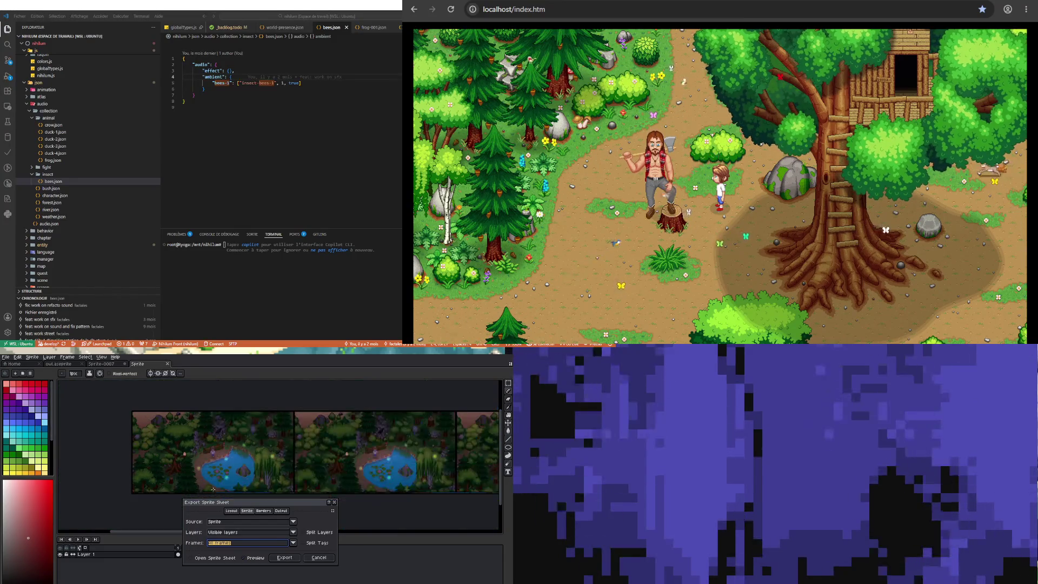
click(238, 532)
click(230, 548)
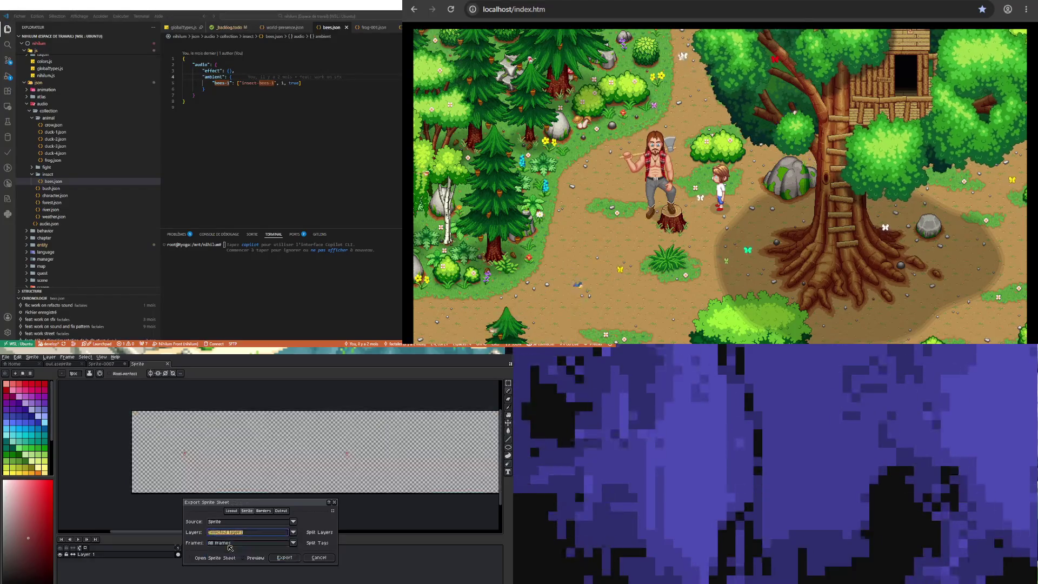
click(262, 511)
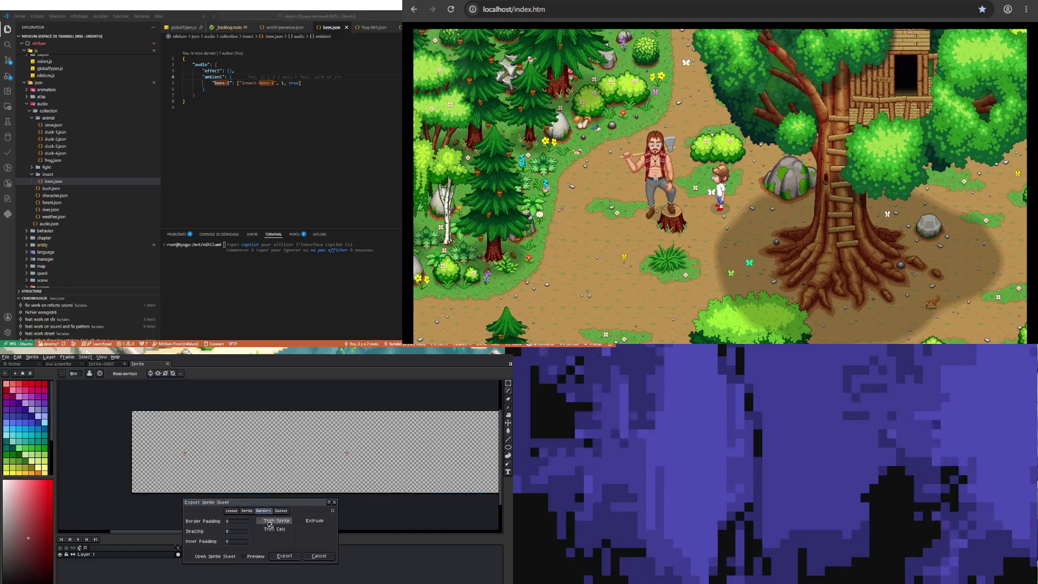
click(270, 522)
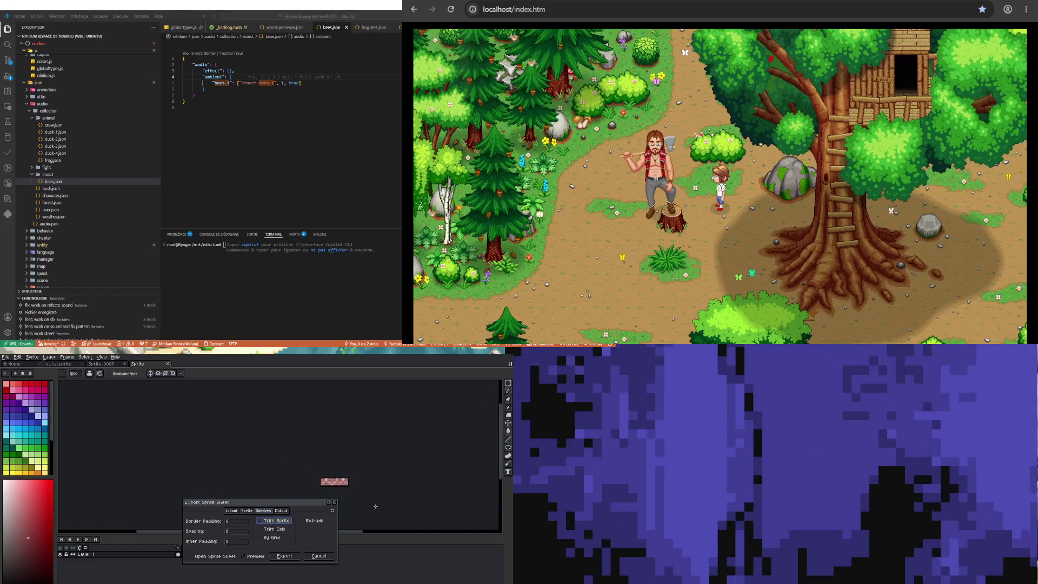